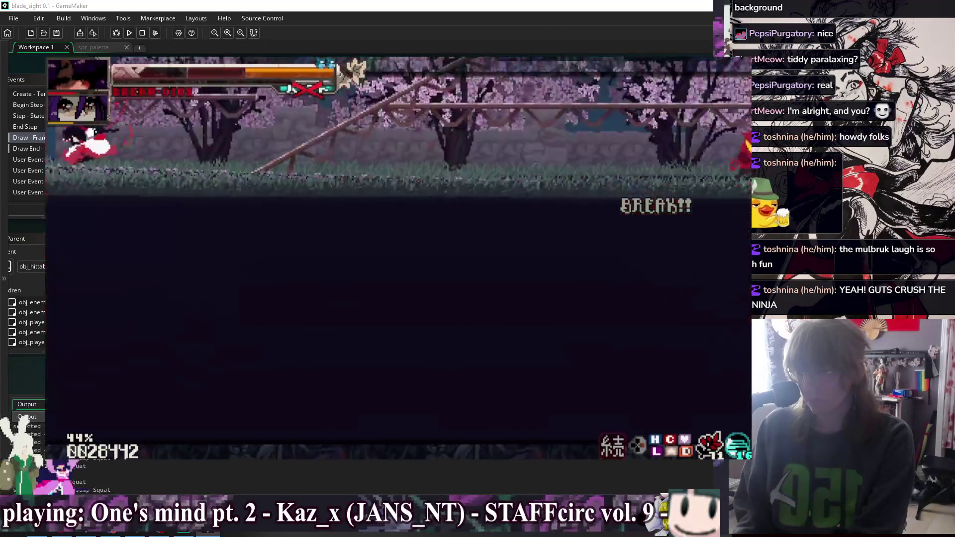
Warp the running test game to rm_shrine_interior_2 through Debug Options, then close the game.
key("F1")
key("Down")
key("Down")
key("Down")
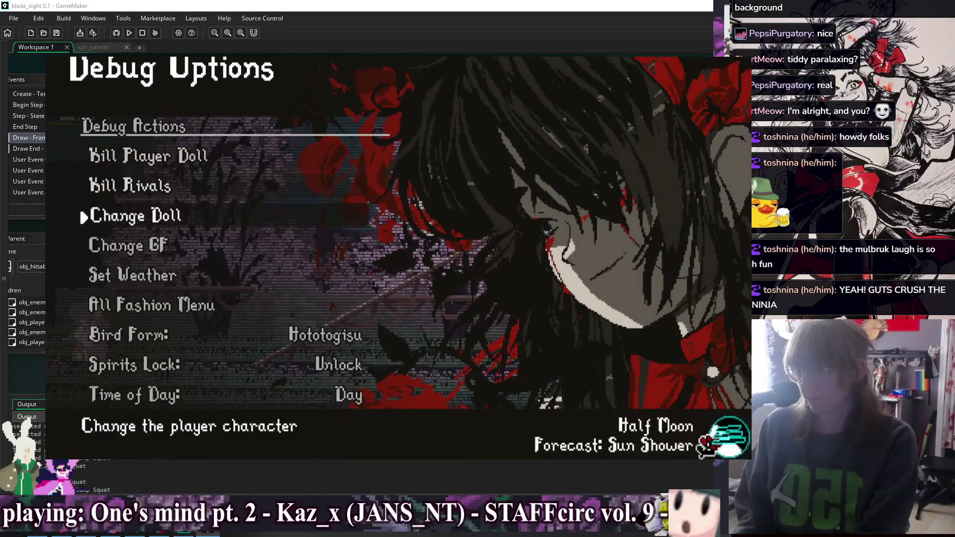
key("Down")
key("Down")
key("Down")
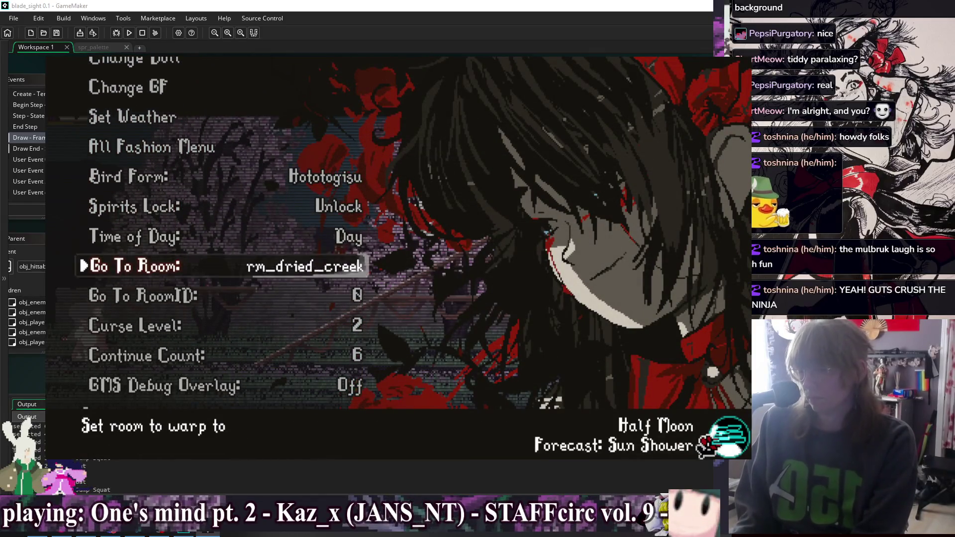
key("Right")
key("Right")
key("Left")
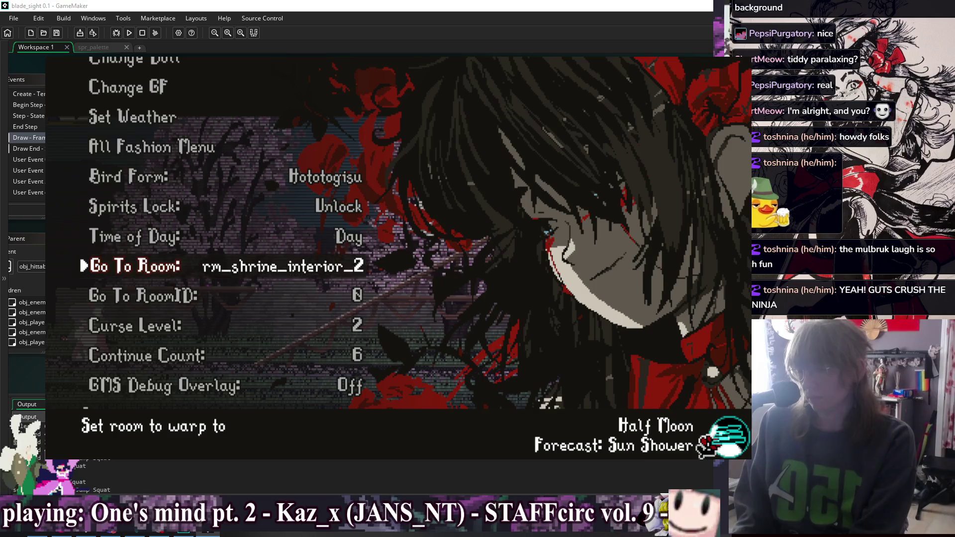
key("Return")
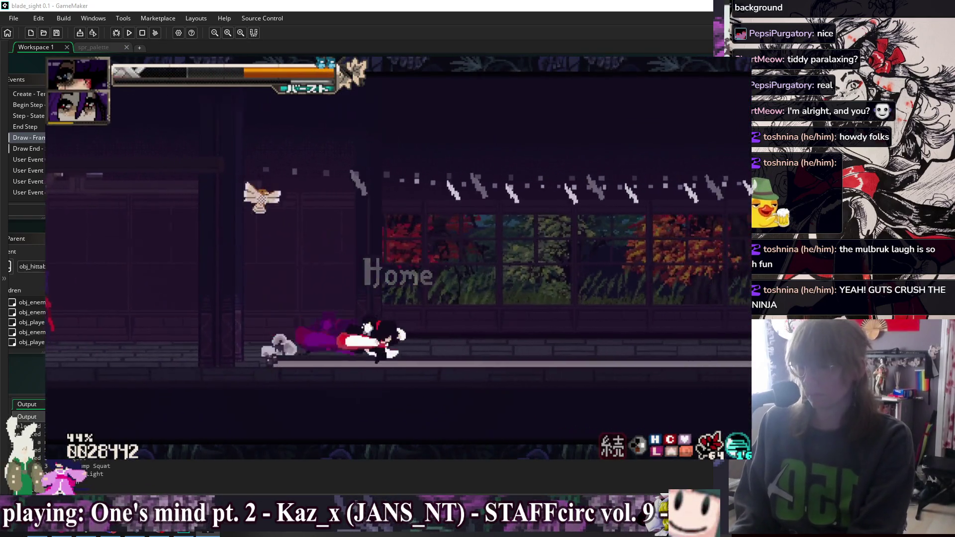
key("Escape")
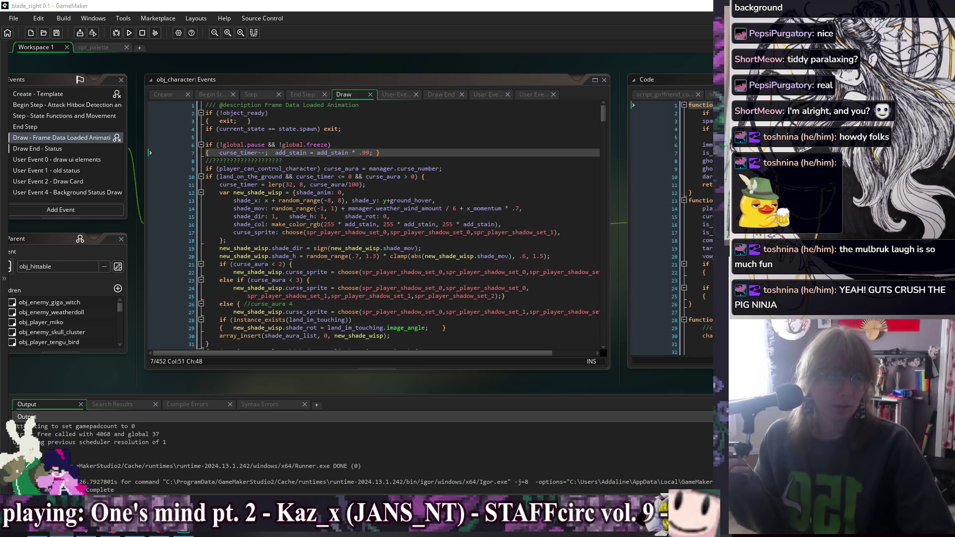
left_click(455, 178)
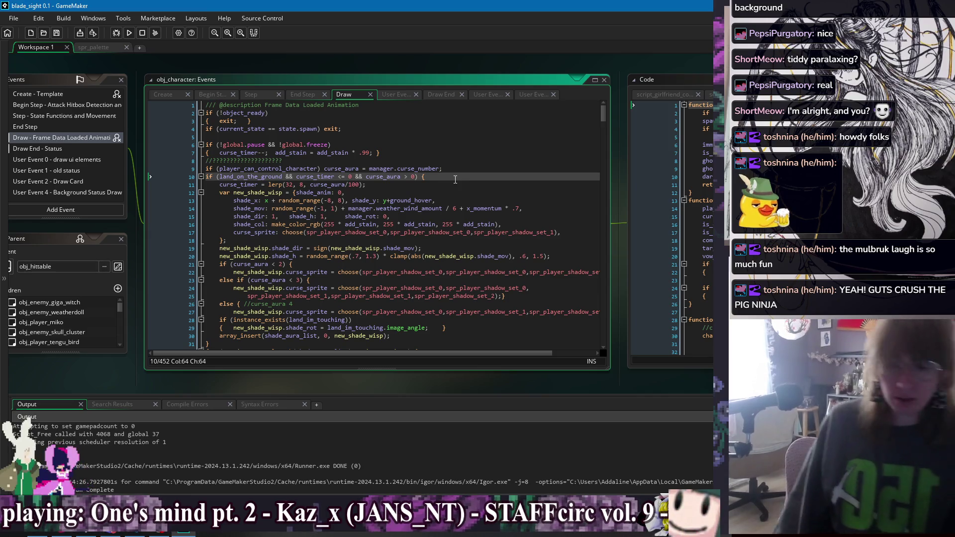
left_click(479, 173)
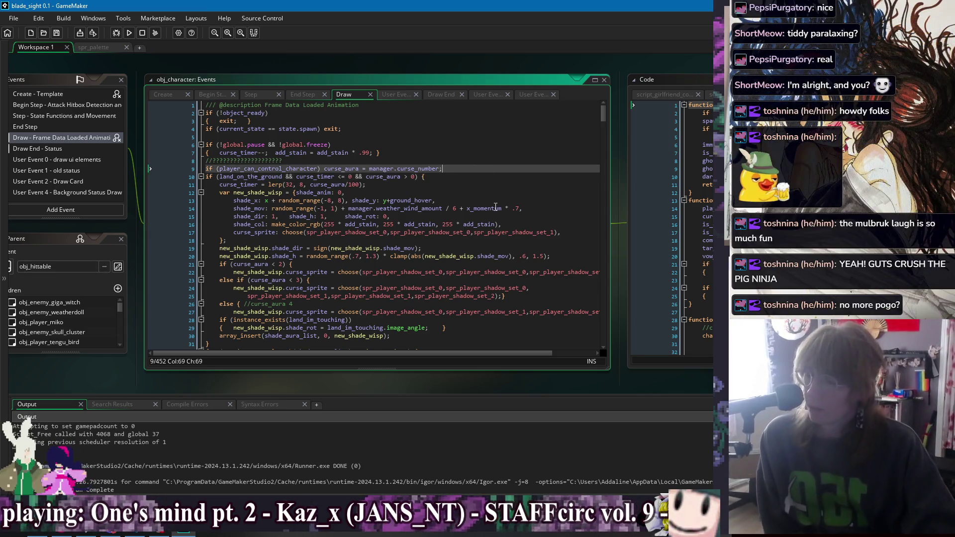
scroll(493, 199, "down", 13)
scroll(506, 208, "down", 20)
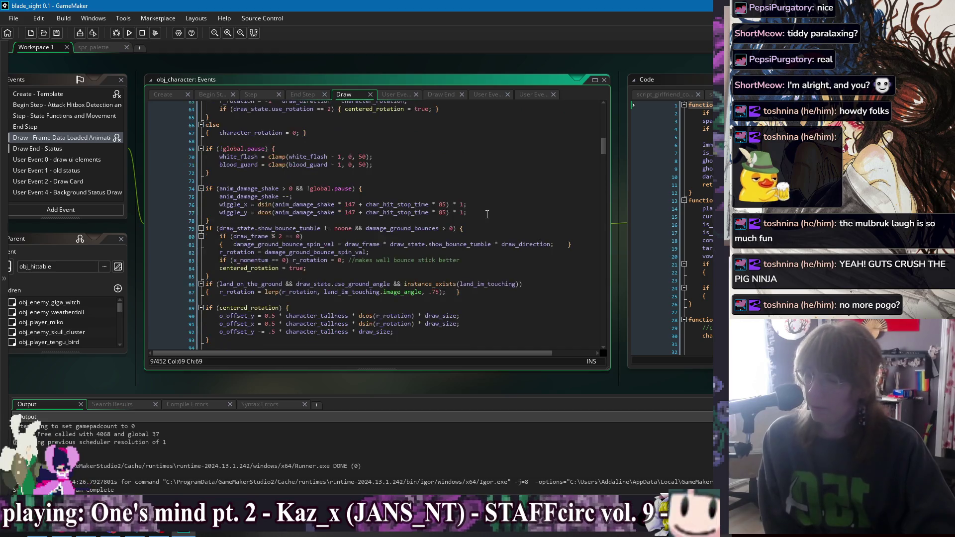
scroll(513, 204, "up", 2)
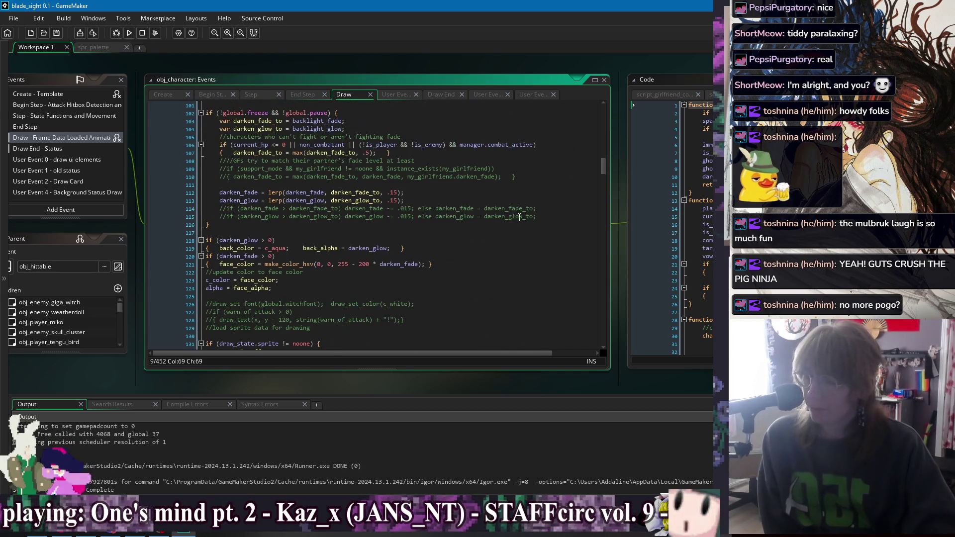
scroll(528, 205, "up", 2)
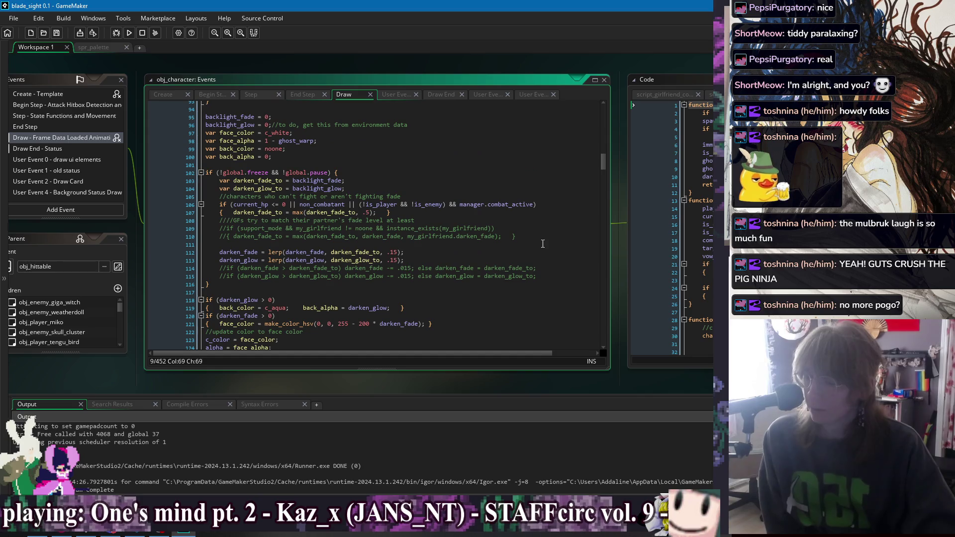
left_click(549, 273)
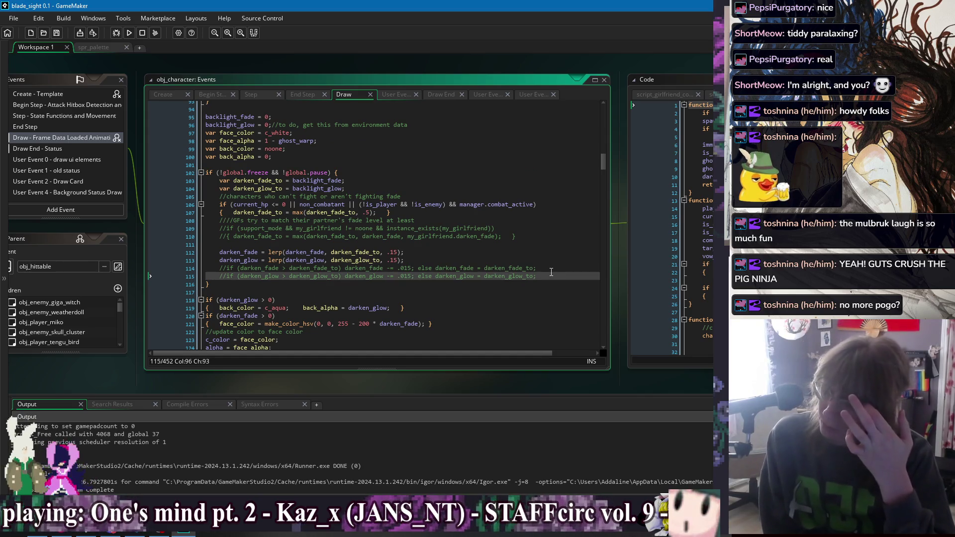
left_click(432, 165)
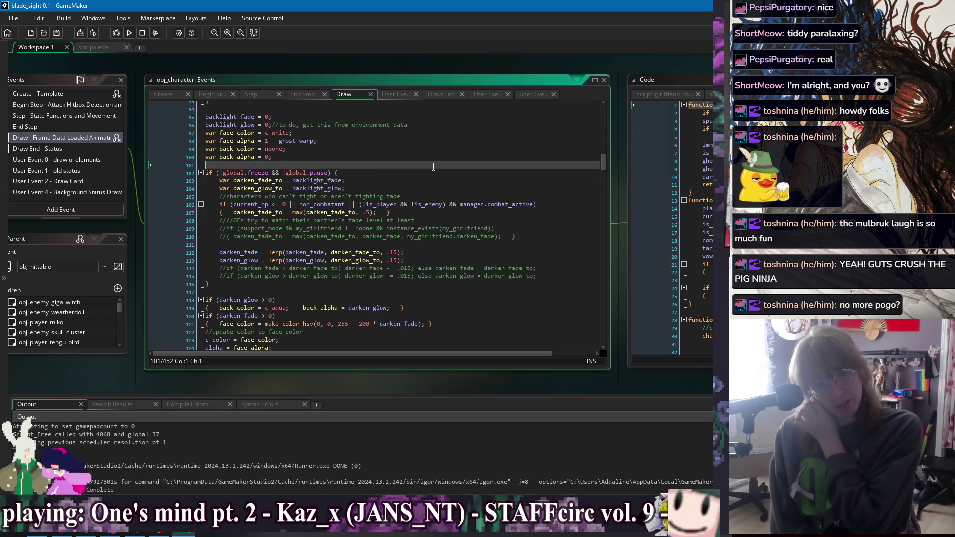
left_click(369, 159)
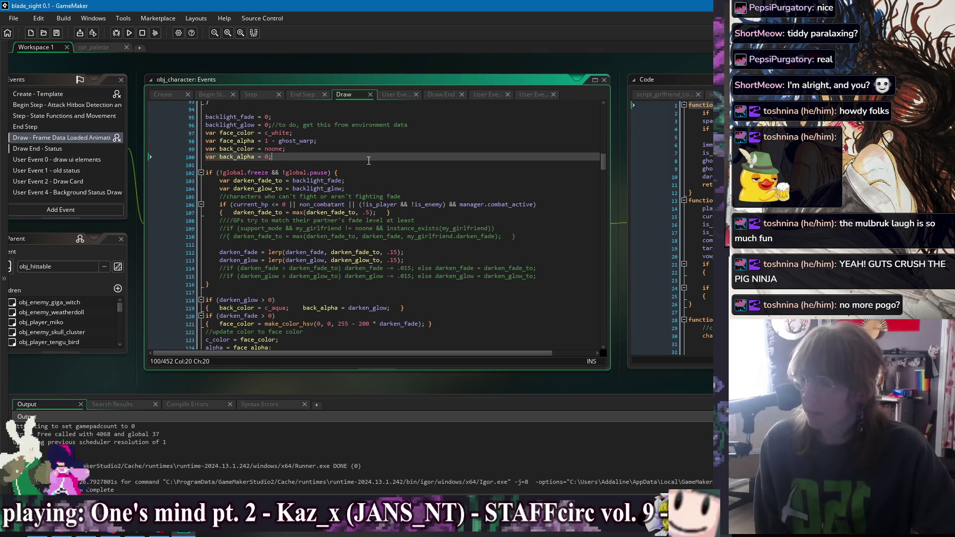
left_click(426, 142)
left_click(448, 154)
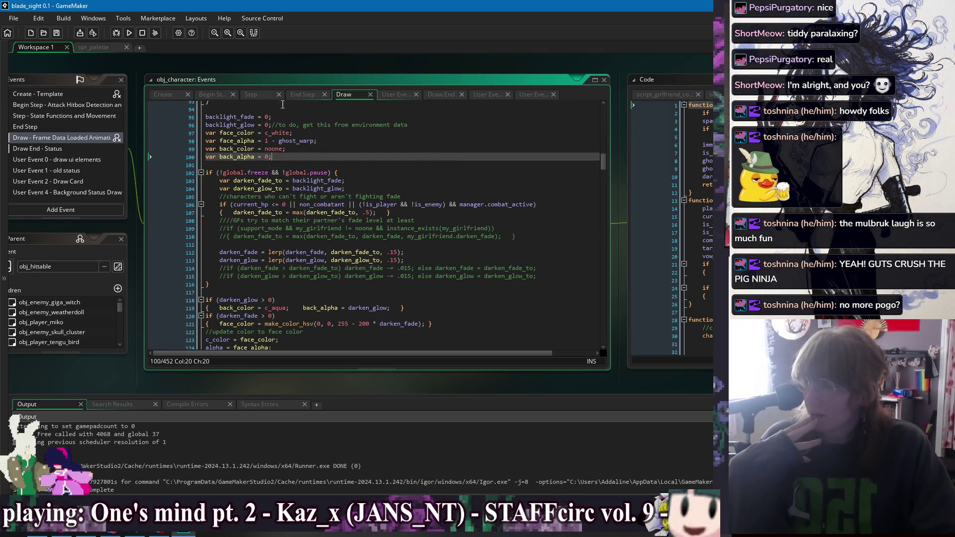
scroll(399, 178, "down", 5)
scroll(399, 177, "up", 5)
left_click(399, 175)
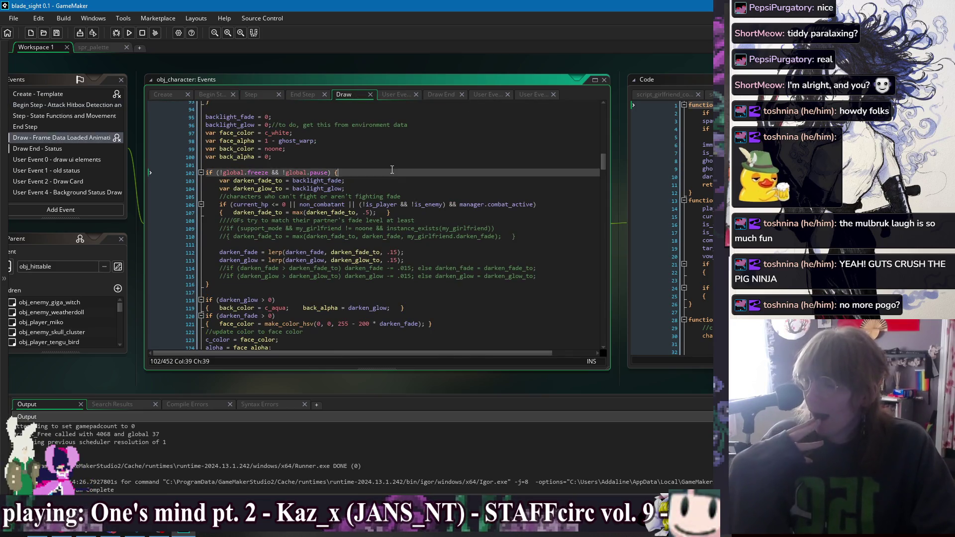
scroll(399, 178, "down", 5)
scroll(399, 177, "down", 5)
scroll(498, 184, "up", 2)
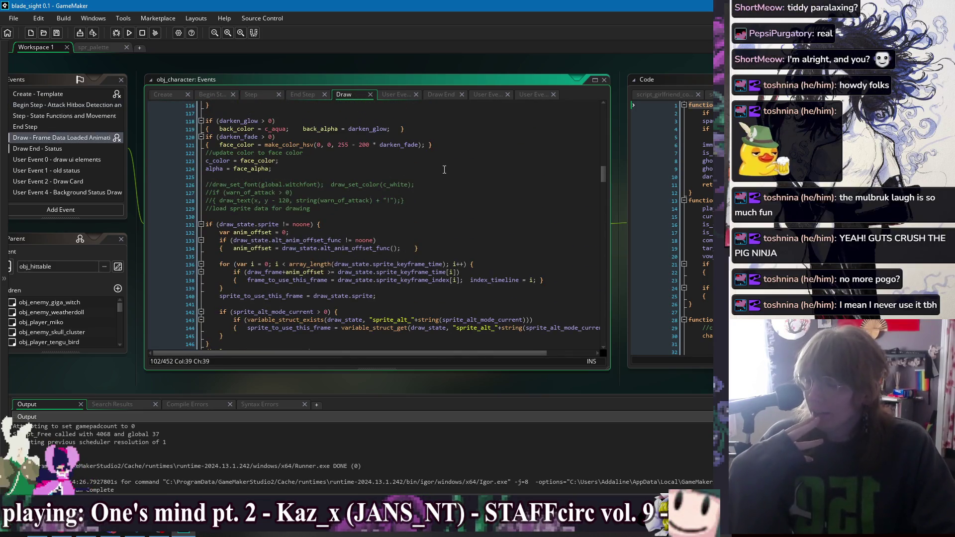
left_click(572, 168)
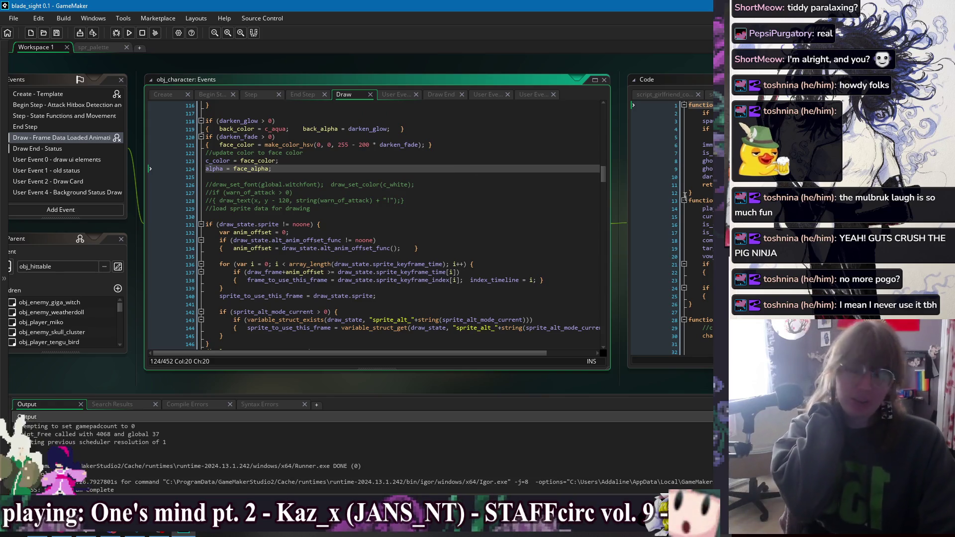
Browse the workspace's list of open object windows and return to the obj_character editors.
right_click(521, 64)
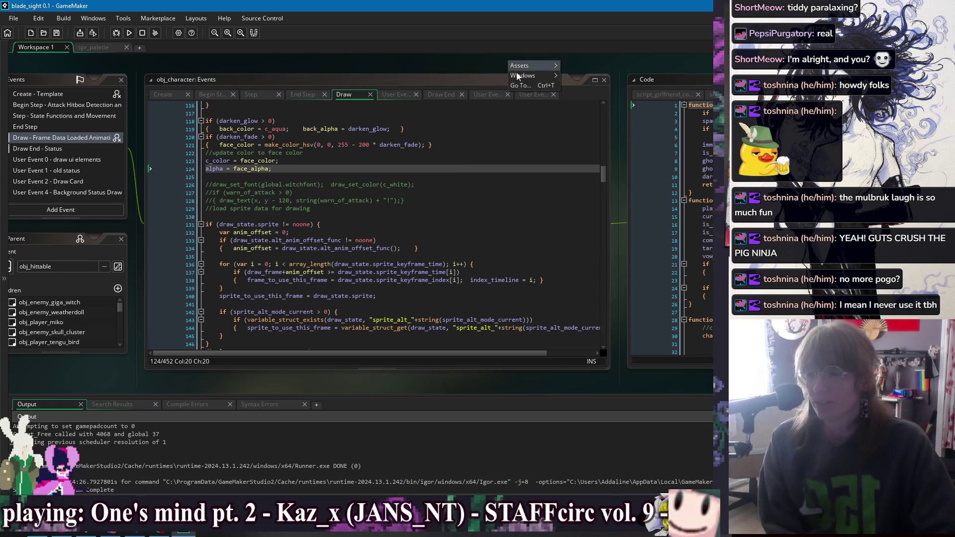
mouse_move(520, 75)
left_click(471, 64)
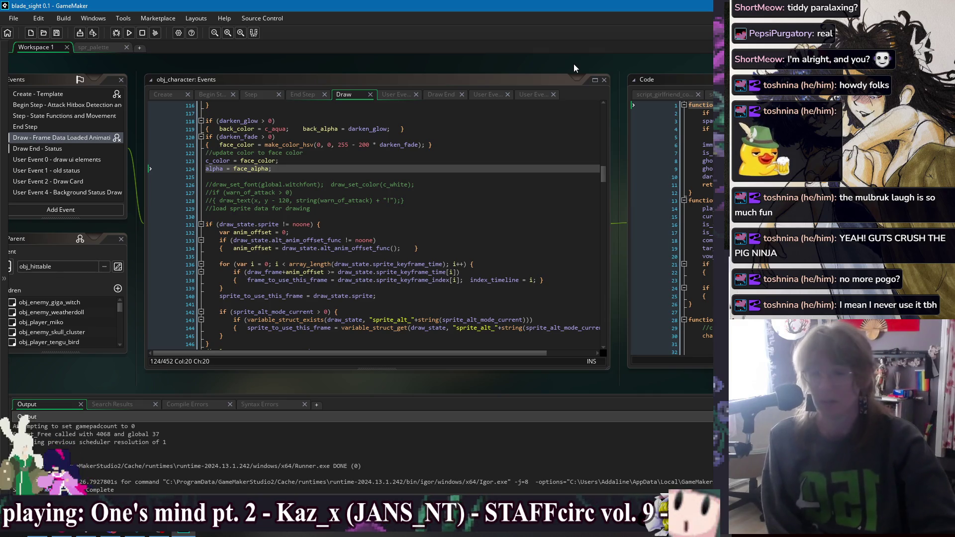
right_click(574, 64)
mouse_move(591, 77)
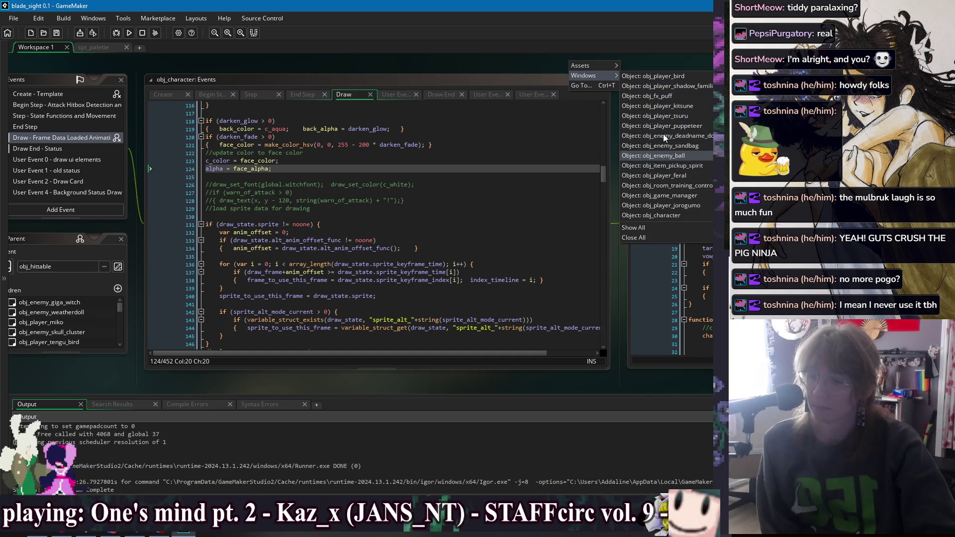
right_click(391, 58)
right_click(391, 58)
mouse_move(405, 73)
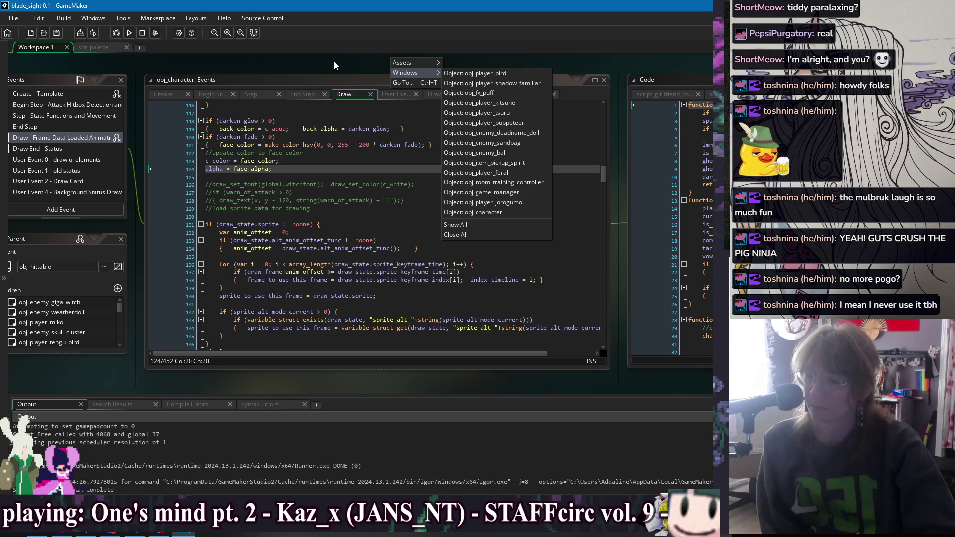
left_click(518, 213)
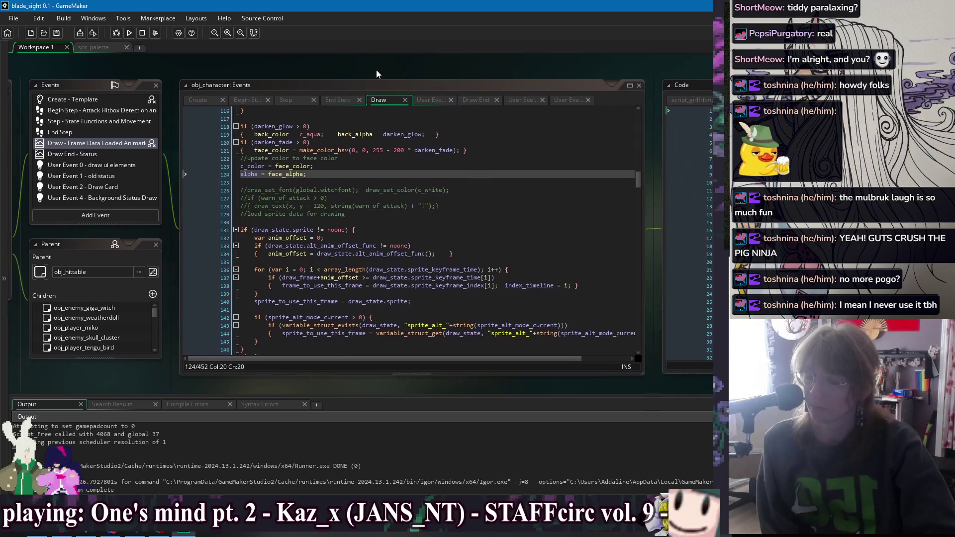
Switch to the obj_enemy_ball object editor from the open-windows list.
right_click(363, 64)
mouse_move(382, 81)
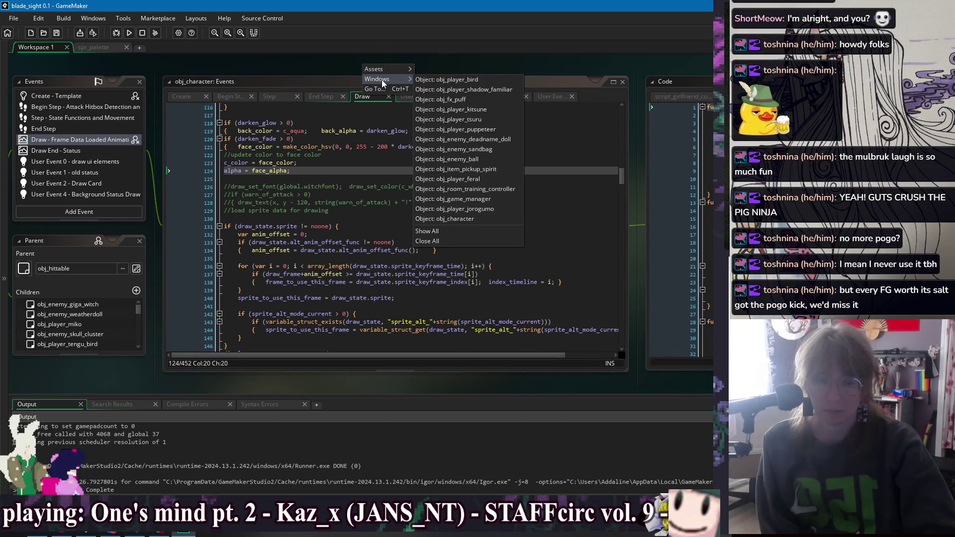
right_click(429, 64)
mouse_move(440, 81)
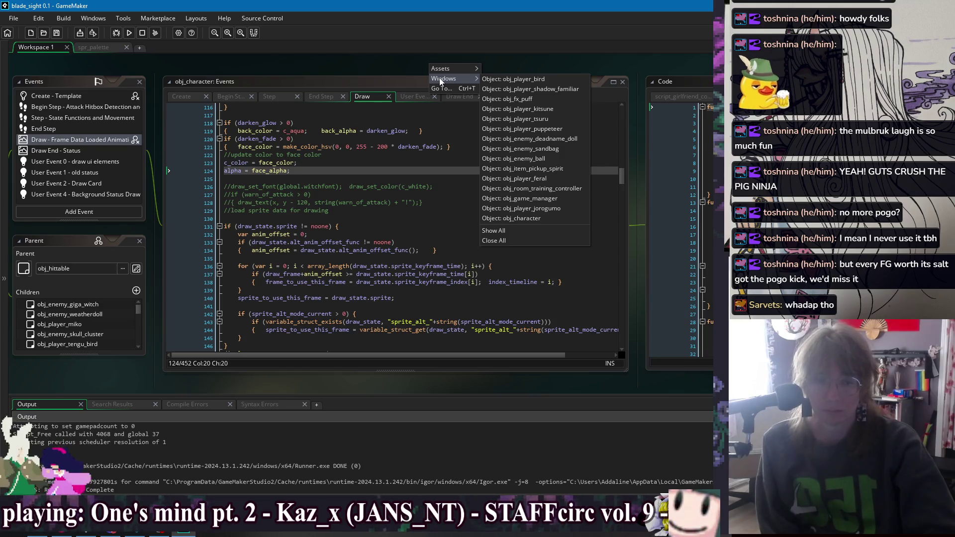
left_click(574, 157)
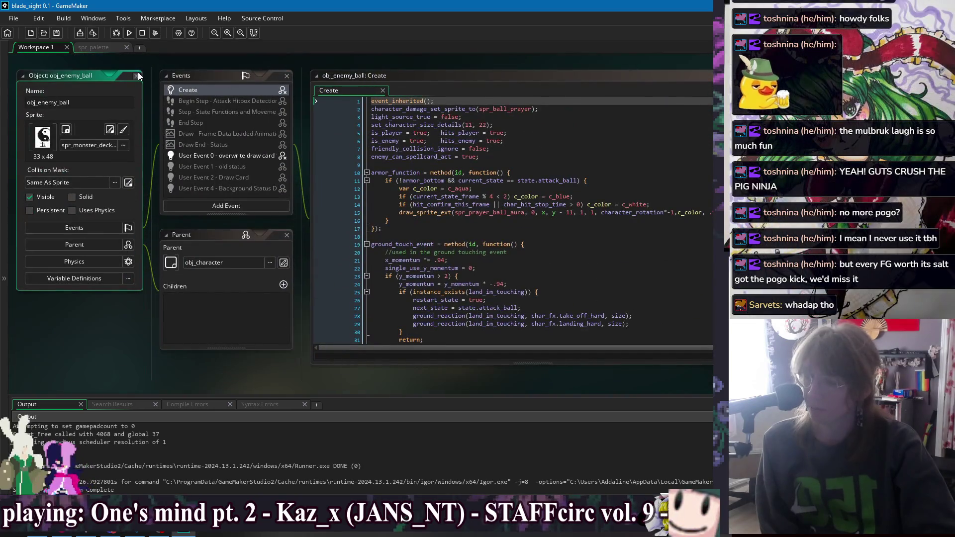
Close the obj_enemy_ball editor windows, leaving an empty stretch of workspace.
left_click(137, 75)
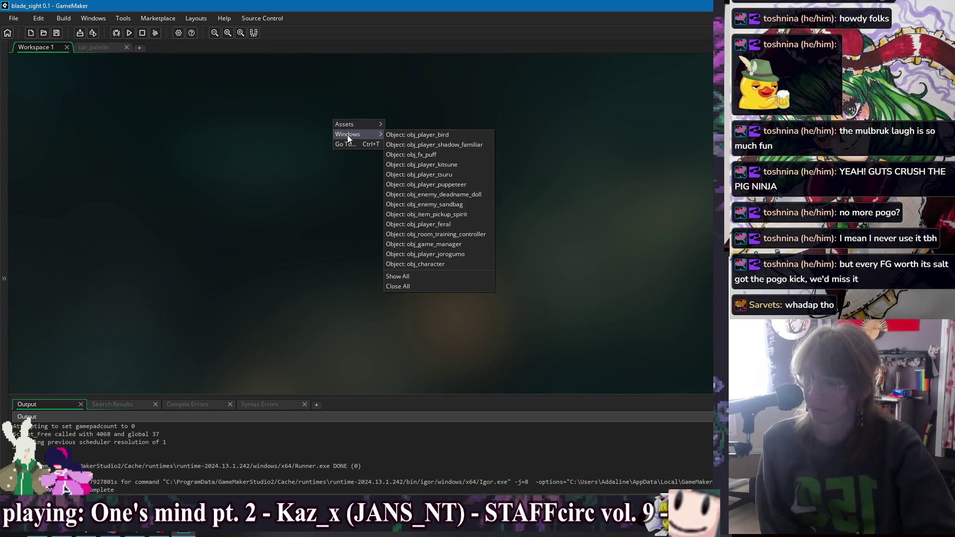
left_click(285, 127)
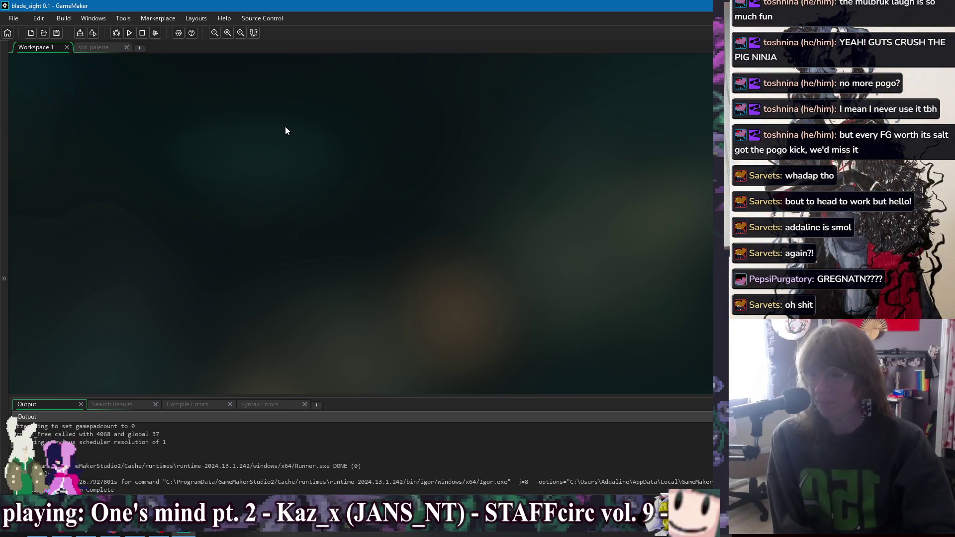
right_click(383, 108)
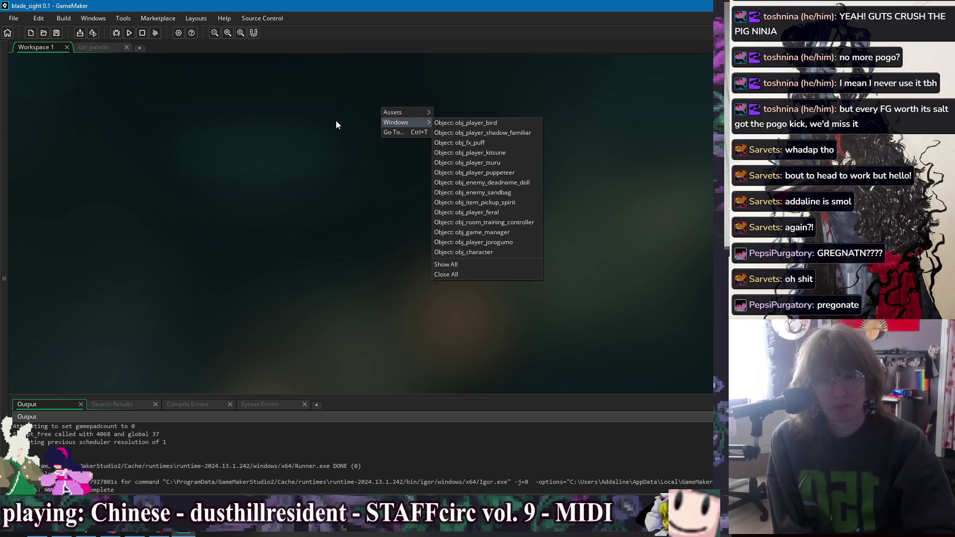
Reopen the workspace Windows submenu until the list of open object windows is showing.
left_click(336, 122)
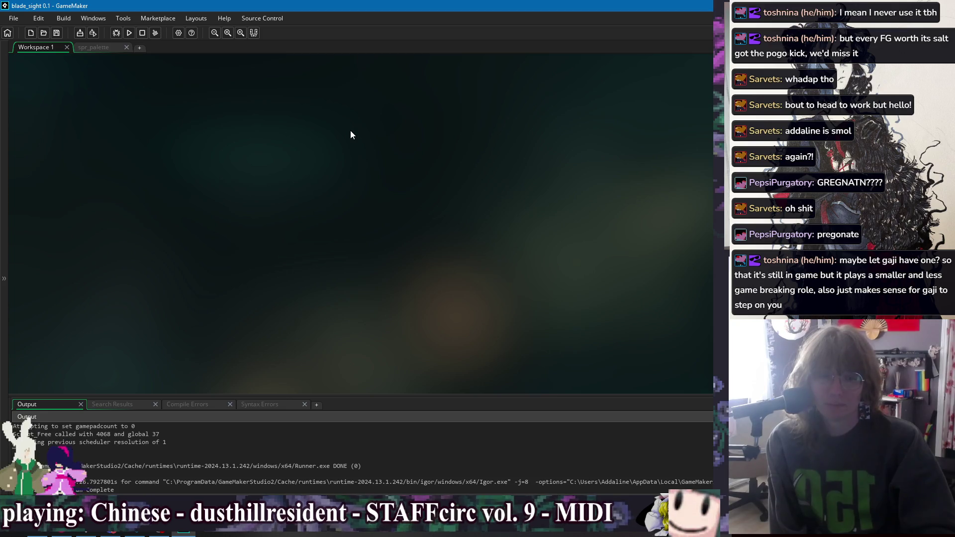
right_click(365, 118)
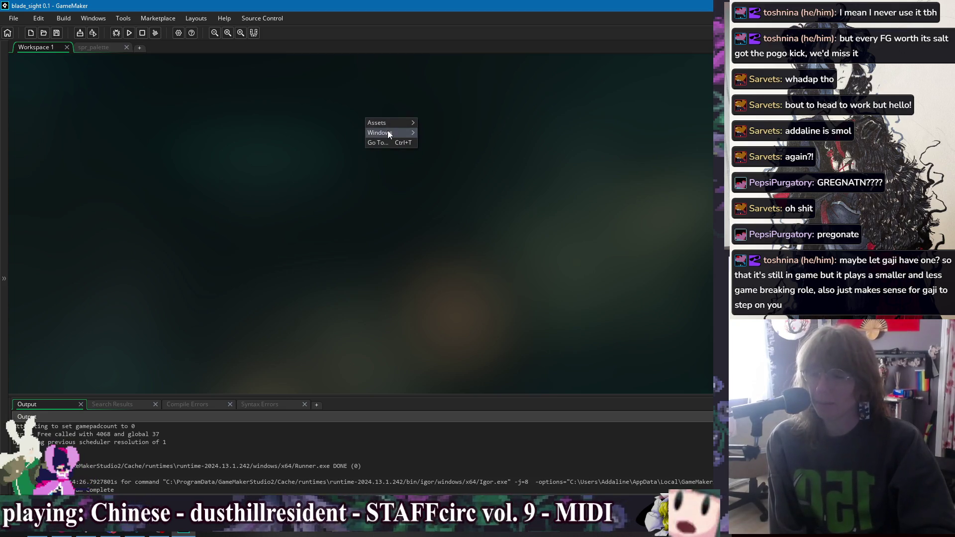
mouse_move(388, 133)
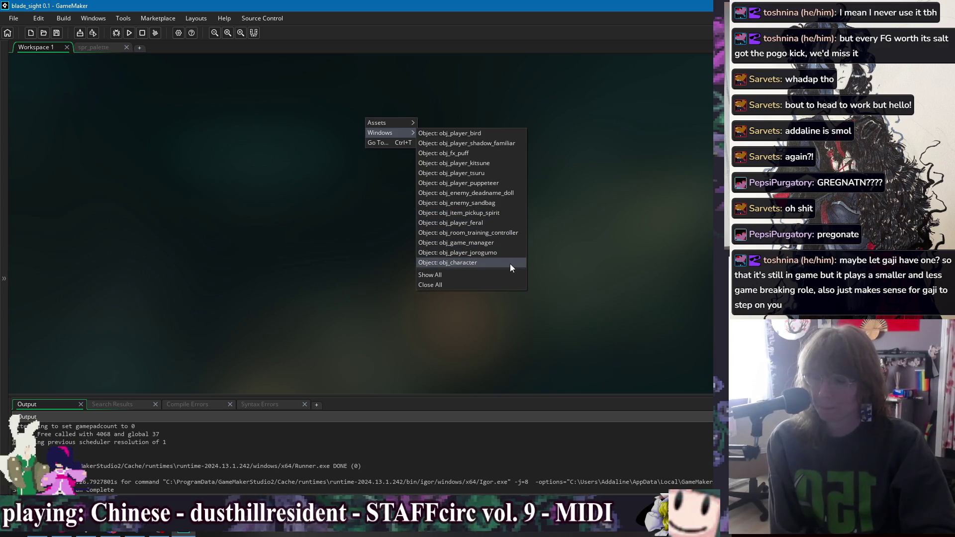
left_click(344, 90)
right_click(323, 91)
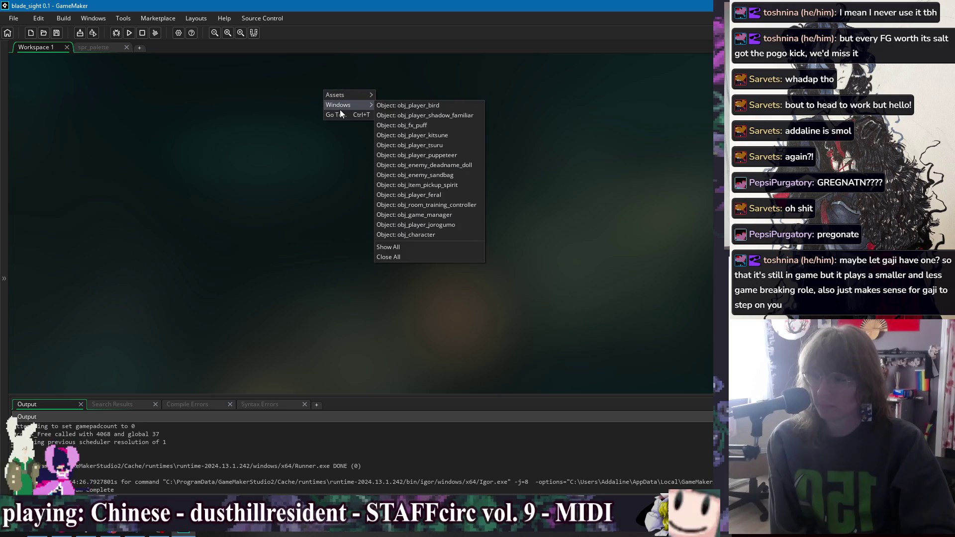
left_click(547, 100)
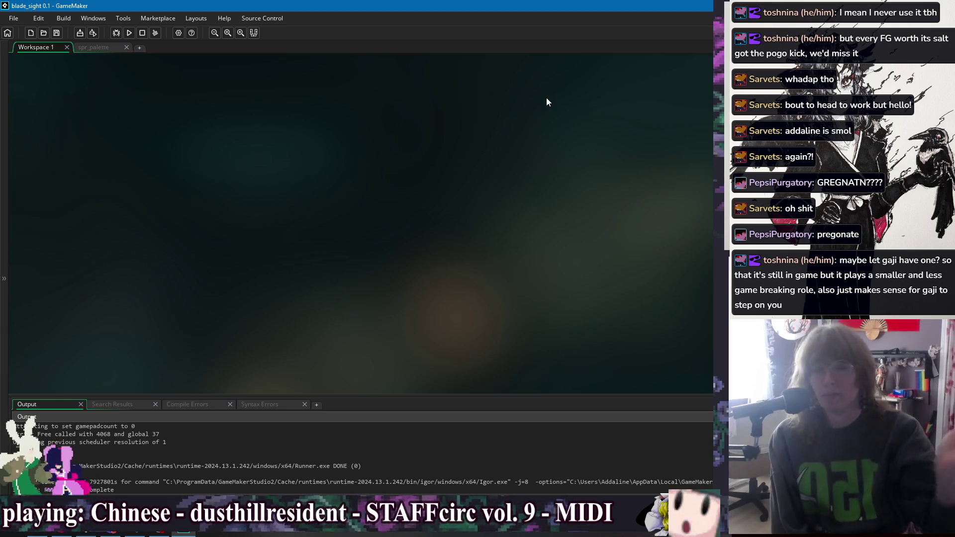
right_click(374, 118)
mouse_move(404, 134)
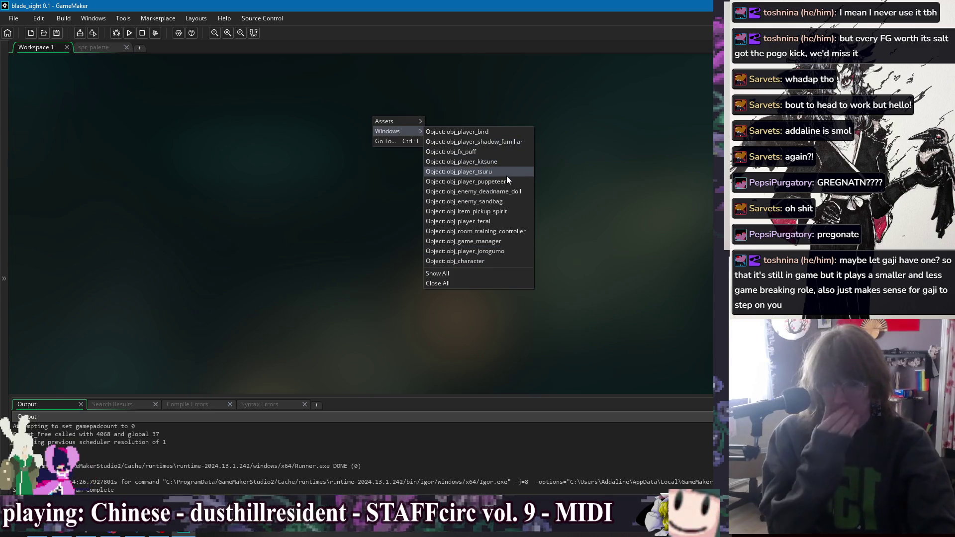
Jump to the obj_player_jorogumo windows and pan toward the obj_enemy_sandbag code.
left_click(506, 201)
mouse_move(533, 62)
left_mouse_down()
mouse_move(413, 69)
mouse_move(438, 59)
left_mouse_up()
right_click(438, 59)
mouse_move(451, 77)
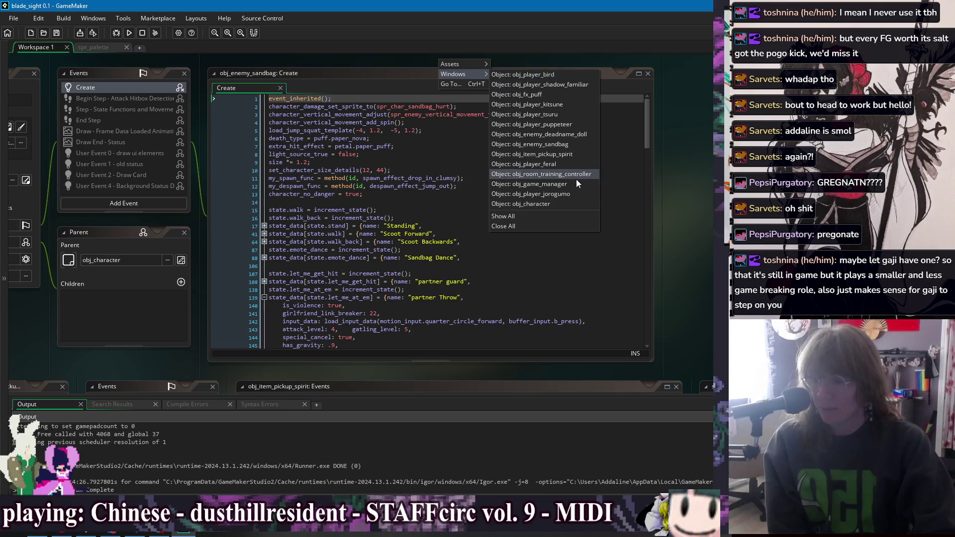
left_click(607, 209)
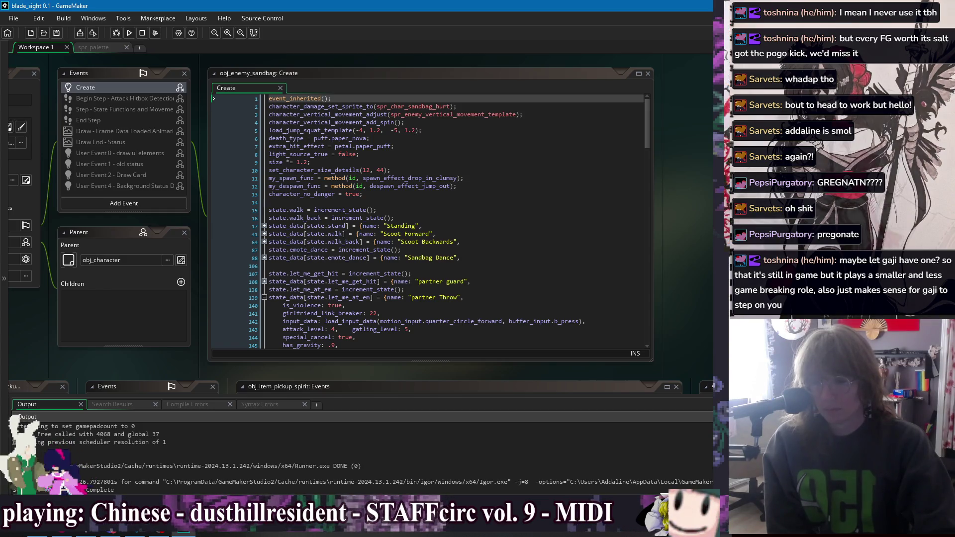
Nudge the workspace left, shrink the output panel, and jump to the obj_character Draw code.
left_click_drag(694, 196, 659, 197)
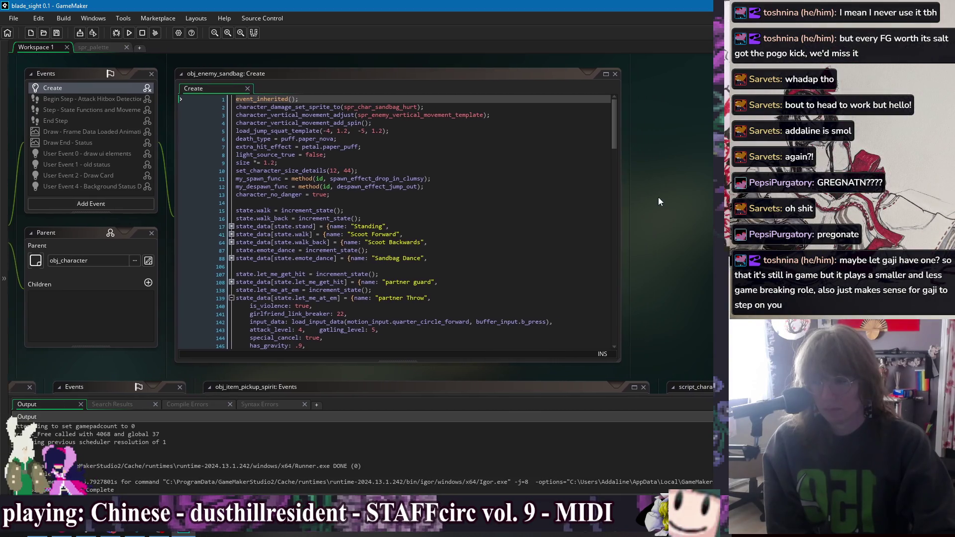
left_click_drag(655, 394, 655, 401)
right_click(646, 151)
mouse_move(661, 163)
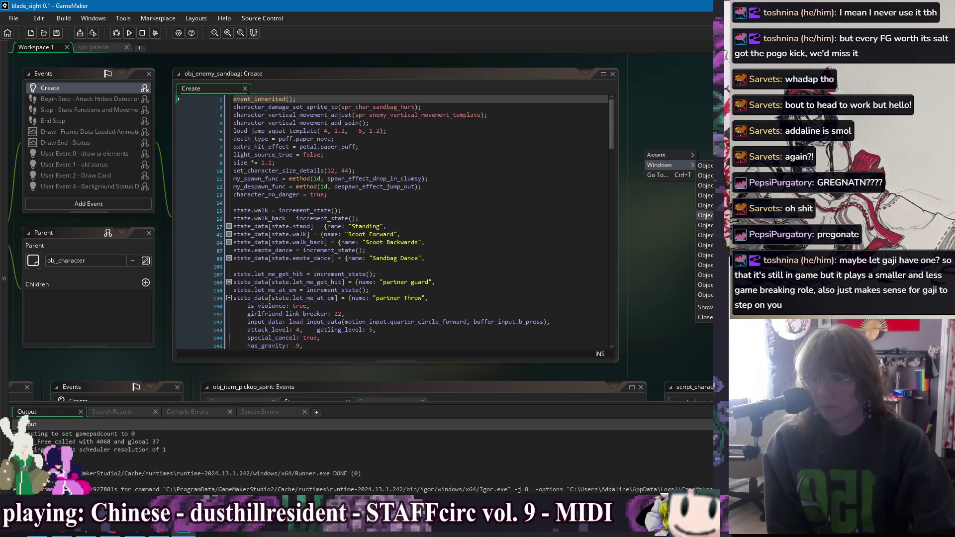
left_click(705, 295)
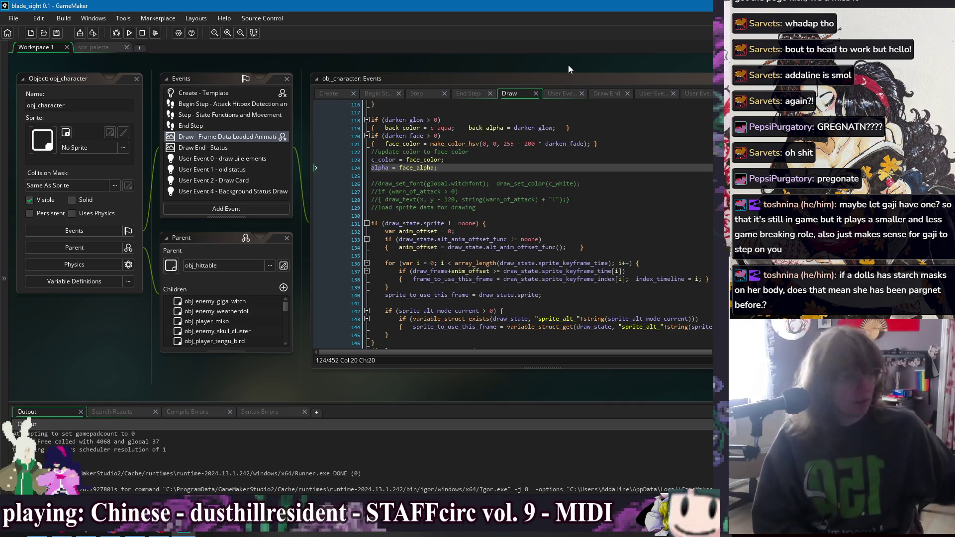
Place the cursor on line 126 of the obj_character Draw code and pan left to the script.
left_click(547, 183)
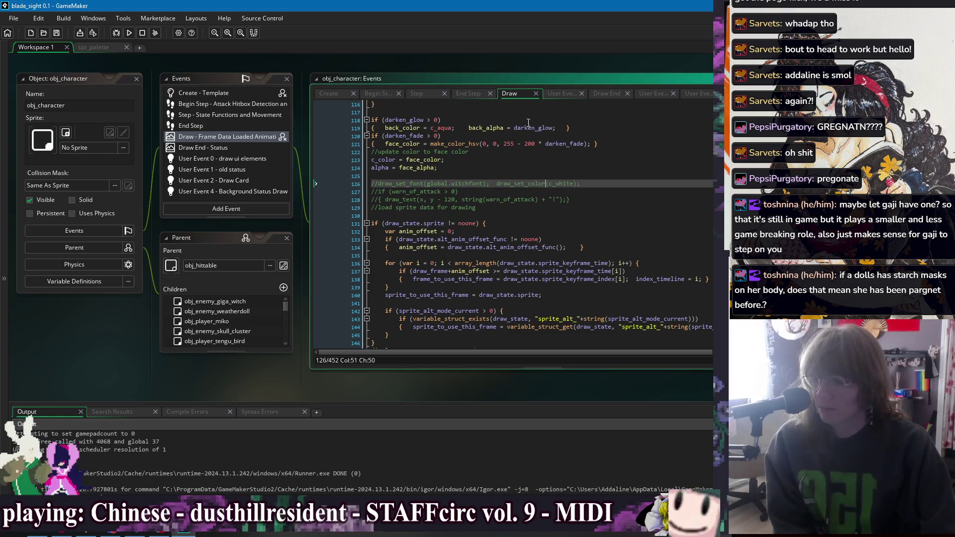
left_click_drag(533, 64, 408, 69)
mouse_move(564, 69)
left_mouse_down()
mouse_move(316, 62)
mouse_move(188, 72)
mouse_move(563, 71)
left_mouse_up()
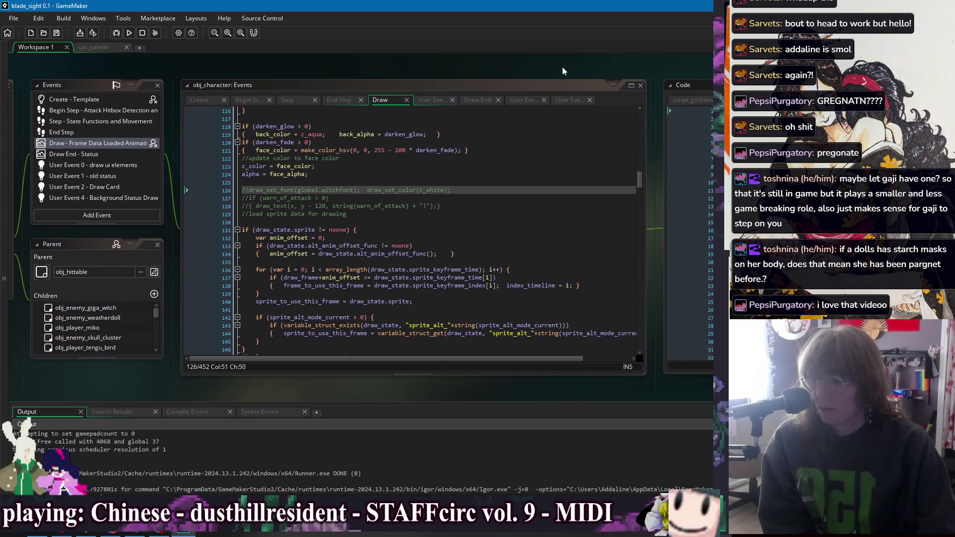
right_click(383, 67)
mouse_move(410, 82)
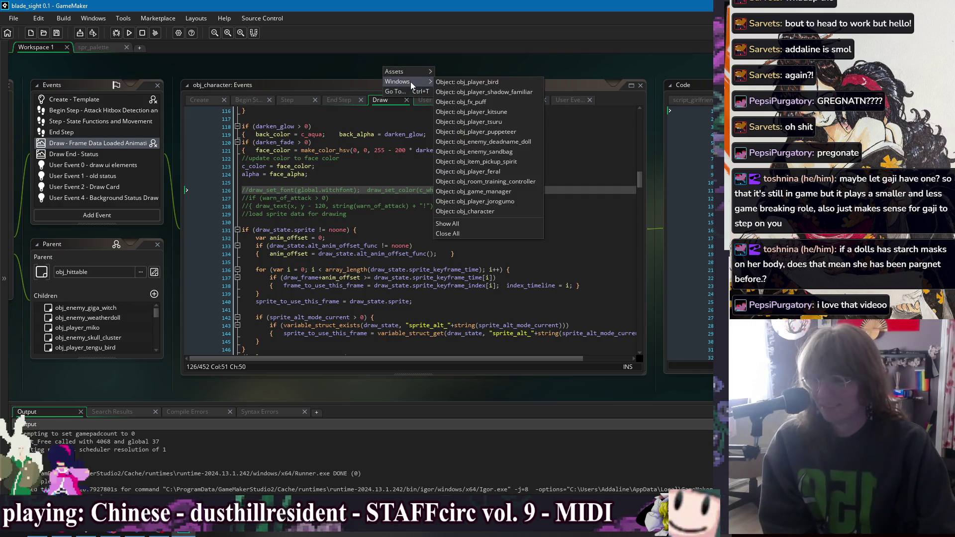
Jump to the obj_player_feral windows, then create a new 64×64 sprite with Alt+S.
left_click(506, 172)
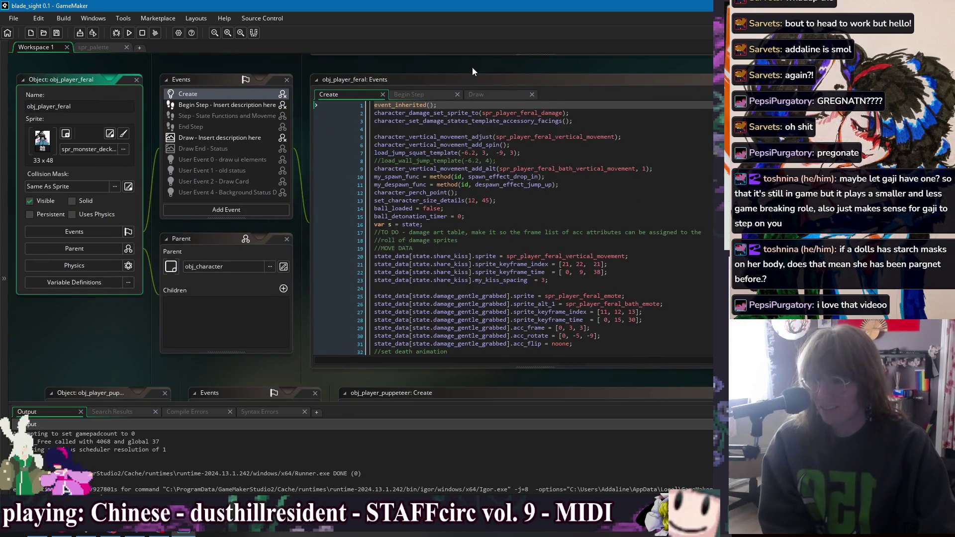
left_click_drag(473, 67, 388, 71)
right_click(388, 70)
mouse_move(404, 85)
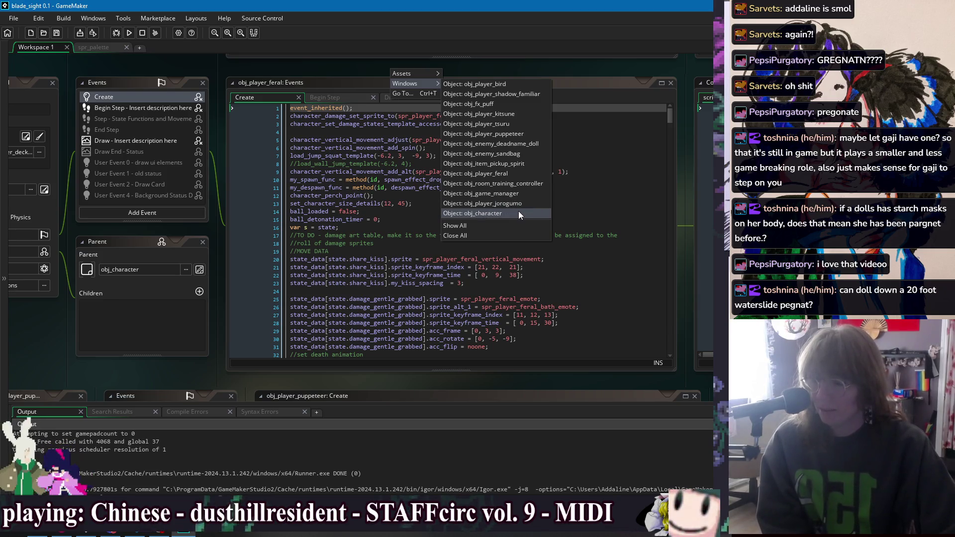
right_click(362, 70)
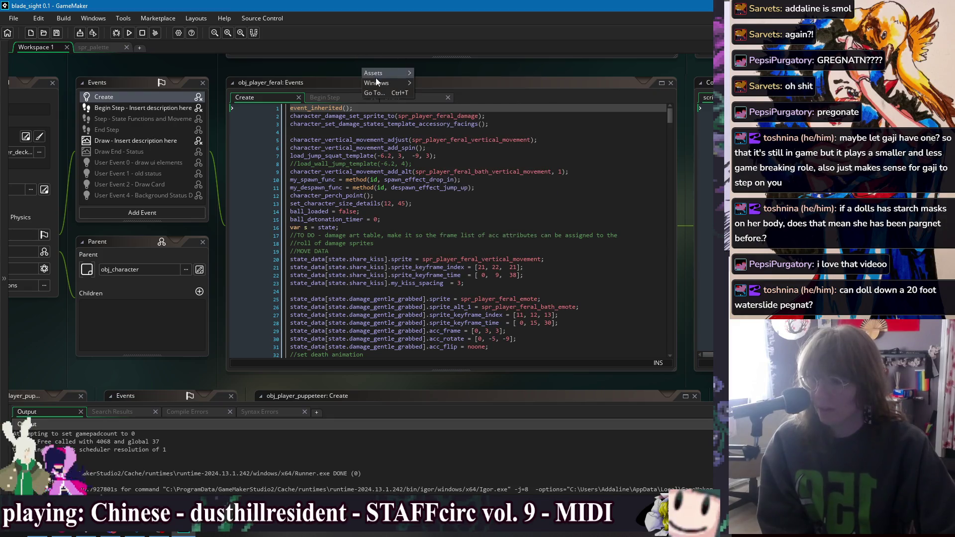
left_click(475, 78)
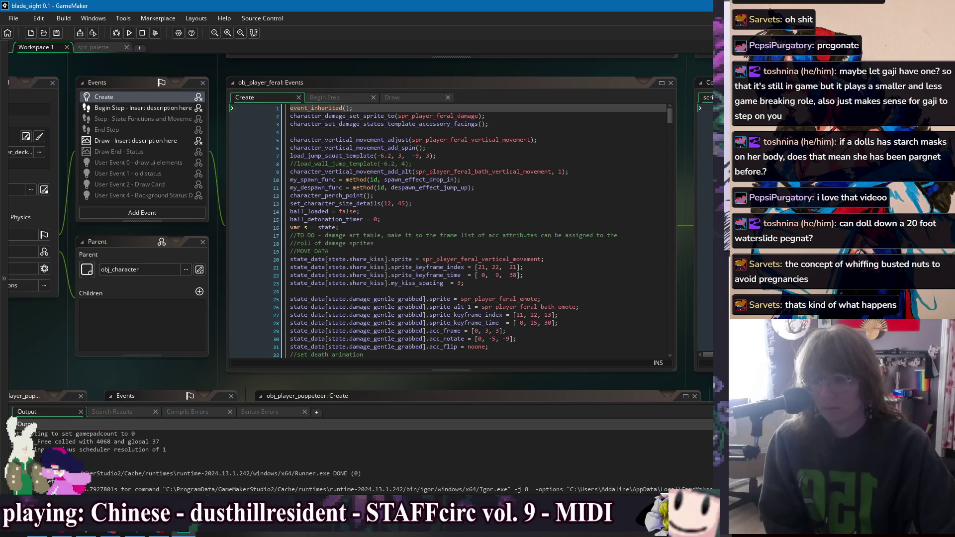
scroll(358, 239, "down", 5)
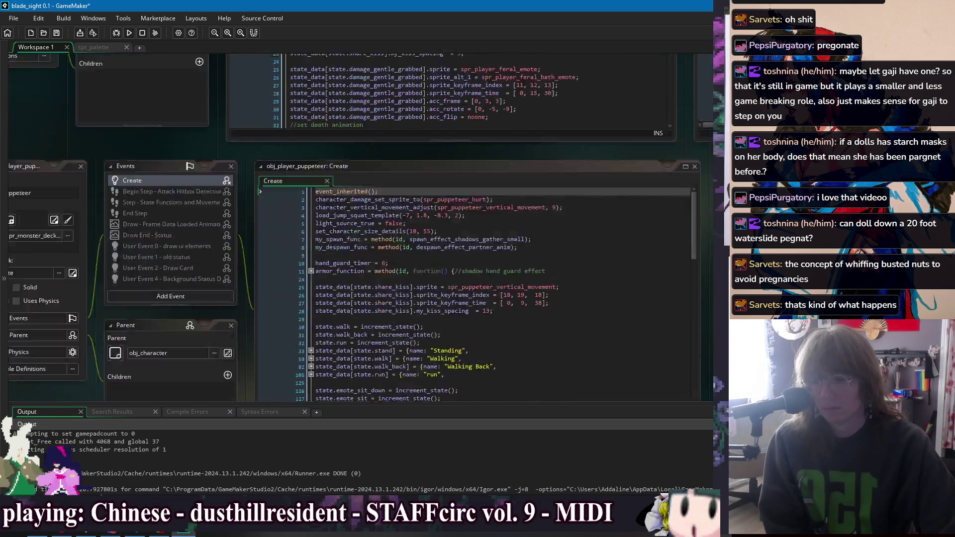
key("alt+s")
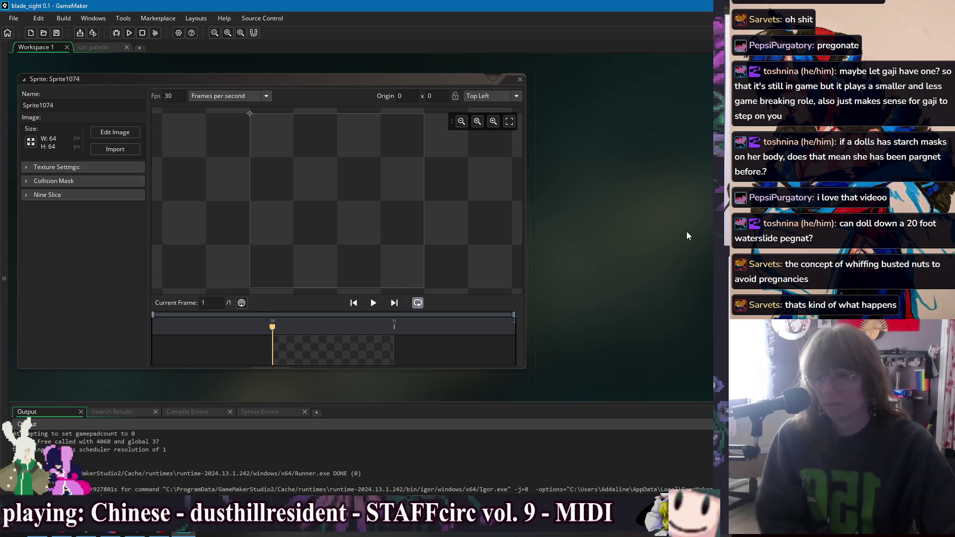
type("spr_knife_bunny")
Name the sprite spr_knife_bunny, set a new origin anchor, and open its frame for painting.
key("Return")
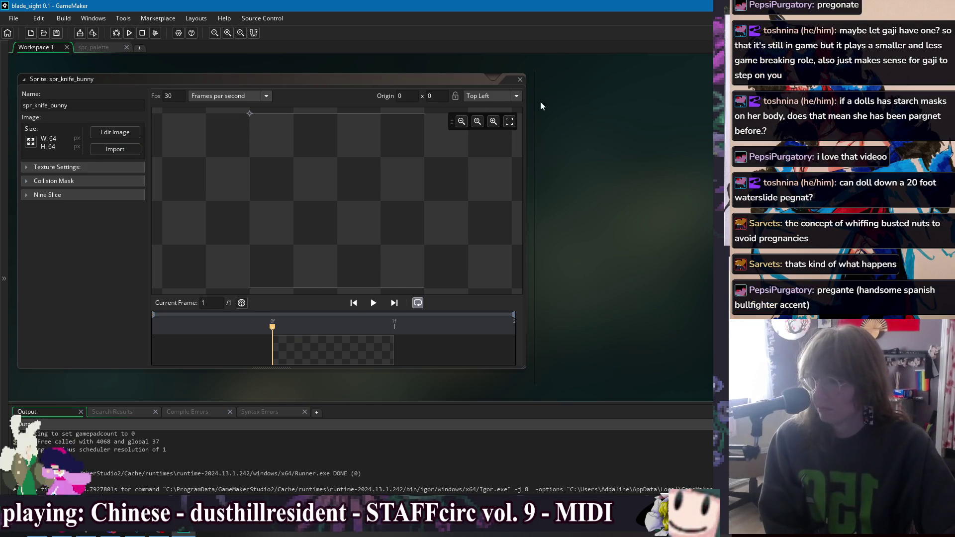
left_click(515, 97)
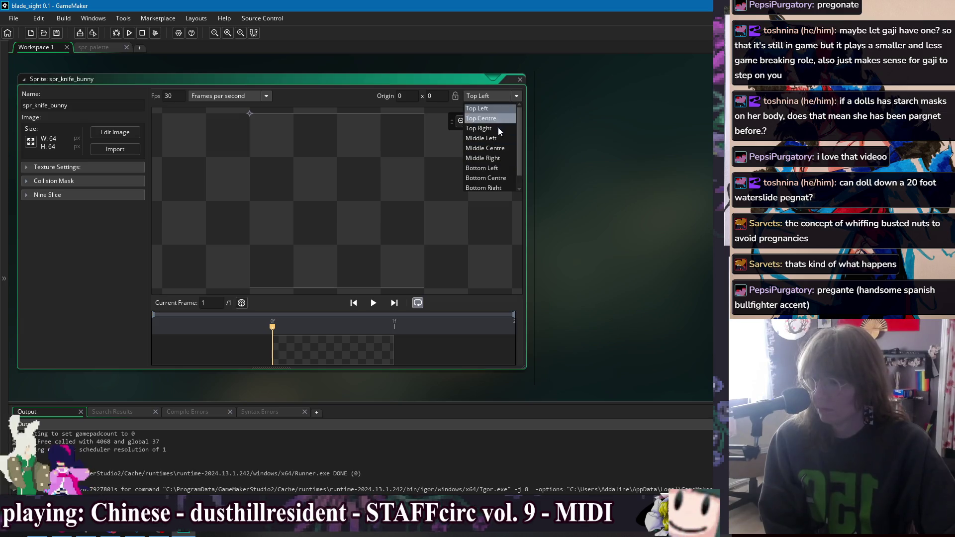
left_click(500, 178)
double_click(342, 360)
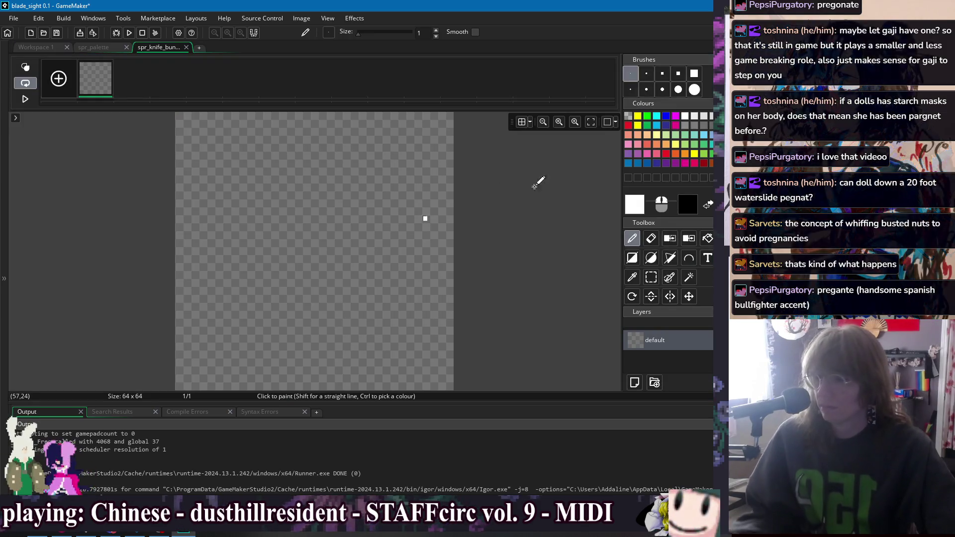
scroll(427, 213, "down", 1)
Paint a white bunny outline with long ears and flood-fill it solid white.
left_click(444, 207)
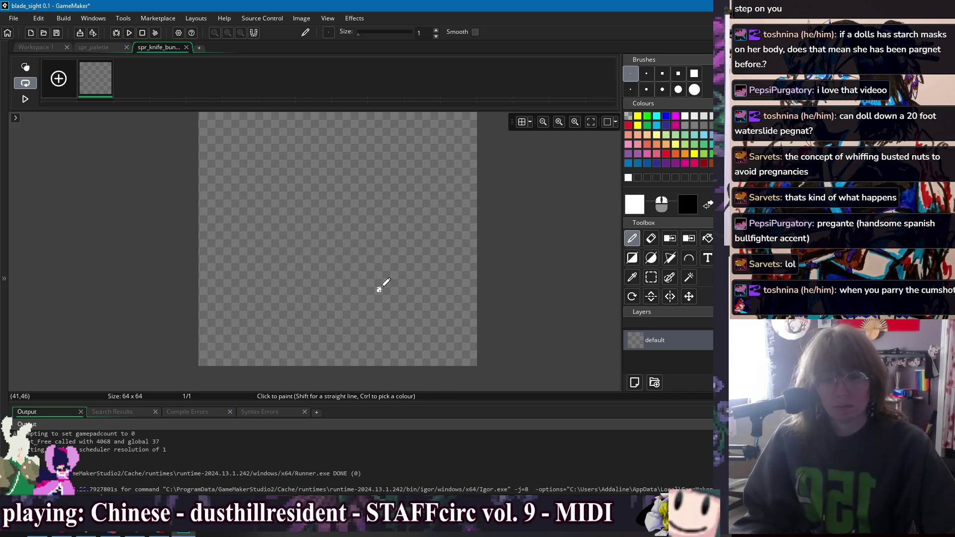
left_click_drag(339, 363, 291, 310)
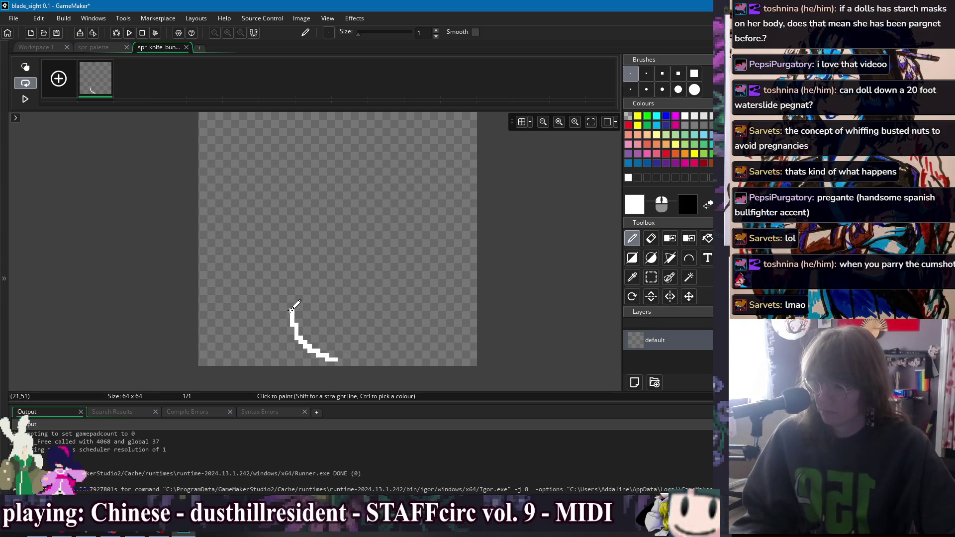
mouse_move(292, 263)
left_mouse_down()
mouse_move(324, 241)
mouse_move(354, 239)
left_mouse_up()
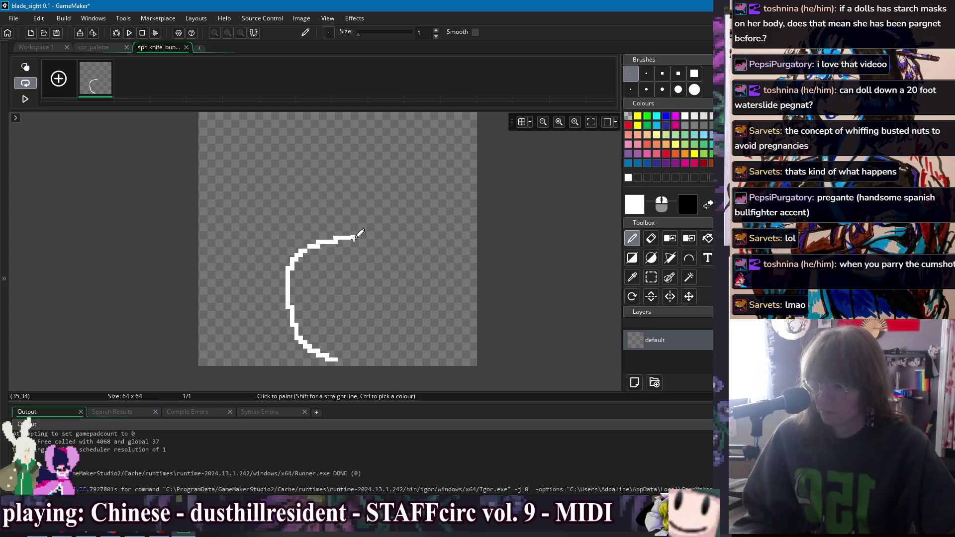
mouse_move(416, 299)
left_mouse_down()
mouse_move(409, 342)
mouse_move(368, 362)
mouse_move(332, 355)
left_mouse_up()
left_click(331, 329)
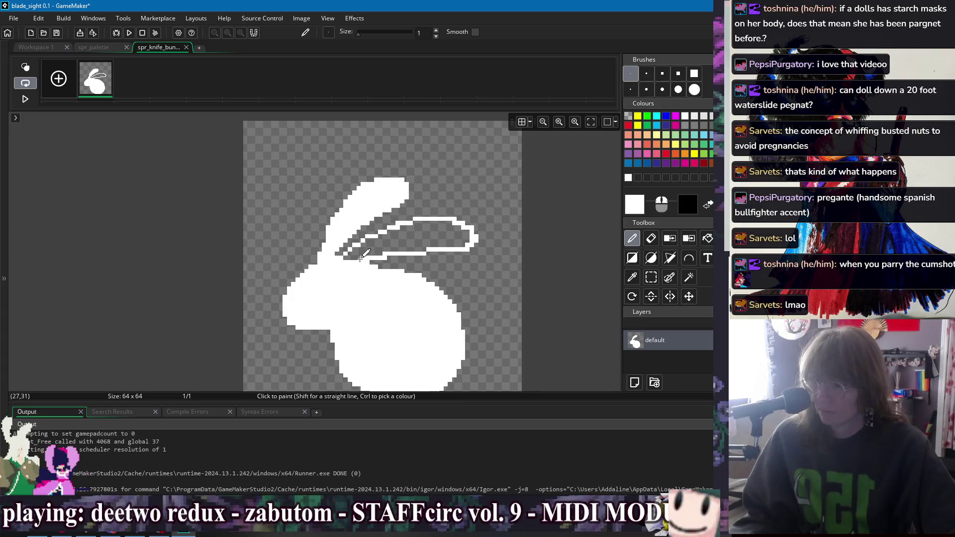
key("f")
left_click(420, 234)
Add a filled white foot at the bottom right, smooth the lower-left edge, and pick grey.
scroll(413, 259, "down", 1)
key("d")
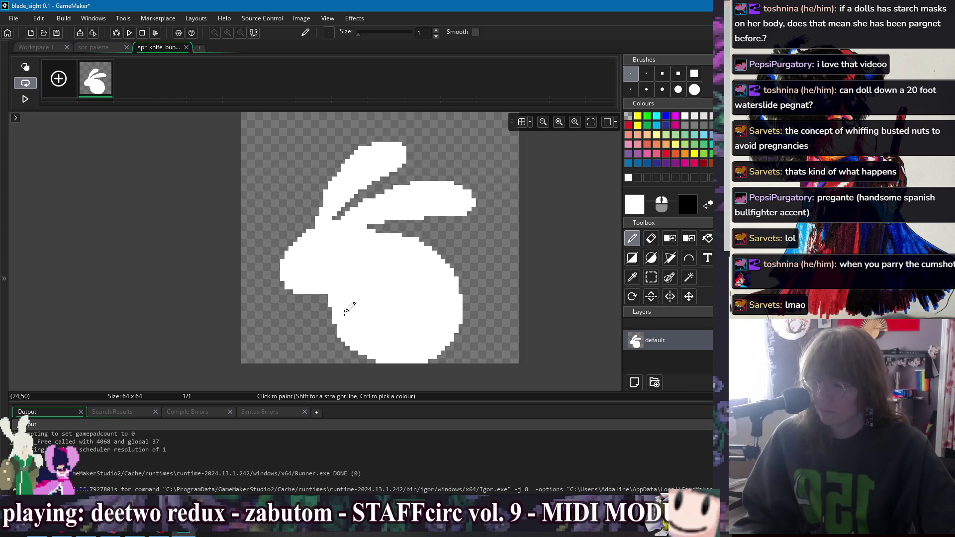
left_click(477, 314)
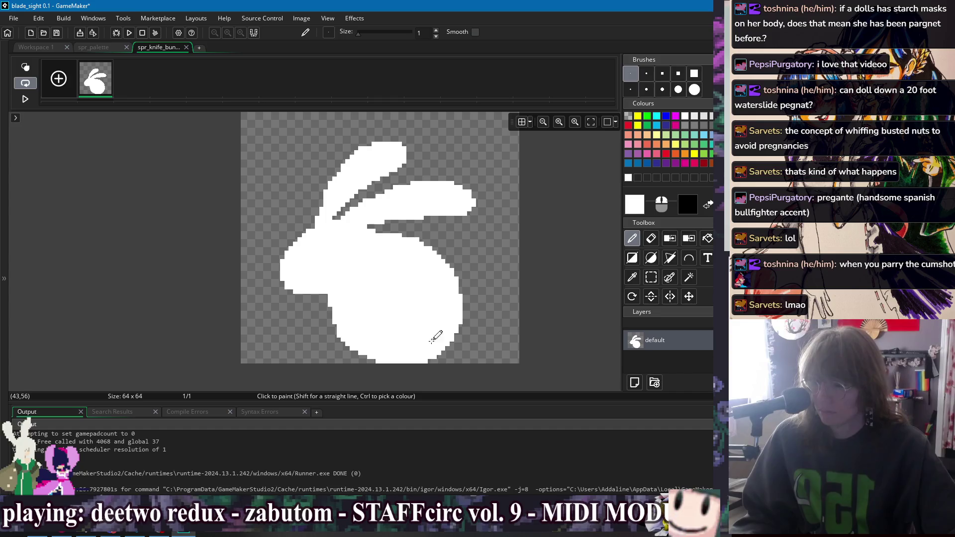
mouse_move(451, 360)
left_mouse_down()
mouse_move(474, 348)
mouse_move(467, 312)
left_mouse_up()
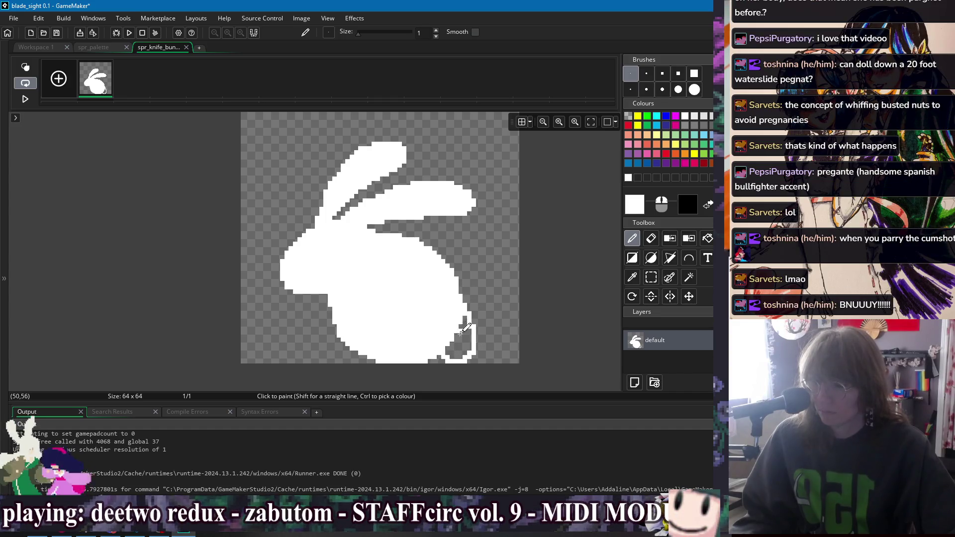
key("f")
left_click(461, 332)
key("d")
mouse_move(344, 351)
left_mouse_down()
mouse_move(360, 341)
mouse_move(355, 350)
left_mouse_up()
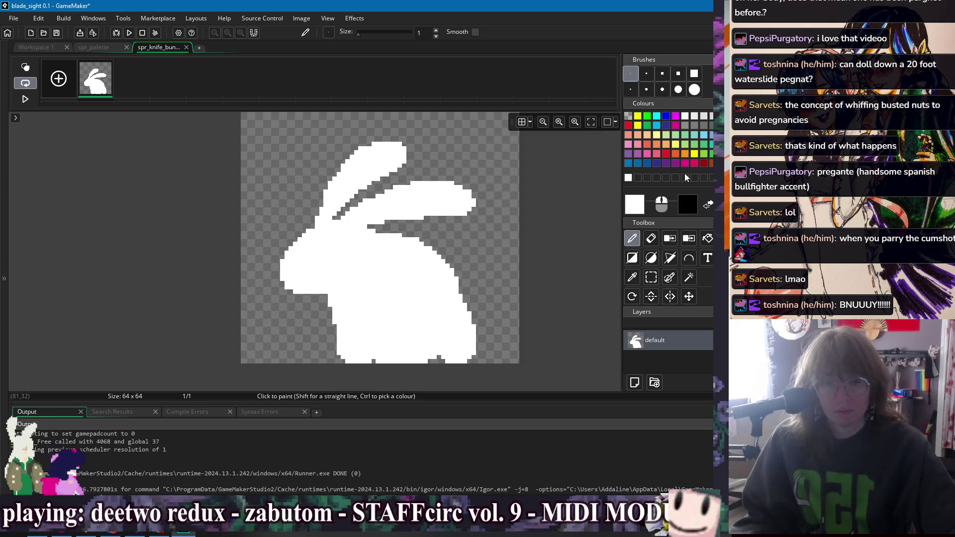
left_click(696, 125)
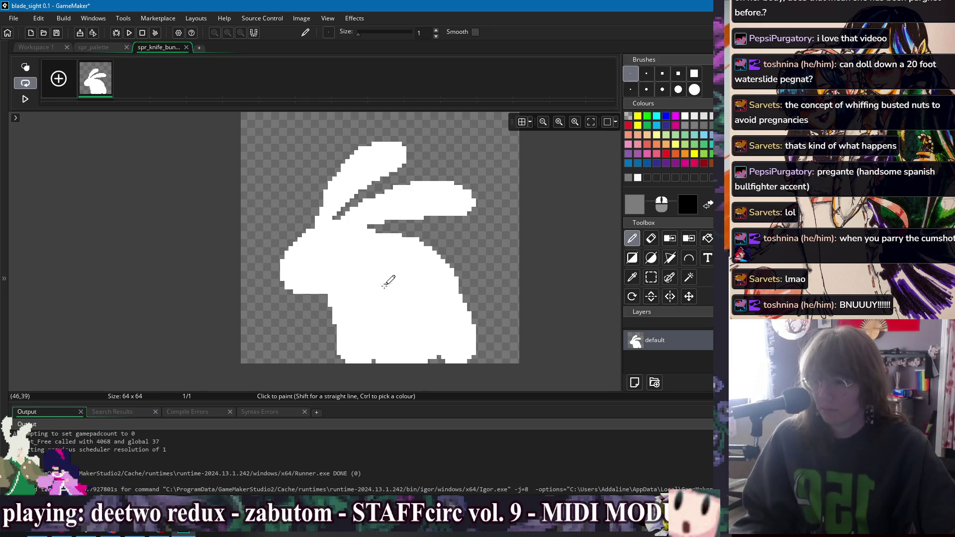
Draw a diagonal knife outline in blue-grey 63717C and bucket-fill it.
left_click(635, 204)
left_click(100, 195)
mouse_move(100, 195)
left_mouse_down()
mouse_move(84, 190)
mouse_move(99, 197)
left_mouse_up()
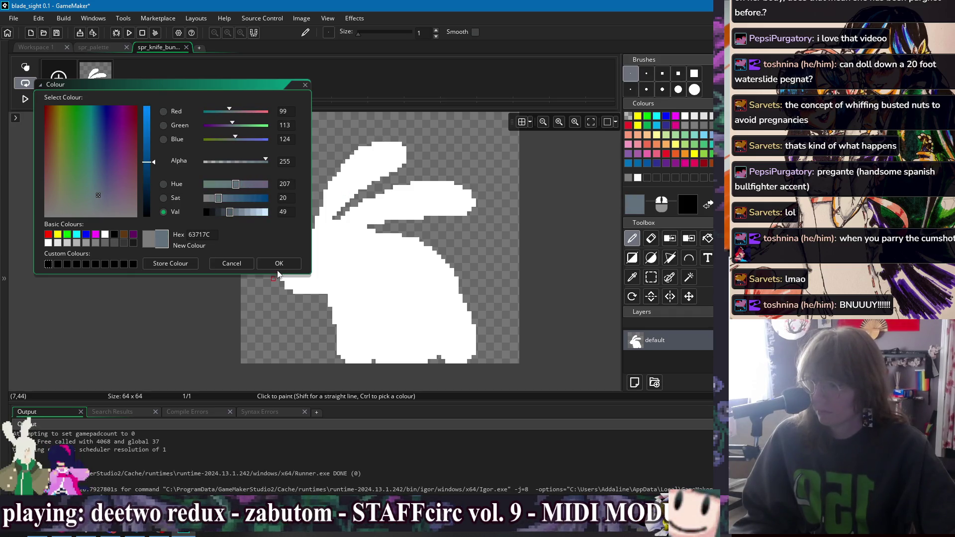
left_click(278, 267)
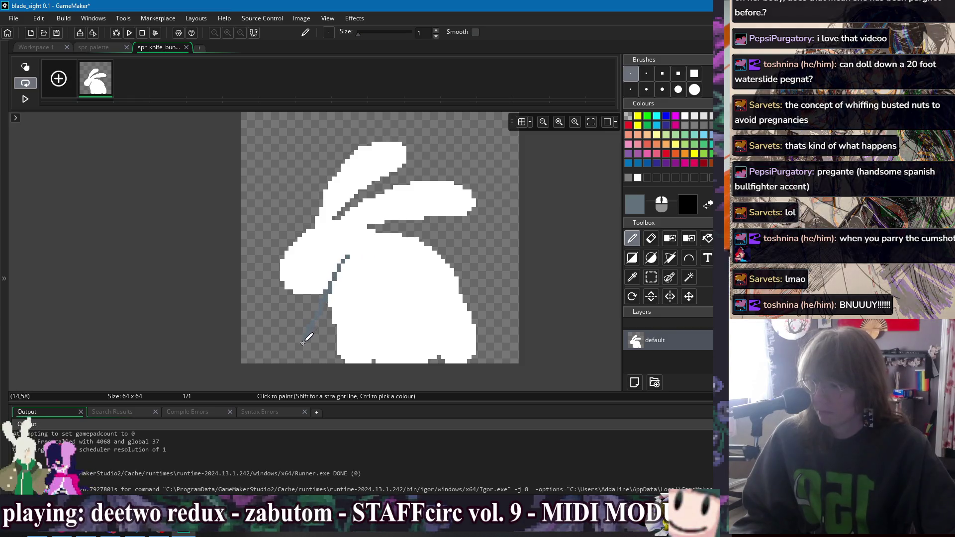
left_click_drag(335, 265, 319, 286)
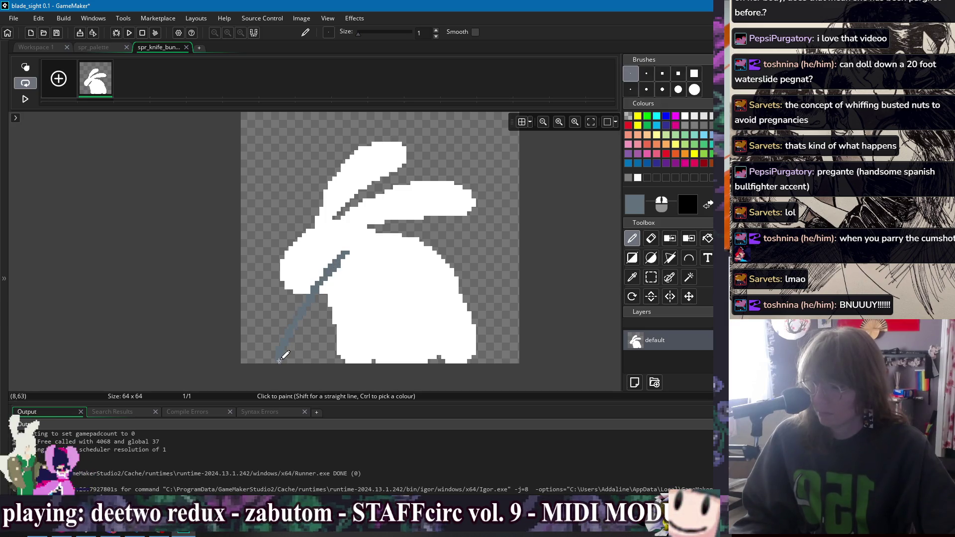
left_click_drag(280, 360, 358, 295)
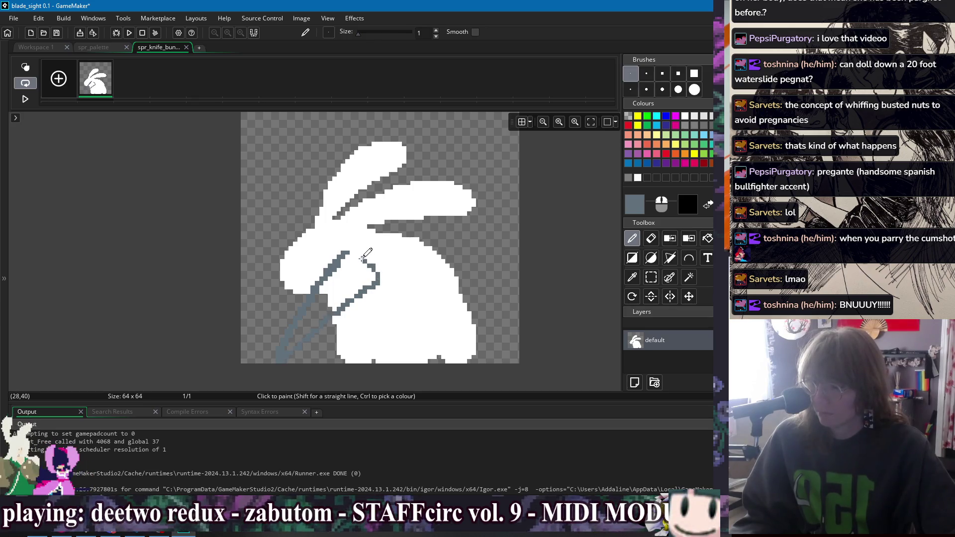
key("f")
left_click(351, 272)
left_click(313, 310)
key("p")
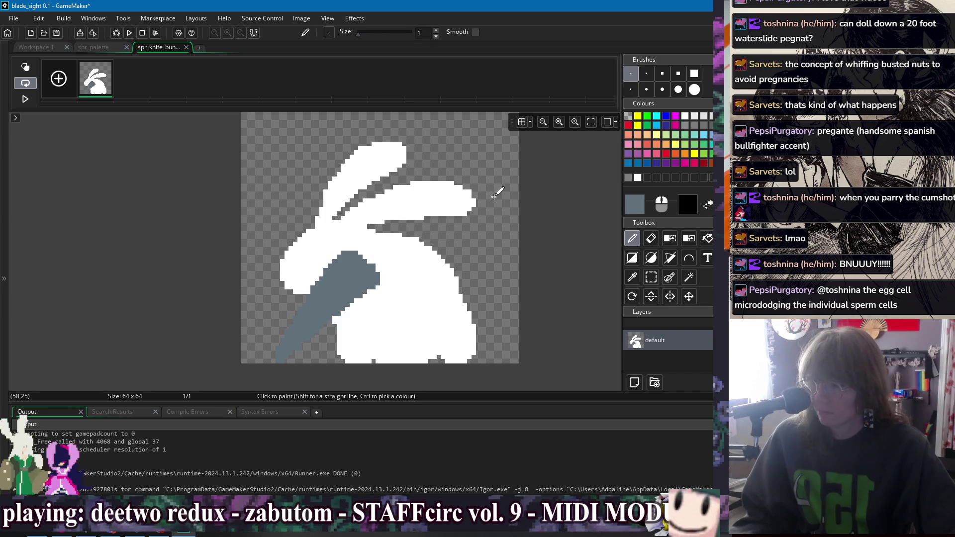
Pencil a light-blue B9D5E8 highlight line along the knife blade.
left_click(637, 204)
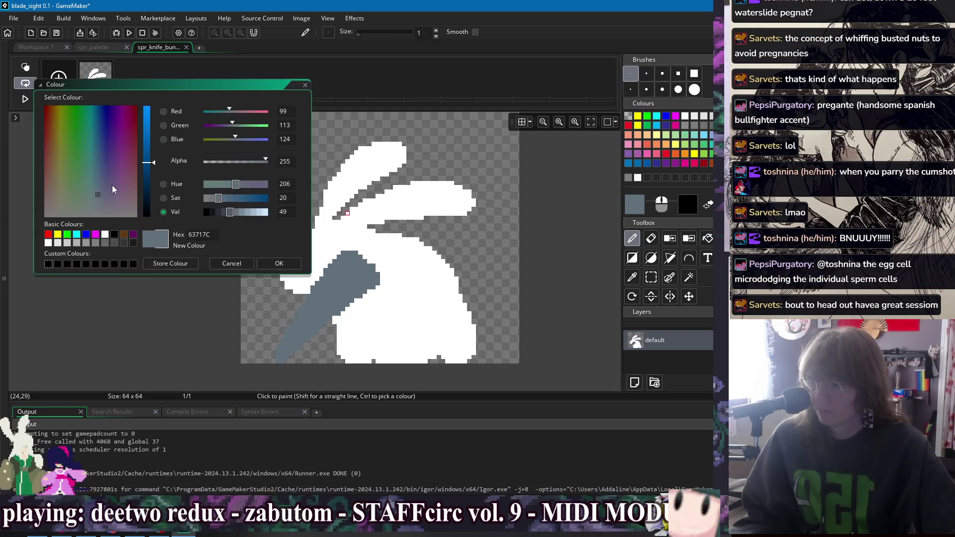
left_click_drag(150, 149, 149, 121)
left_click(95, 200)
left_click_drag(96, 200, 97, 195)
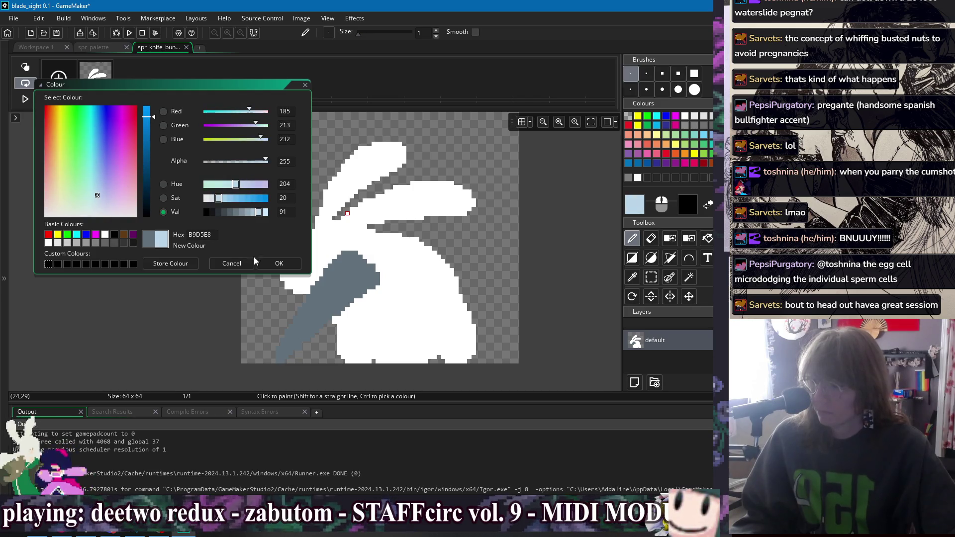
left_click(279, 264)
left_click_drag(291, 334, 320, 307)
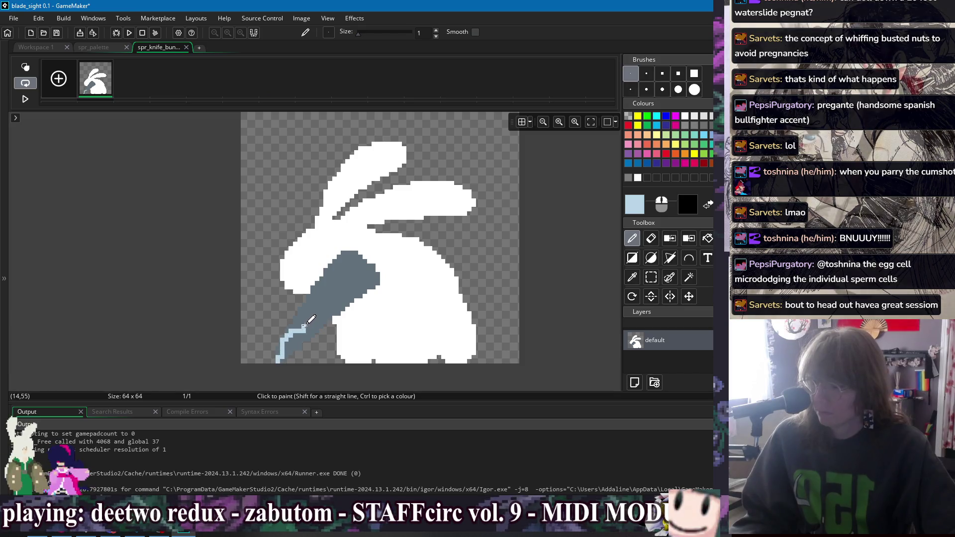
Extend the light-blue highlight over the blade's top edge and tip, erasing stray pixels.
left_click(354, 261)
scroll(360, 265, "left", 2)
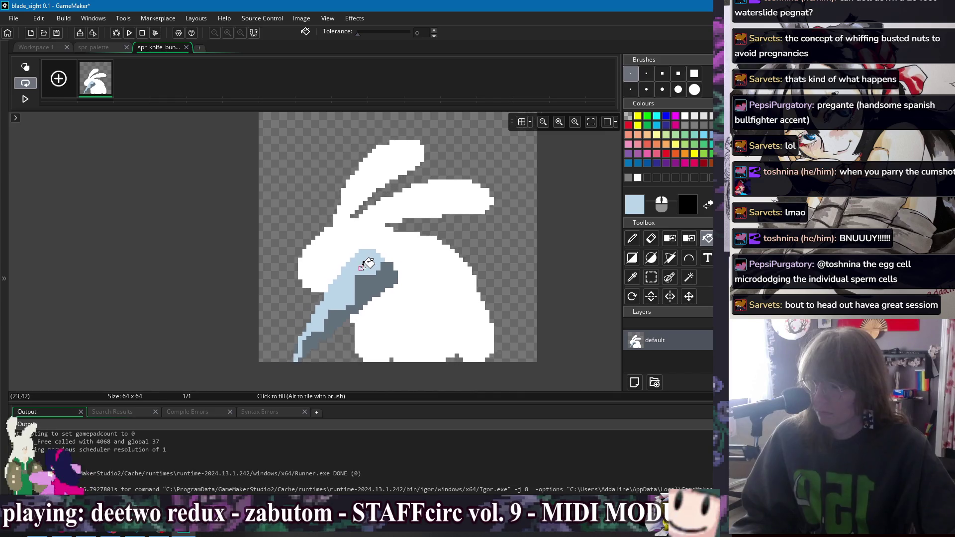
scroll(309, 342, "up", 2)
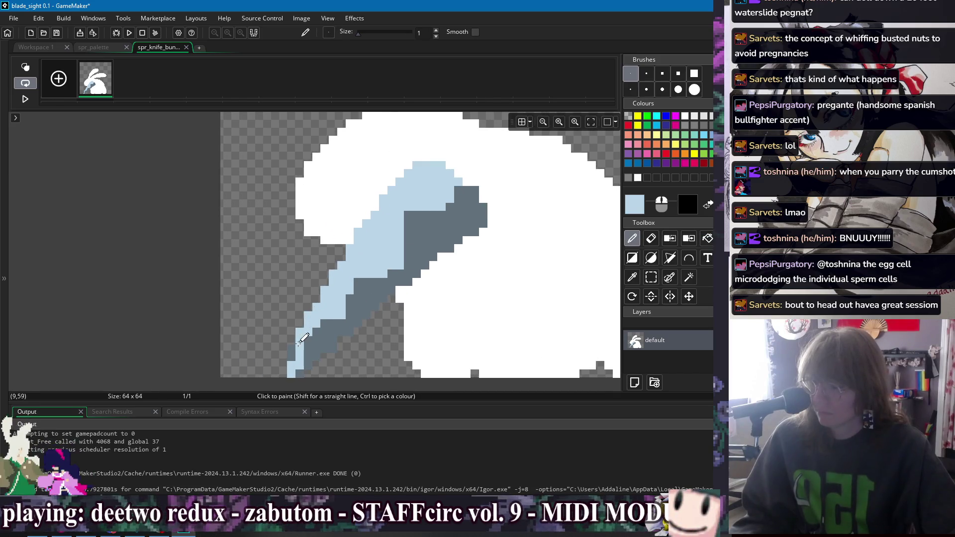
left_click_drag(284, 366, 283, 375)
scroll(330, 341, "down", 2)
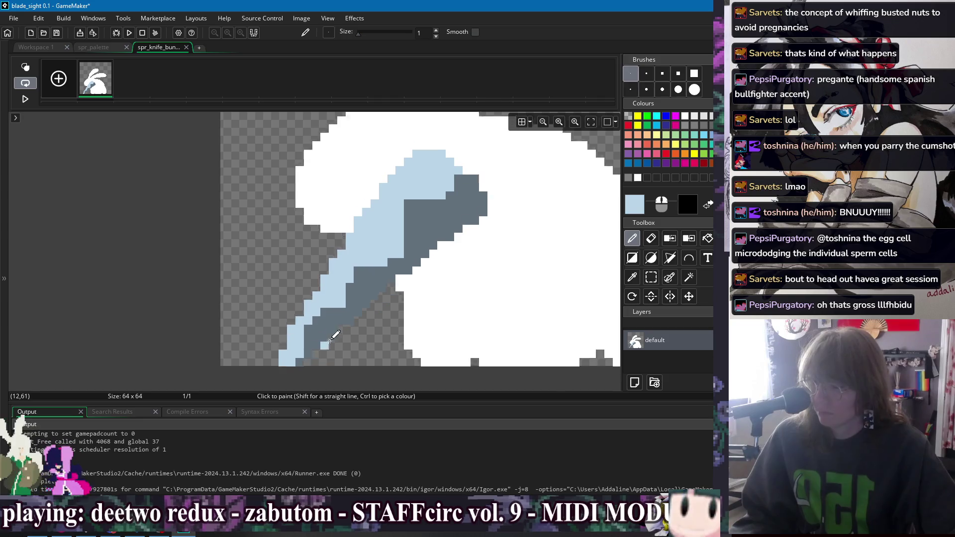
key("e")
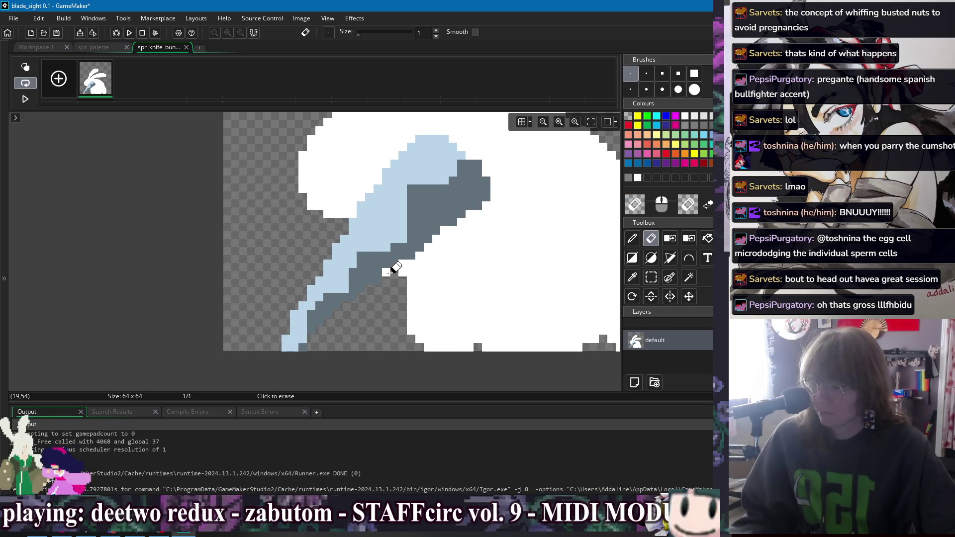
scroll(351, 306, "up", 1)
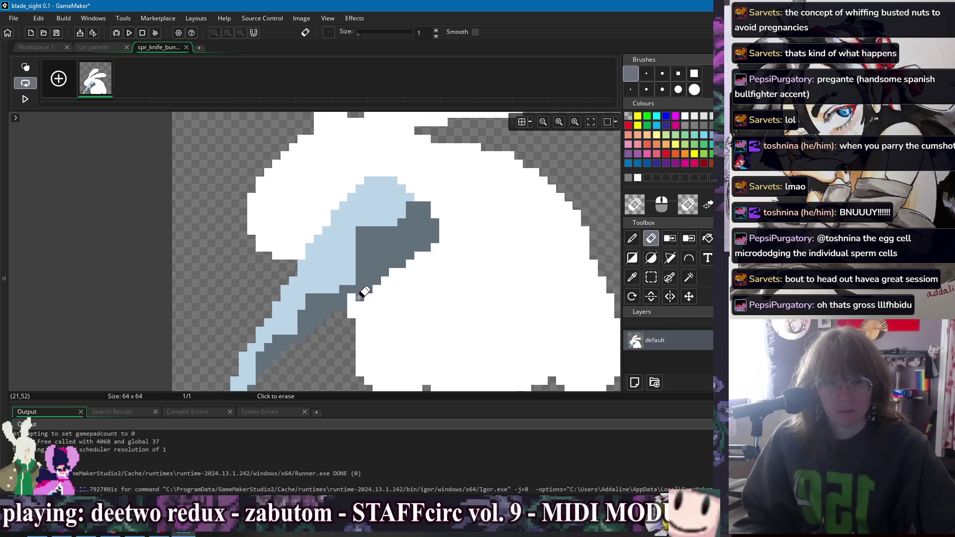
scroll(360, 299, "down", 2)
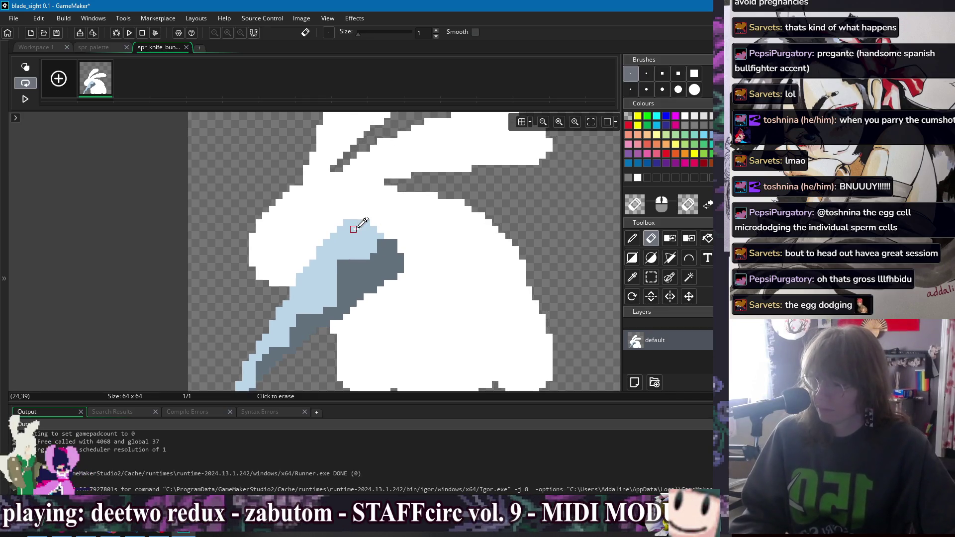
key("p")
left_click_drag(361, 216, 381, 226)
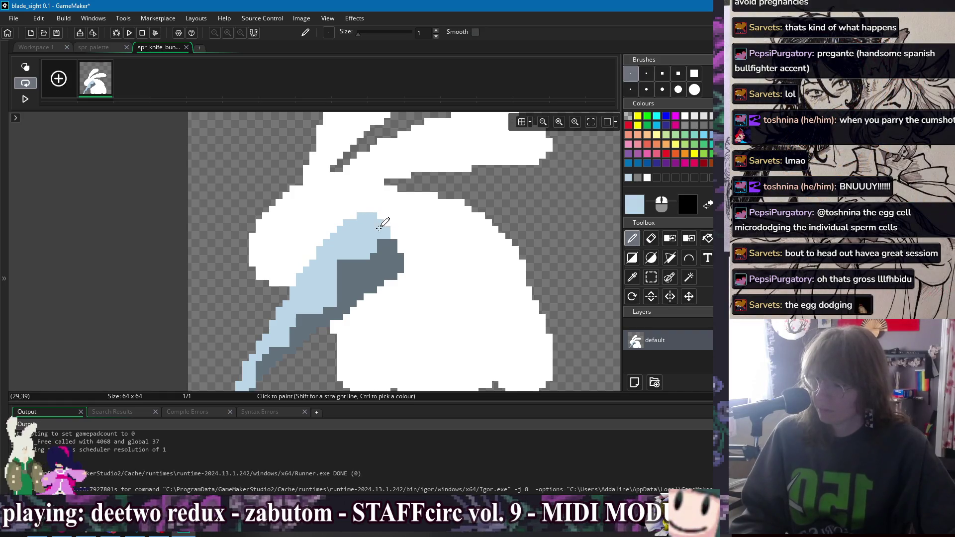
scroll(363, 241, "down", 2)
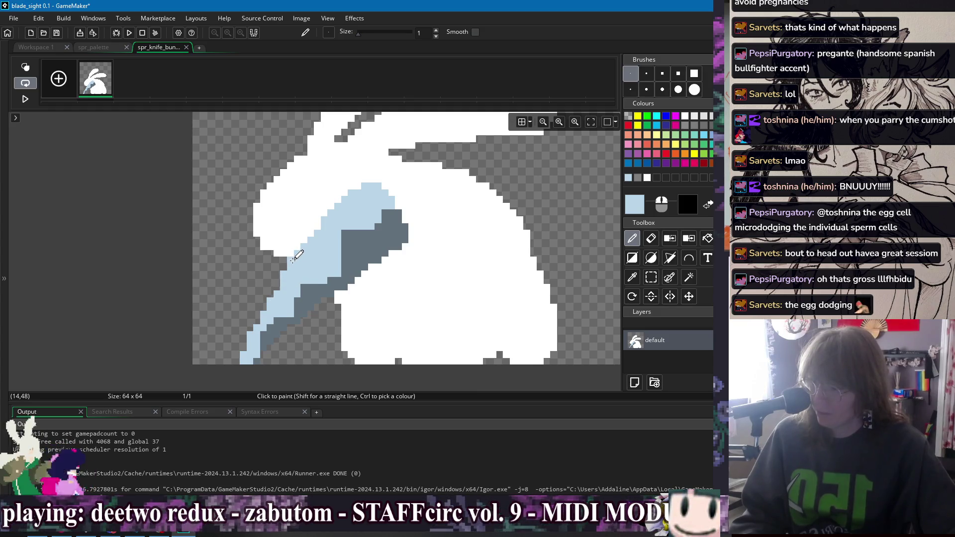
scroll(281, 278, "down", 1)
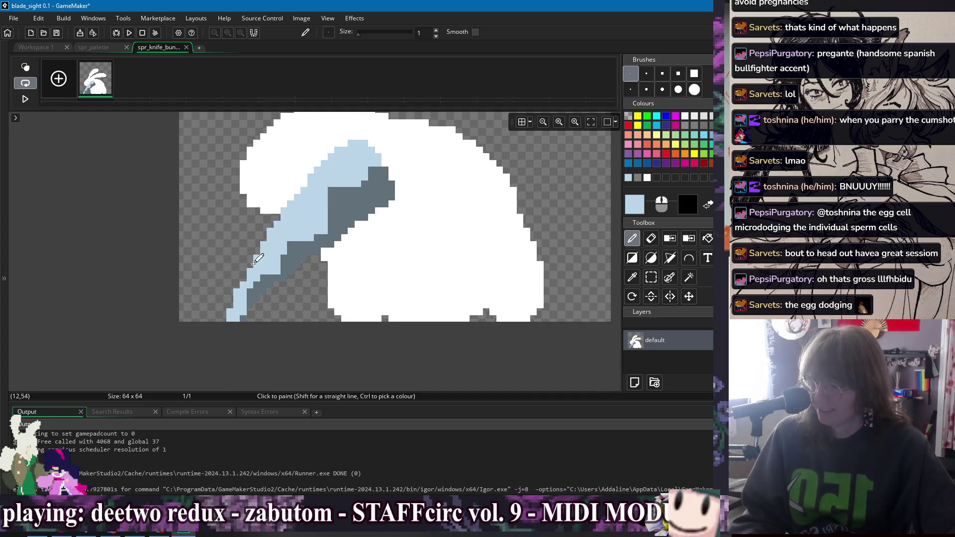
key("e")
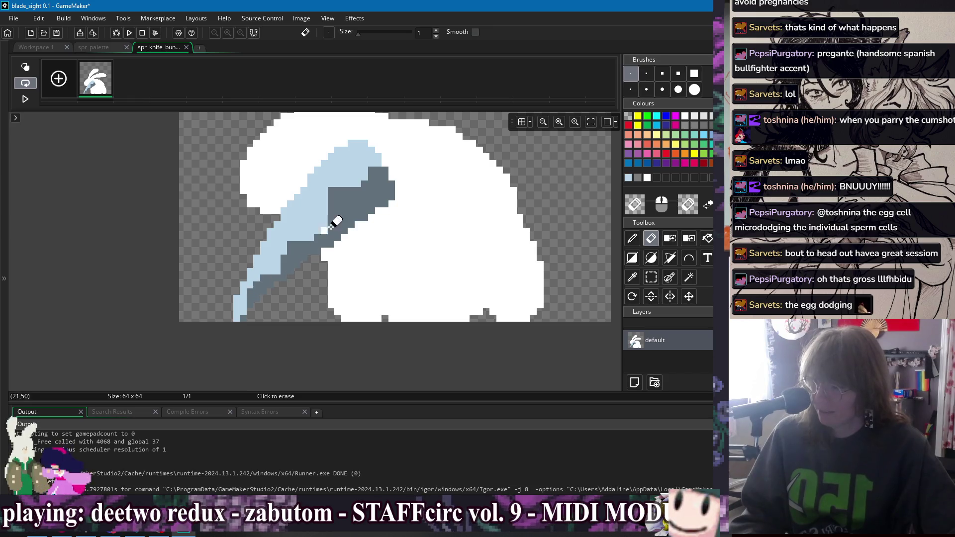
scroll(305, 256, "up", 3)
key("p")
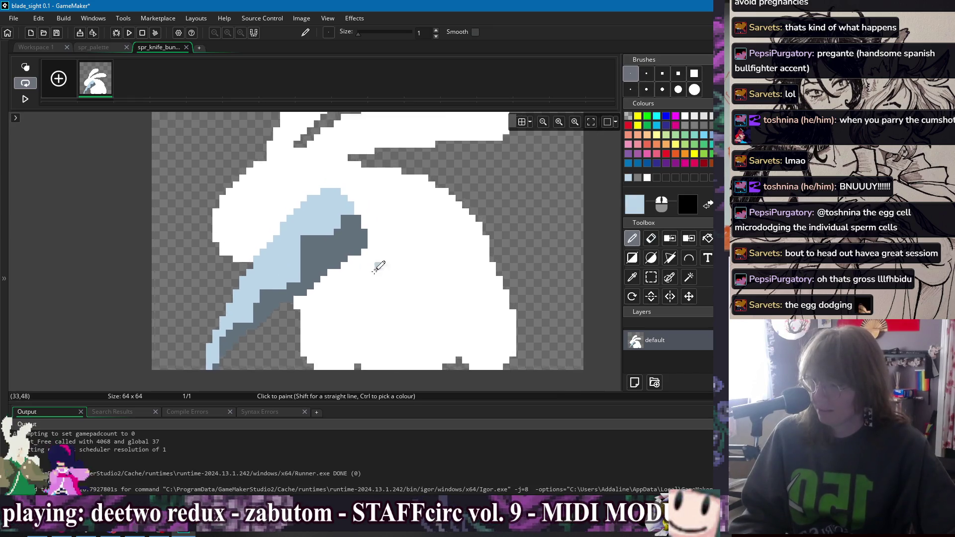
scroll(376, 269, "up", 3)
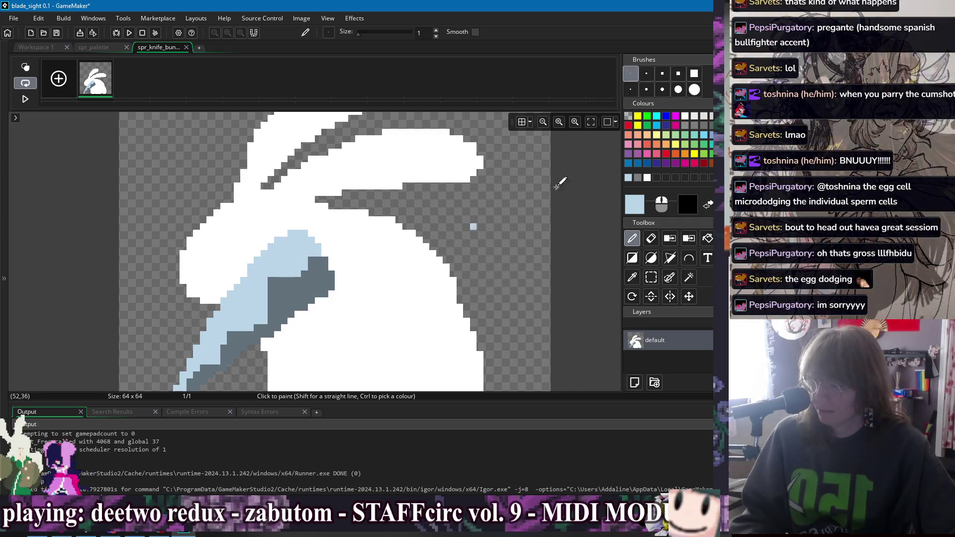
Draw a grey paw outline gripping the knife, cleaning stray grey pixels with white.
left_click(707, 116)
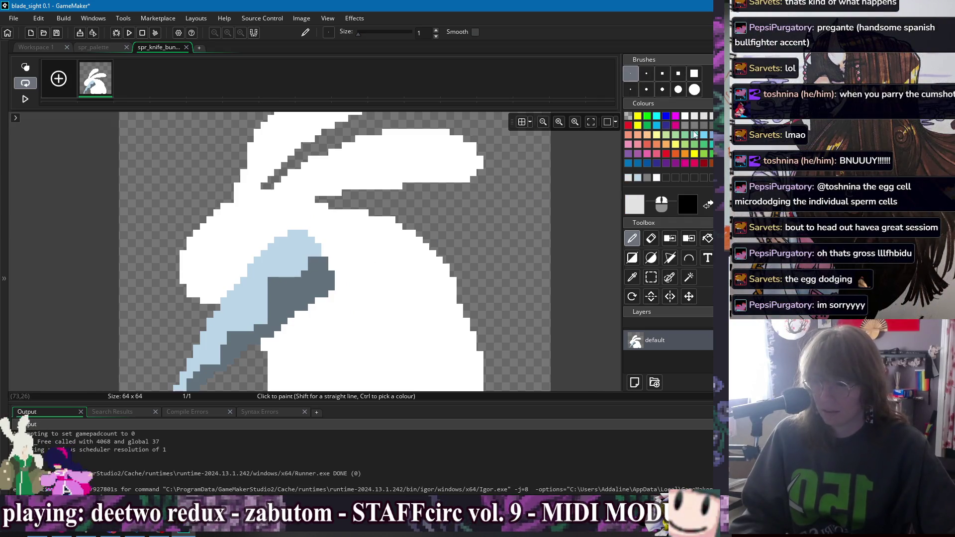
left_click(695, 125)
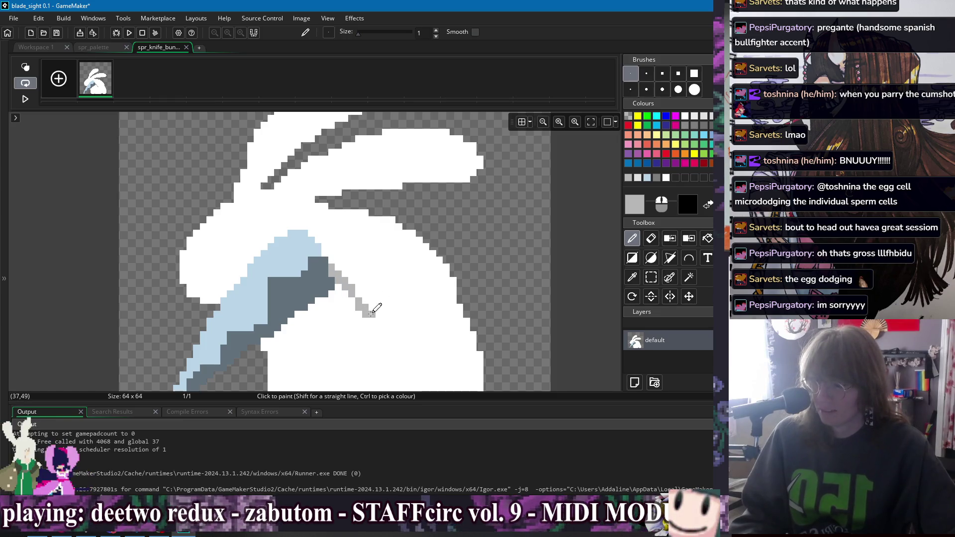
mouse_move(331, 264)
left_mouse_down()
mouse_move(345, 298)
mouse_move(396, 324)
left_mouse_up()
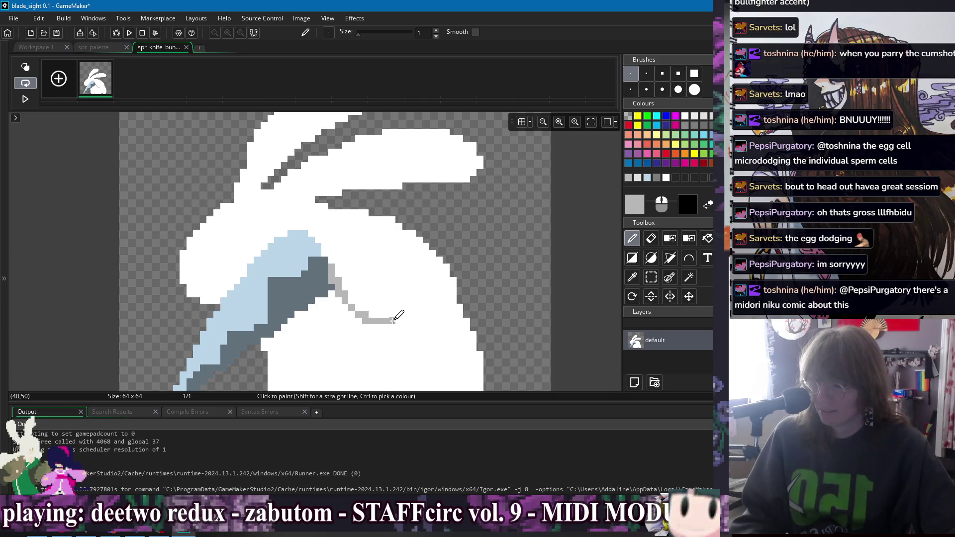
left_click_drag(342, 304, 332, 284)
left_click(336, 266, "ctrl")
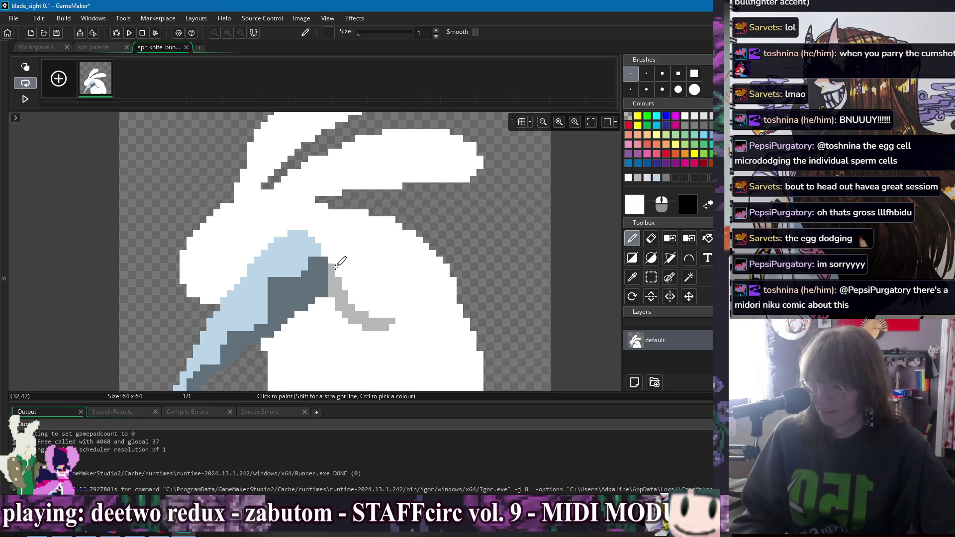
left_click_drag(359, 313, 381, 310)
left_click(331, 271, "ctrl")
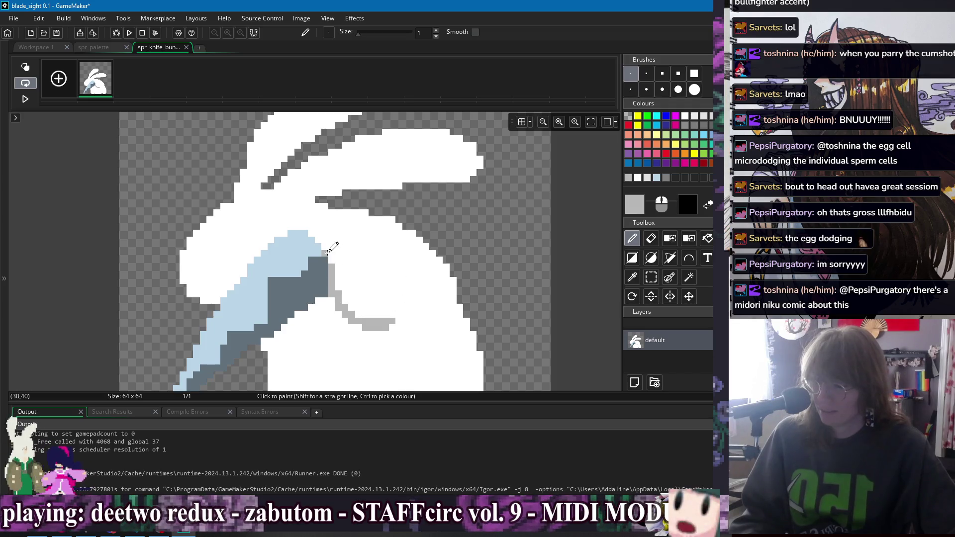
mouse_move(325, 239)
left_mouse_down()
mouse_move(354, 231)
mouse_move(377, 264)
left_mouse_up()
left_click(359, 255, "ctrl")
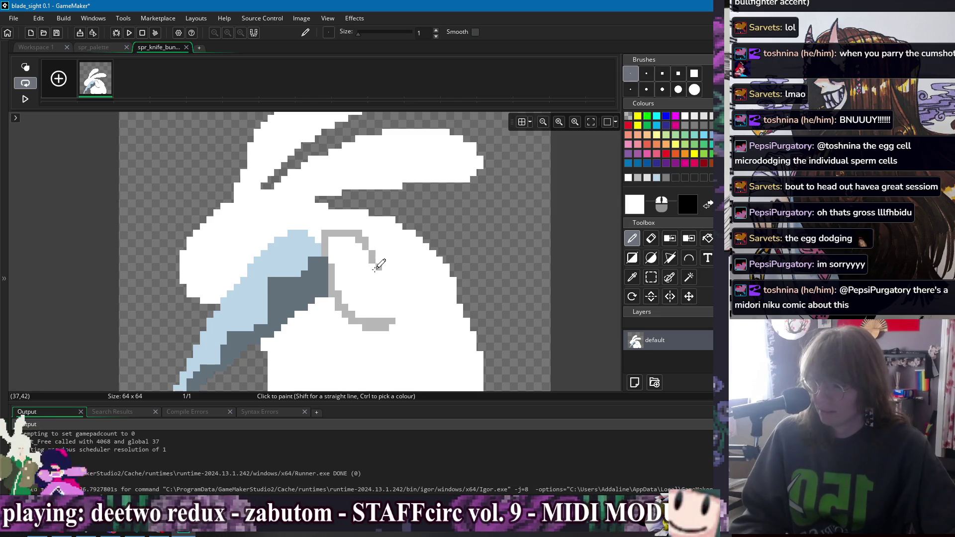
Paint a dark stroke under the ear and a small dark eye on the bunny's head.
left_click(386, 210, "ctrl")
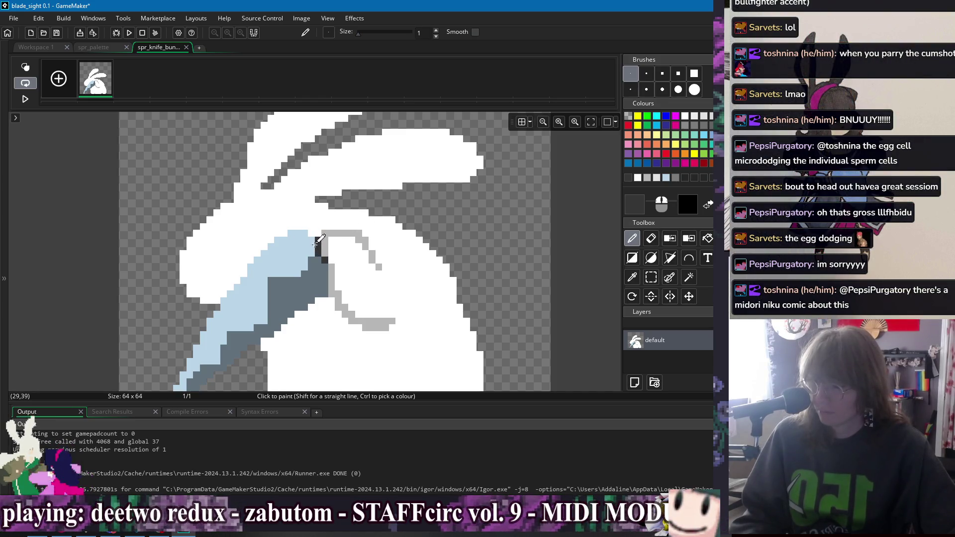
left_click_drag(345, 226, 394, 201)
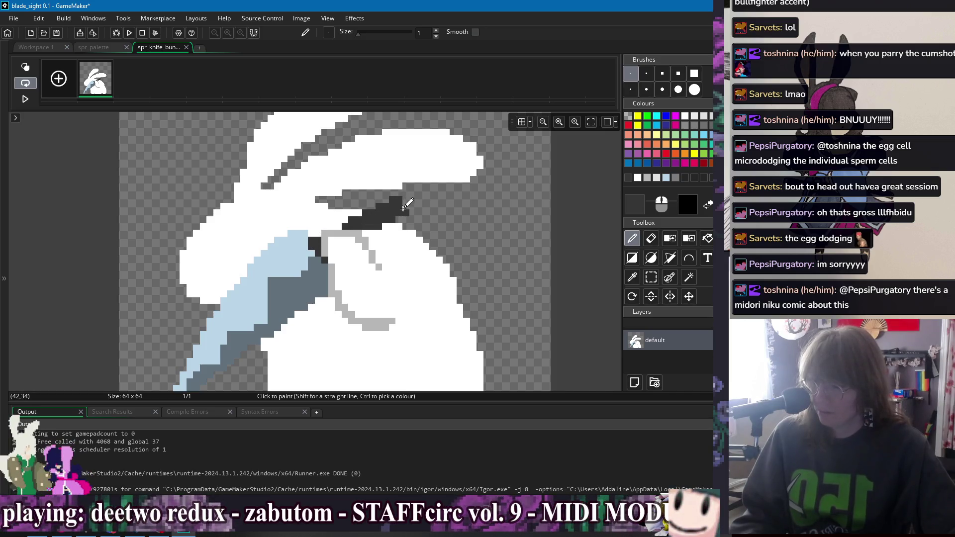
scroll(420, 219, "down", 3)
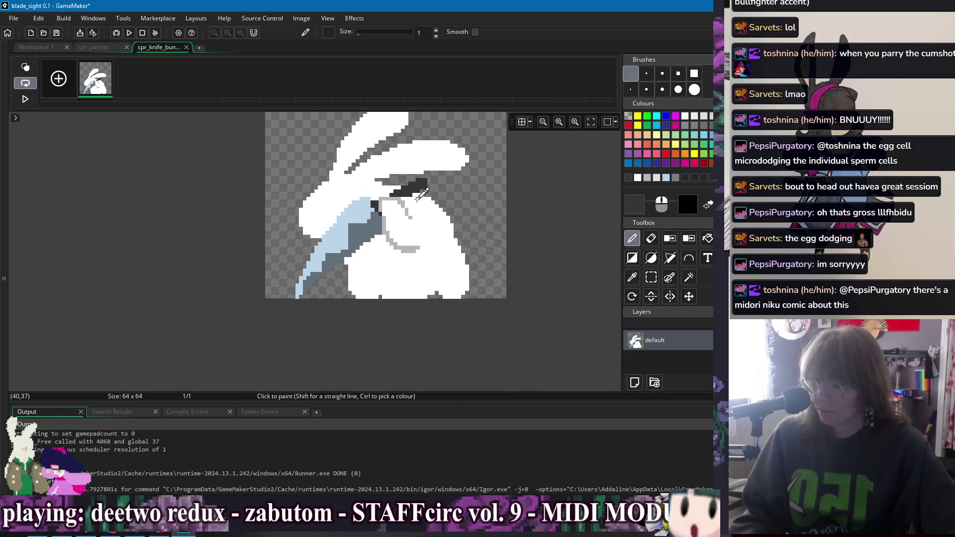
scroll(421, 194, "up", 3)
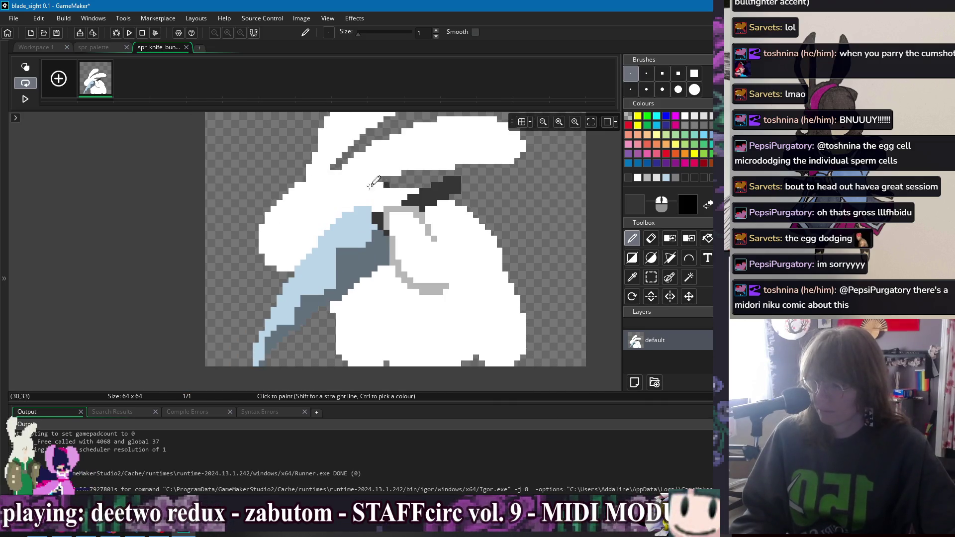
left_click_drag(297, 220, 308, 215)
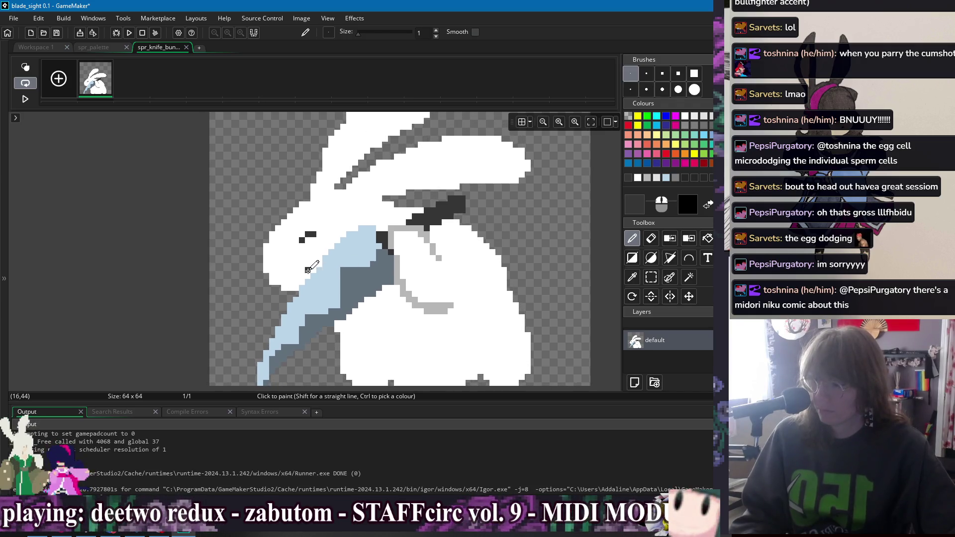
scroll(340, 230, "down", 2)
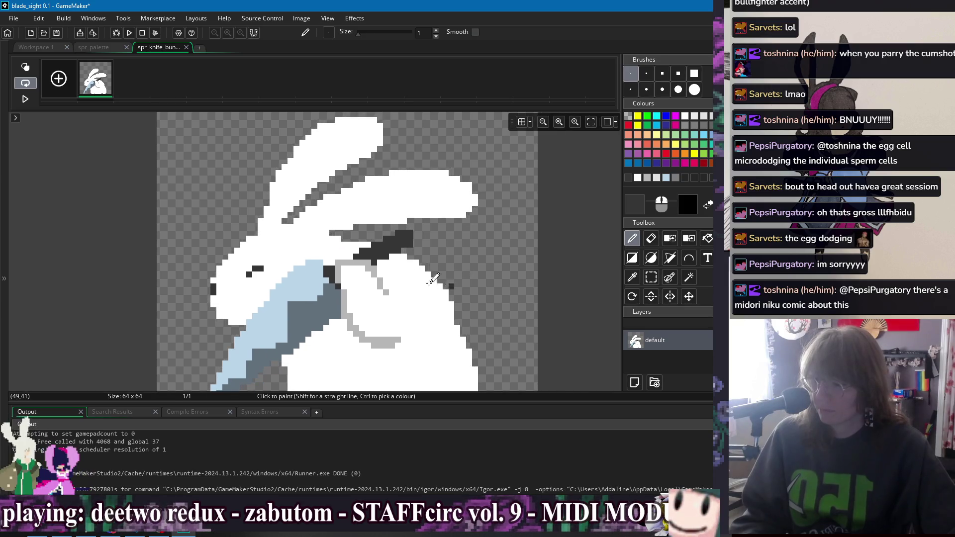
left_click(299, 233, "ctrl")
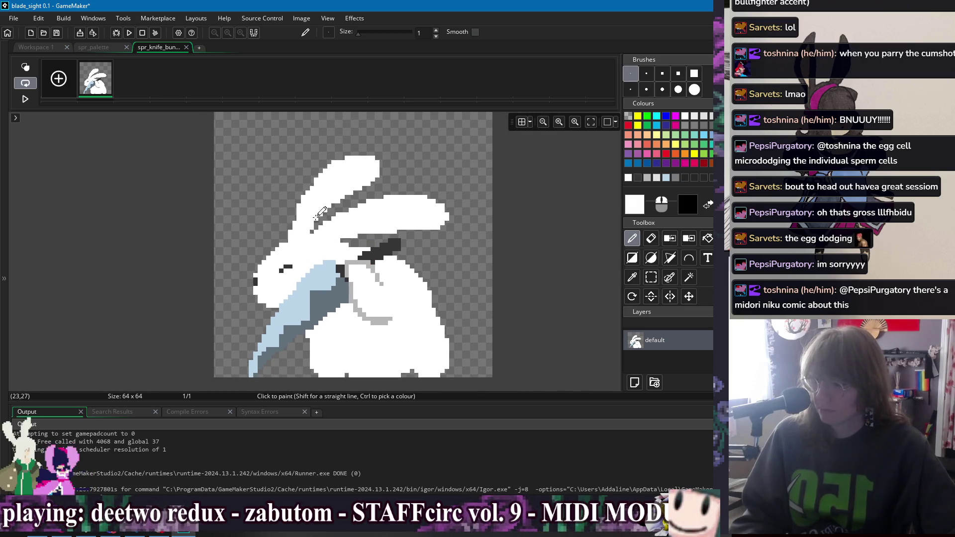
scroll(454, 252, "down", 2)
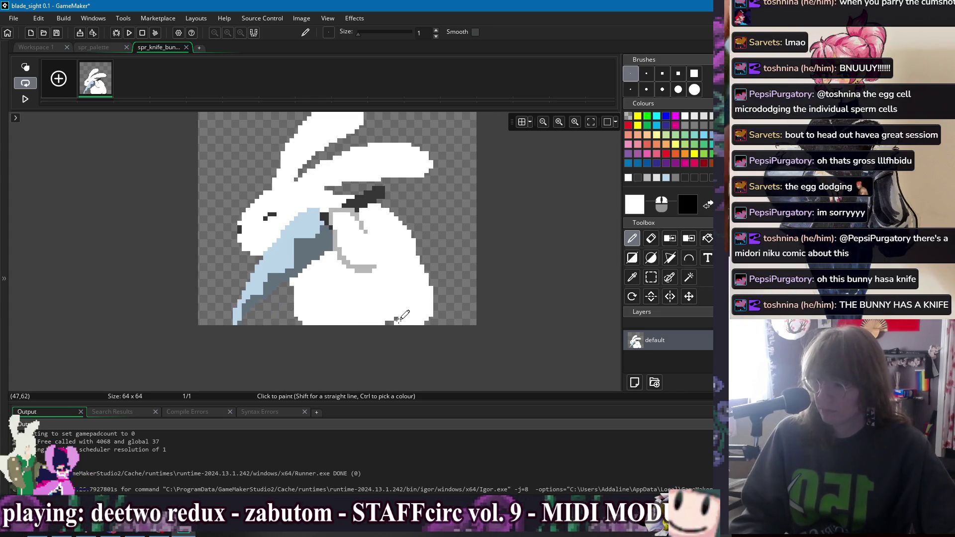
Pencil a dark grey and white paw shape at the bunny's lower right.
key("e")
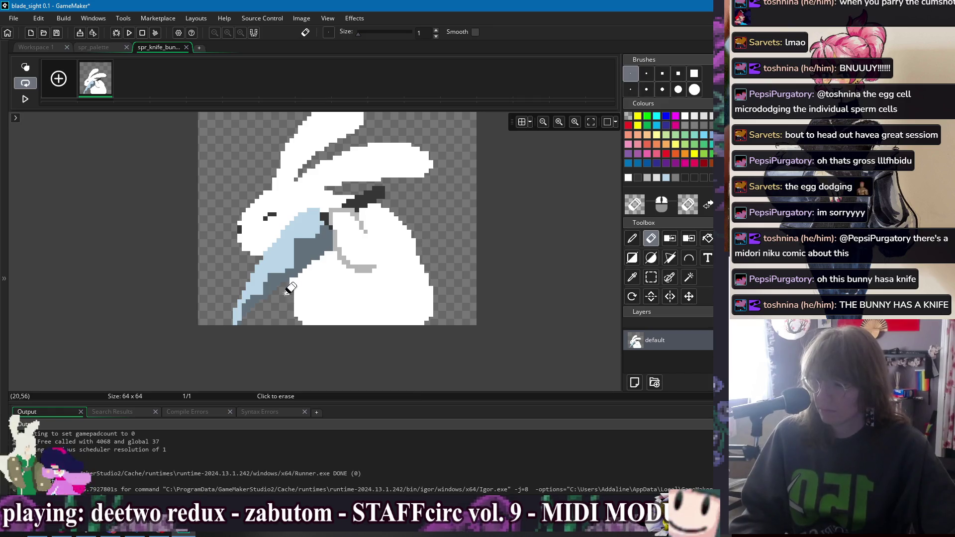
key("p")
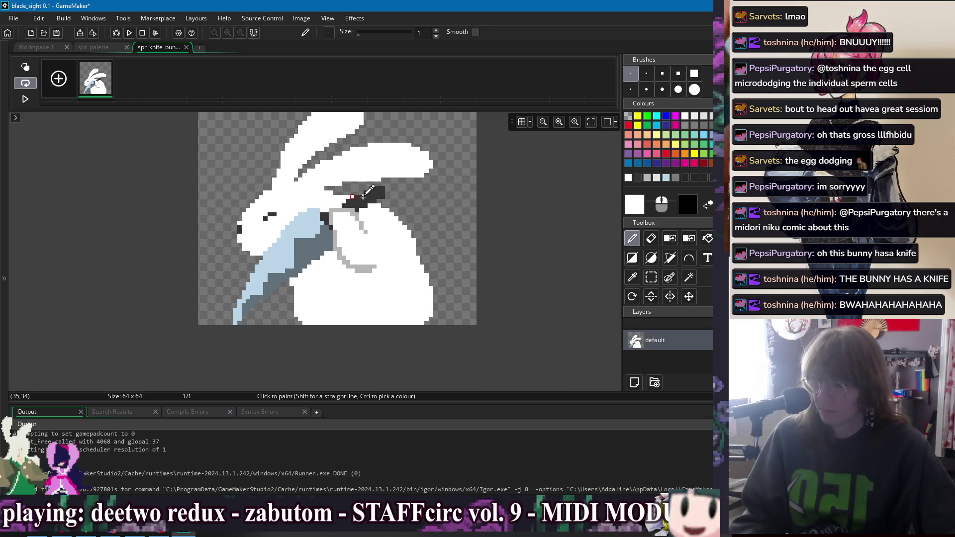
left_click(365, 193, "ctrl")
left_click(409, 305)
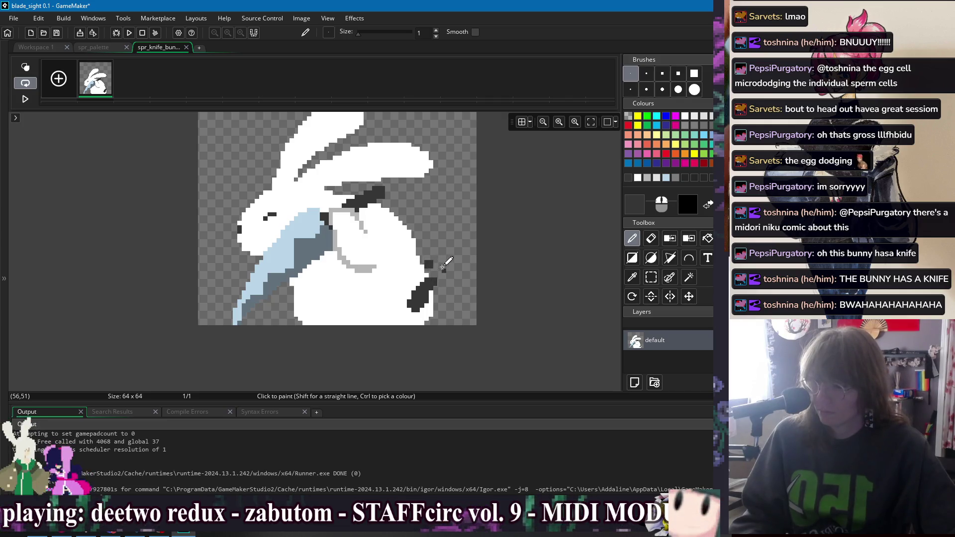
left_click(444, 269)
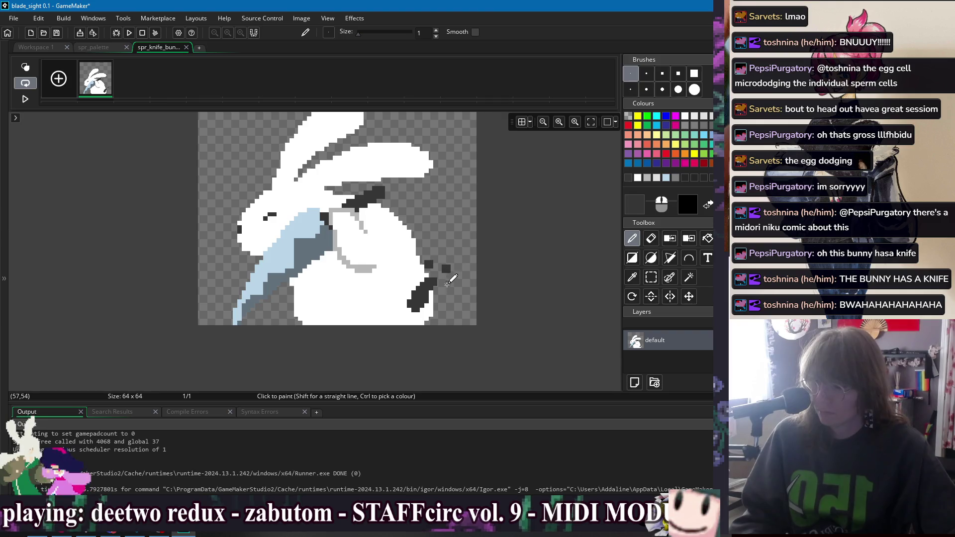
left_click(450, 283)
left_click(426, 273, "ctrl")
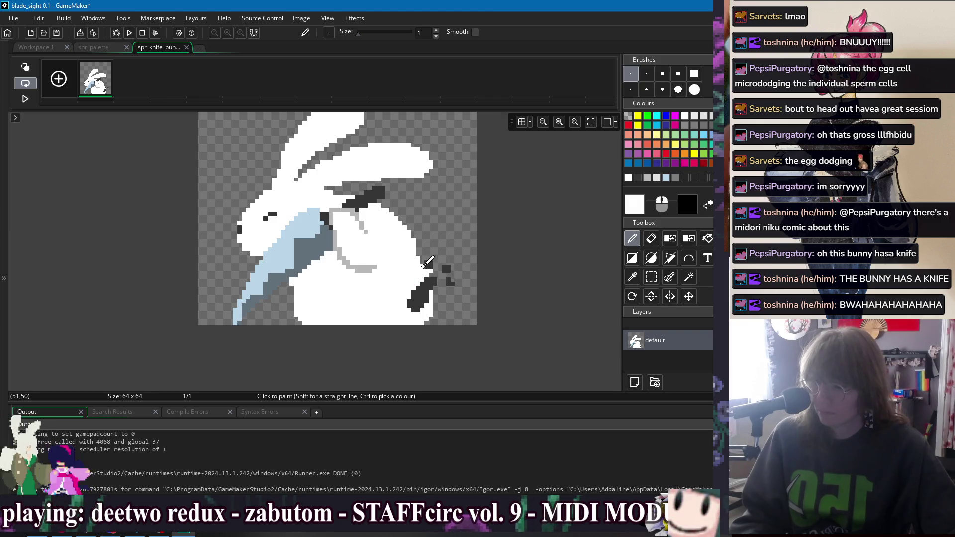
left_click_drag(439, 257, 450, 269)
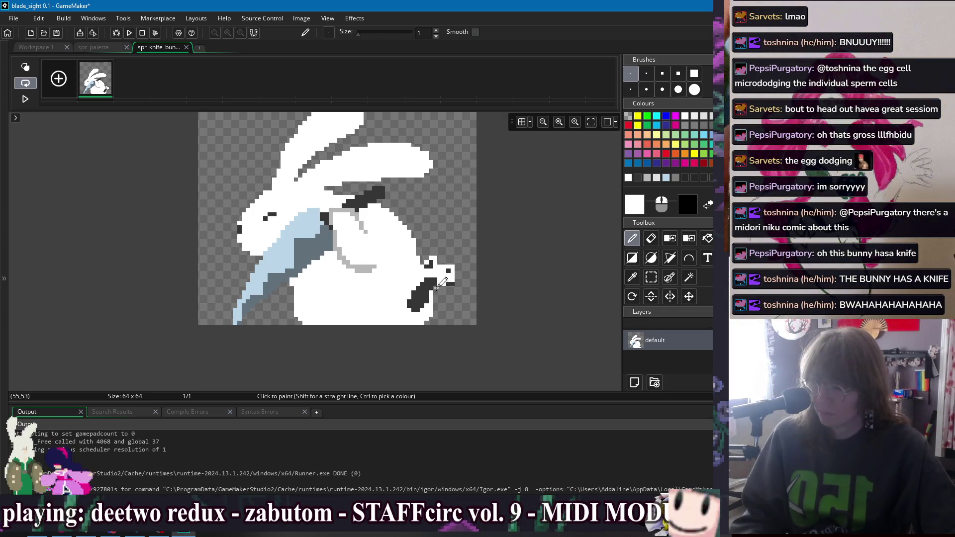
Draw a light-grey outline on the bunny's lower body, partly painted back over in white.
key("e")
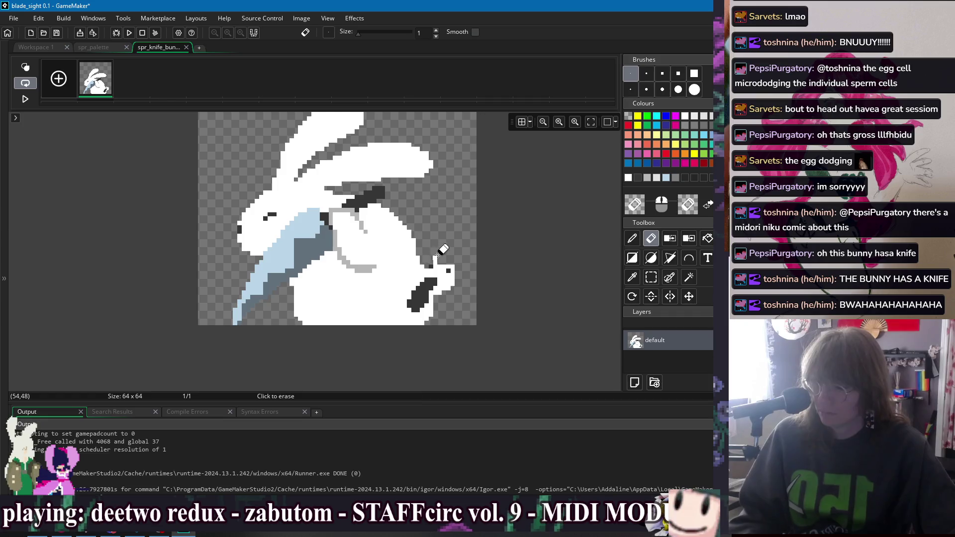
key("d")
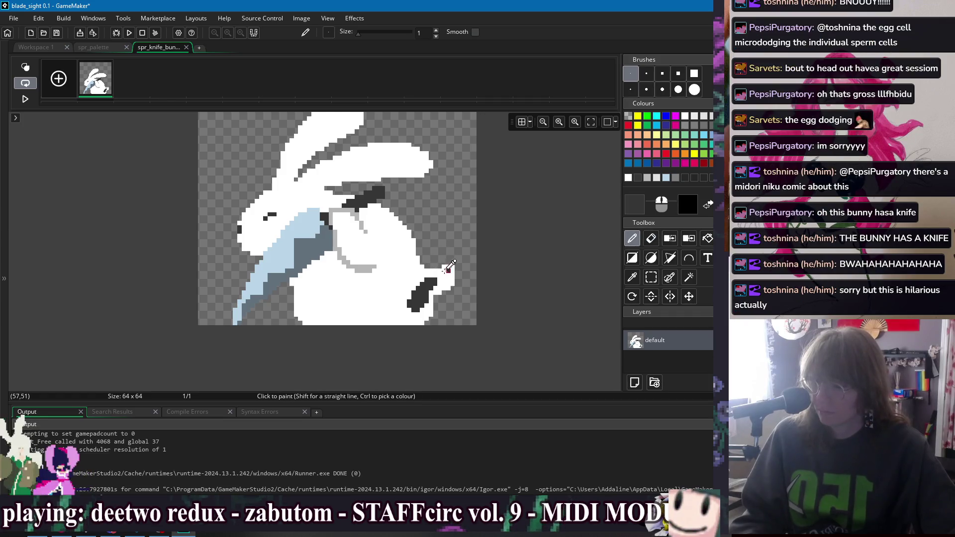
left_click(445, 269, "ctrl")
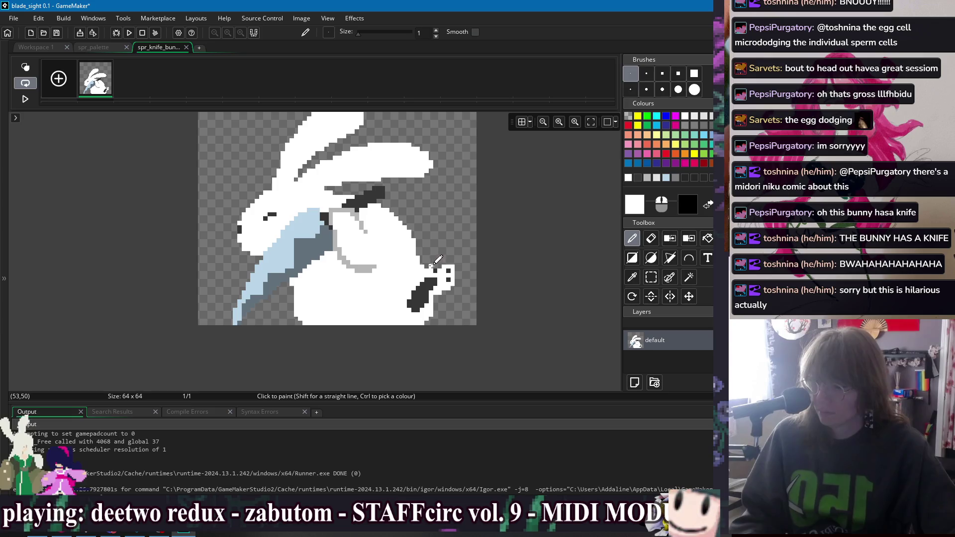
left_click(369, 267, "ctrl")
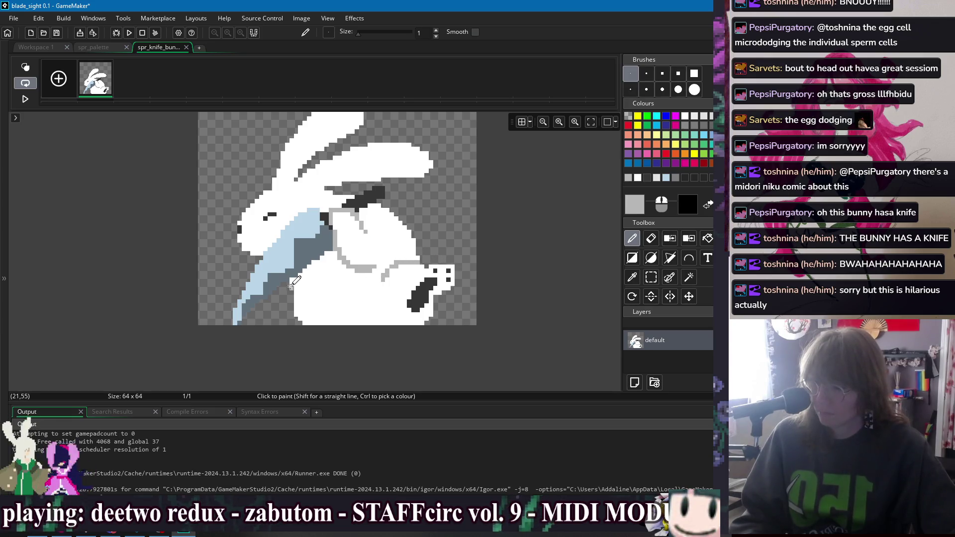
left_click_drag(291, 287, 283, 309)
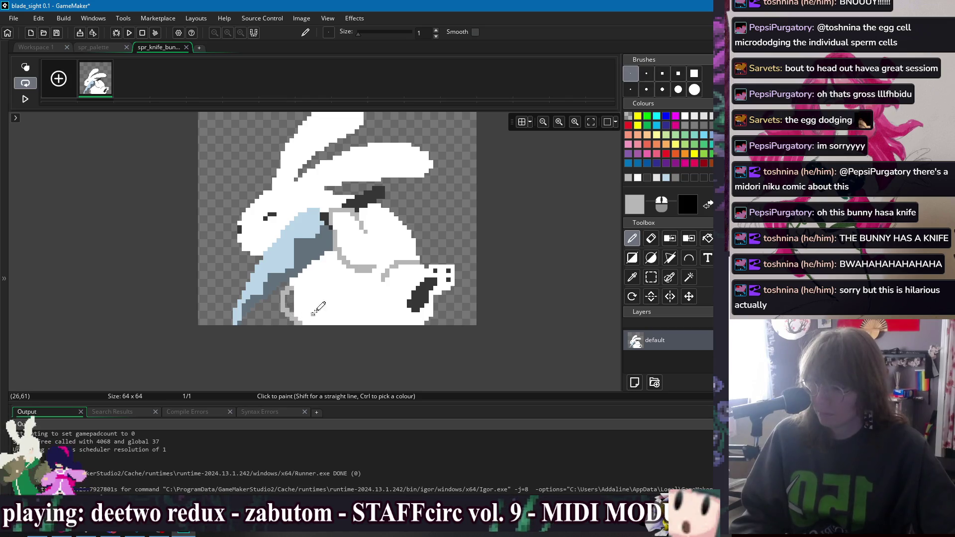
left_click(303, 312, "ctrl")
left_click_drag(292, 296, 299, 312)
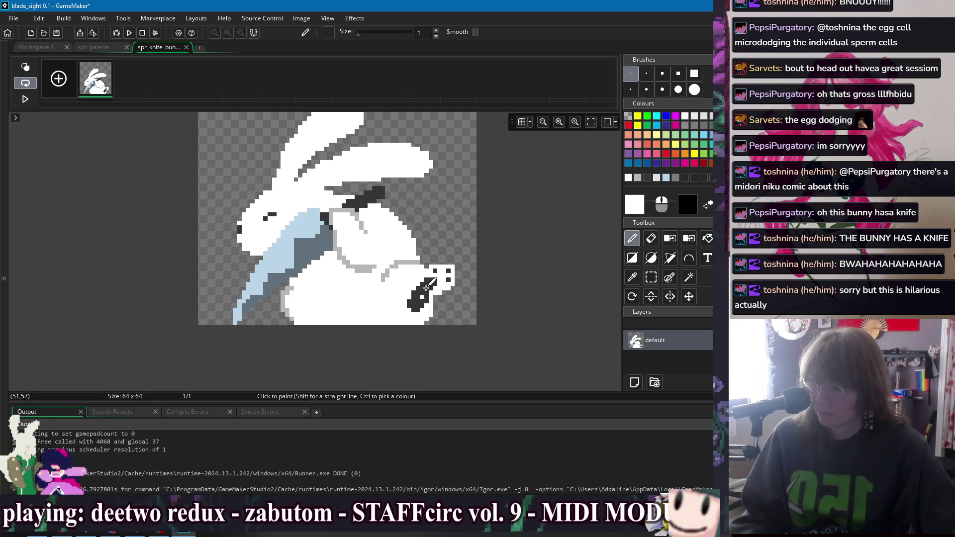
Rectangle-select the paw area and delete those pixels.
scroll(474, 282, "up", 1)
key("s")
left_click_drag(393, 340, 467, 278)
key("Delete")
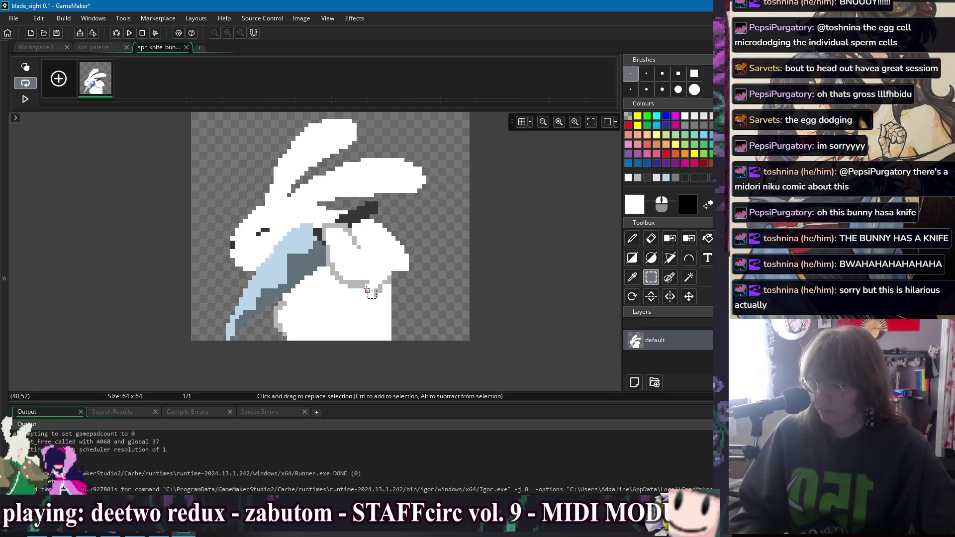
Sample light grey and draw a contour down the bunny's right side.
key("i")
left_click(379, 285)
key("p")
left_click_drag(373, 296, 336, 287)
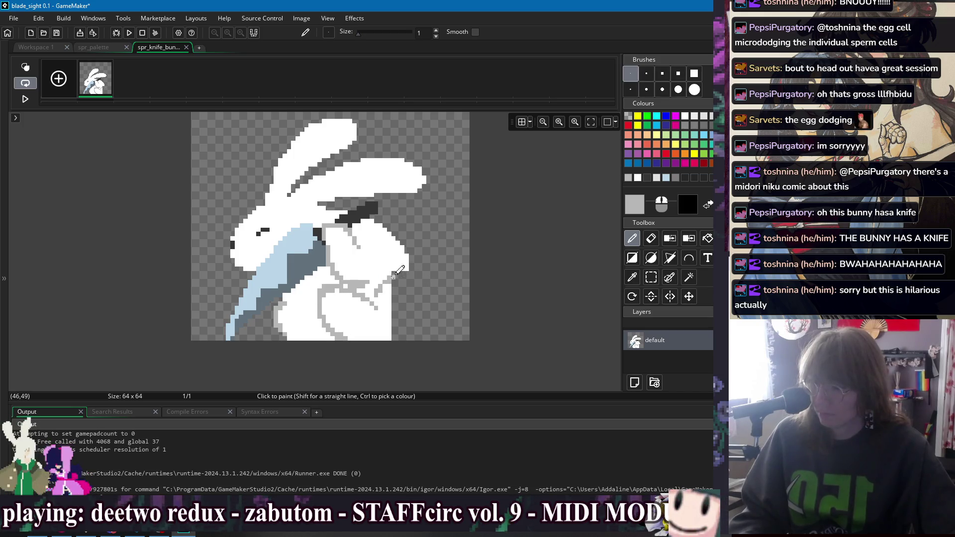
mouse_move(410, 273)
left_mouse_down()
mouse_move(421, 297)
mouse_move(403, 345)
left_mouse_up()
Fill the new outline white, erase stray bottom-right pixels, and return to Workspace 1.
key("f")
left_click(411, 317)
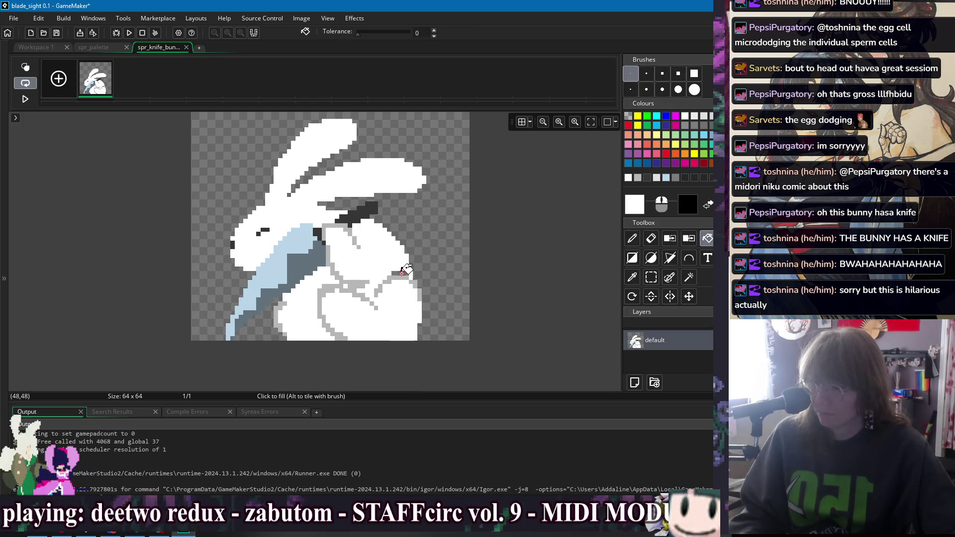
key("e")
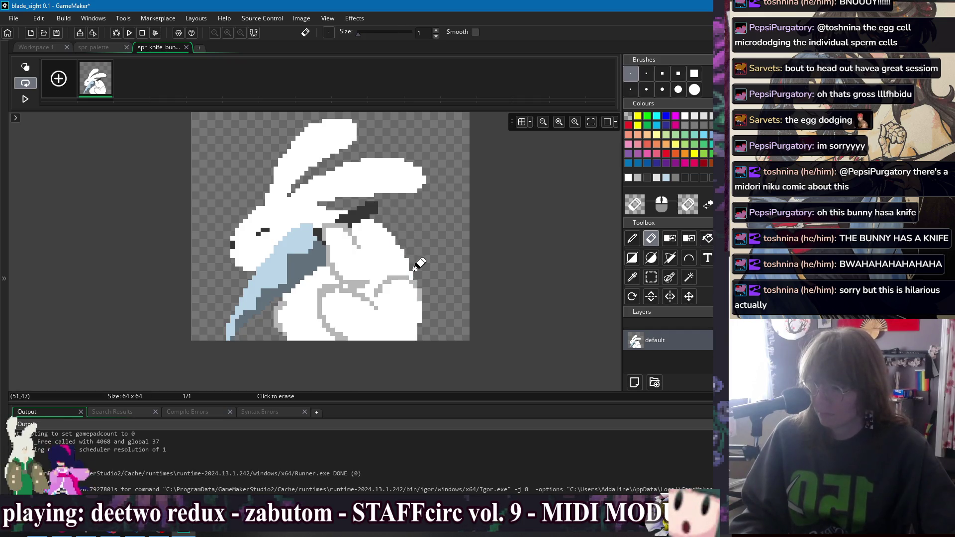
left_click_drag(416, 267, 433, 284)
scroll(433, 284, "down", 1)
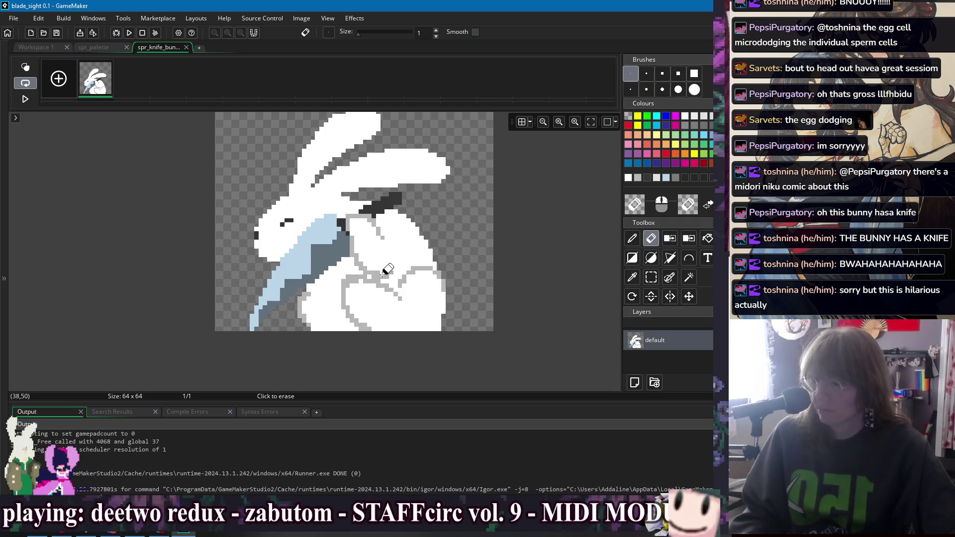
left_click(442, 323)
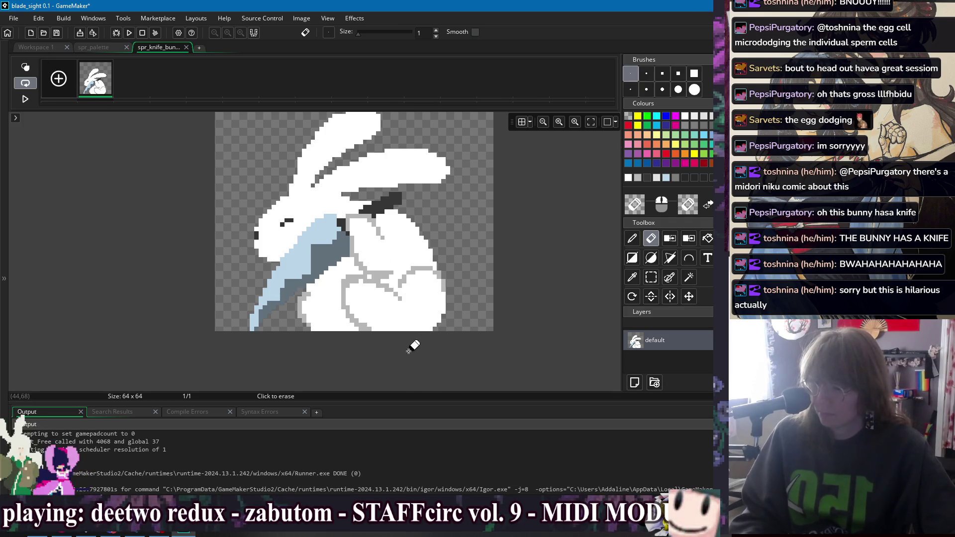
left_click(45, 48)
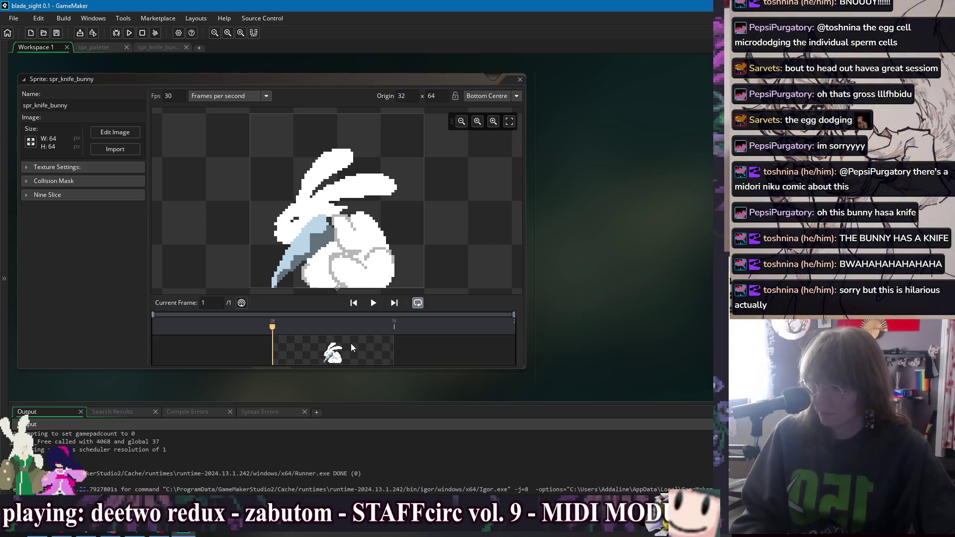
Reopen the bunny frame and try shifting its upper part, undoing the moves.
double_click(351, 347)
scroll(382, 330, "down", 3)
mouse_move(383, 330)
left_mouse_down()
mouse_move(389, 220)
mouse_move(388, 233)
mouse_move(310, 234)
mouse_move(325, 234)
left_mouse_up()
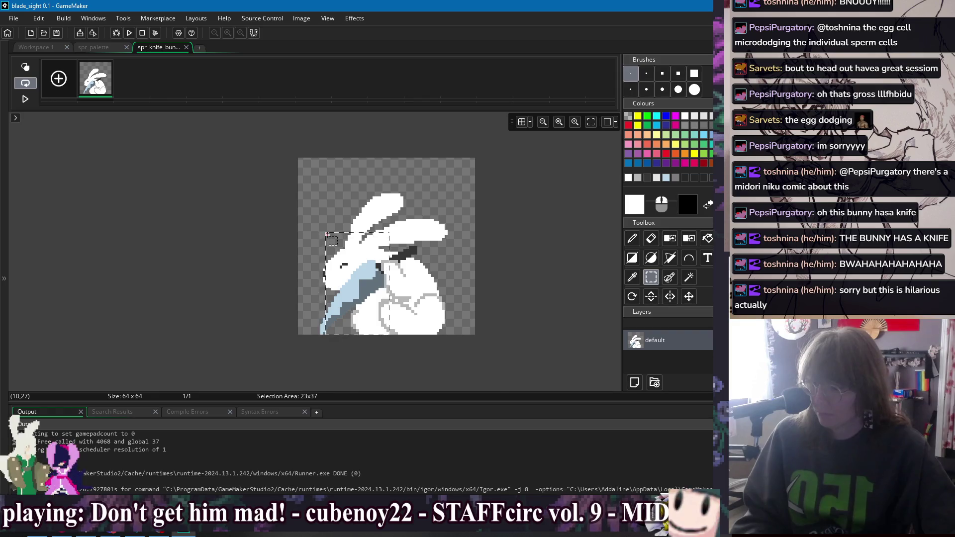
left_click_drag(315, 169, 460, 293)
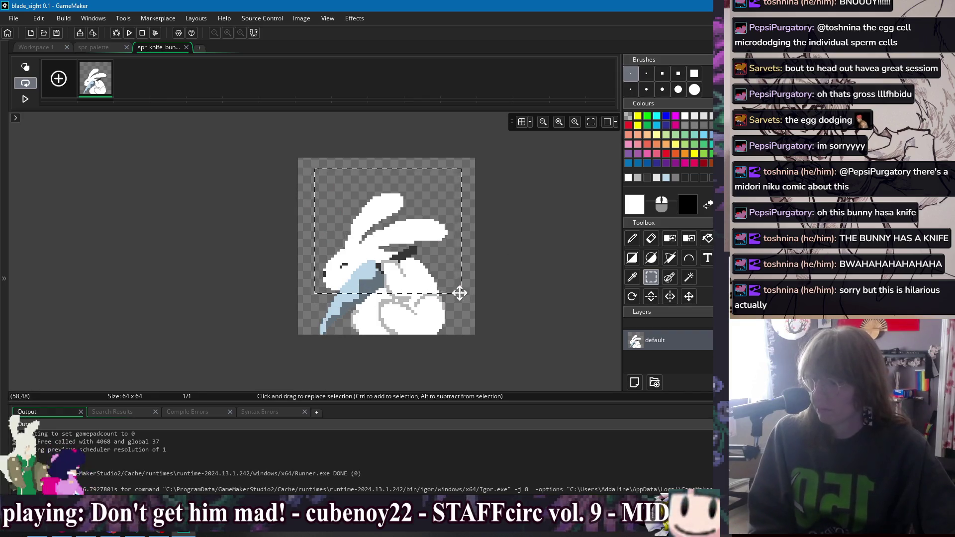
mouse_move(238, 149)
left_mouse_down()
mouse_move(539, 341)
mouse_move(482, 234)
mouse_move(477, 324)
left_mouse_up()
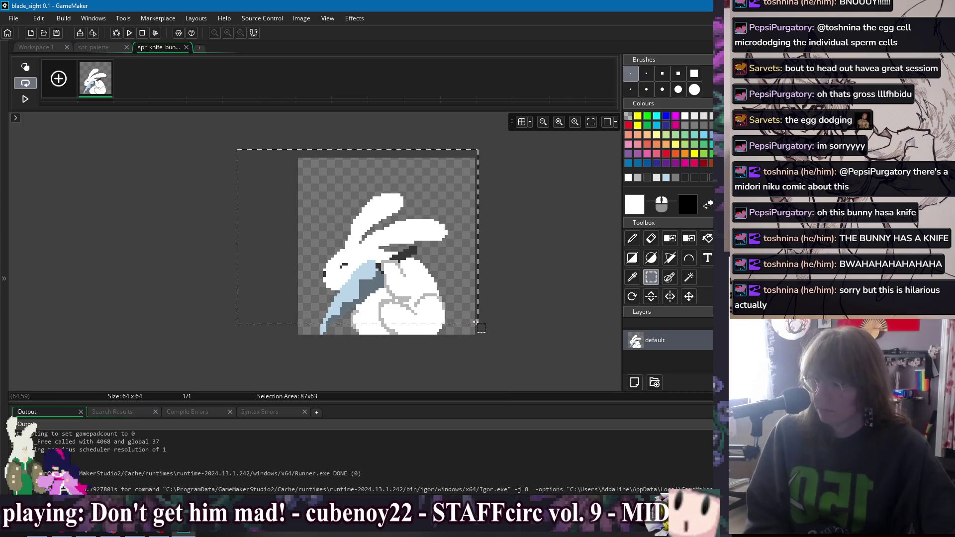
mouse_move(248, 160)
left_mouse_down()
mouse_move(477, 319)
mouse_move(498, 275)
left_mouse_up()
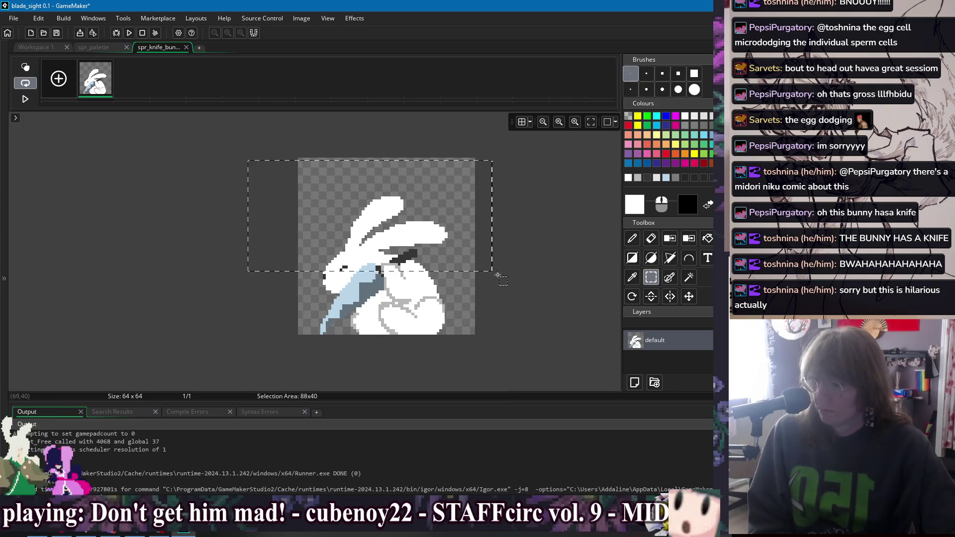
key("ctrl+z")
key("ctrl+z")
key("ctrl+z")
left_click_drag(266, 155, 493, 252)
left_click_drag(248, 149, 525, 348)
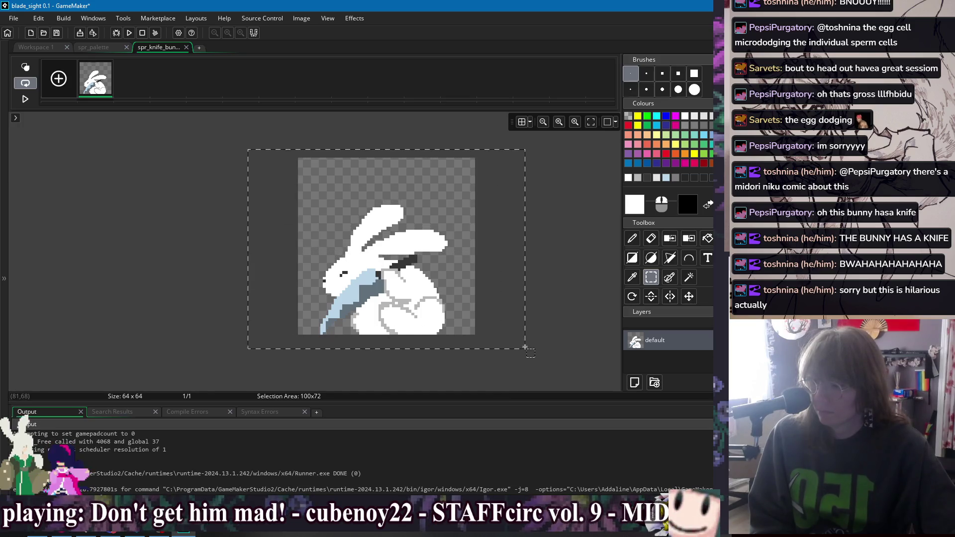
key("ctrl+z")
Reposition the bunny's left, lower and right sections, undoing until the figure sits compact.
left_click_drag(227, 154, 371, 339)
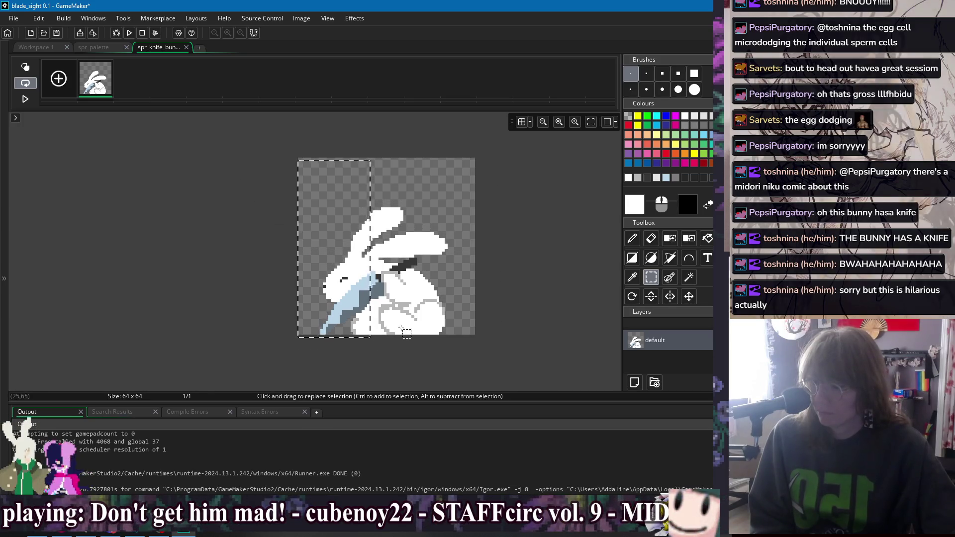
key("ctrl+z")
mouse_move(242, 144)
left_mouse_down()
mouse_move(434, 360)
mouse_move(396, 358)
left_mouse_up()
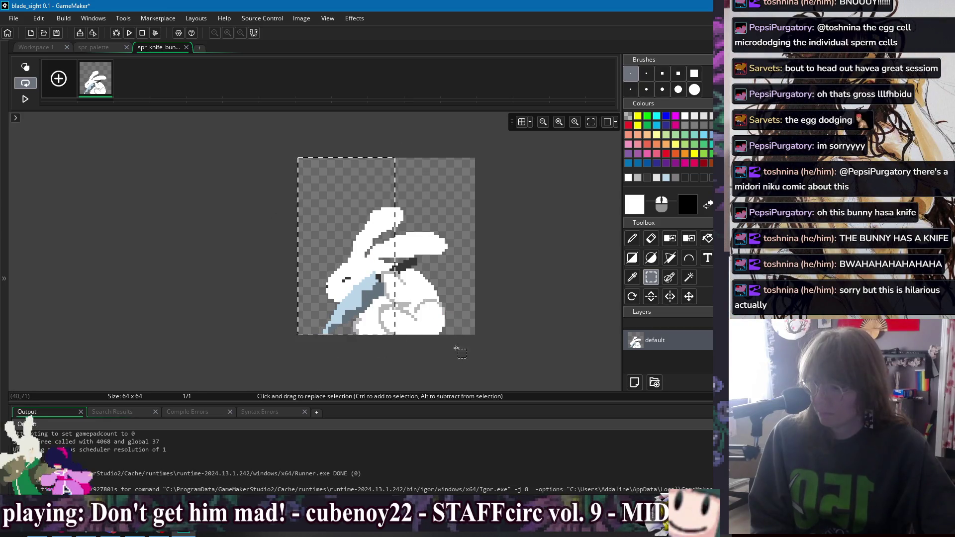
key("ctrl+z")
left_click_drag(553, 302, 365, 372)
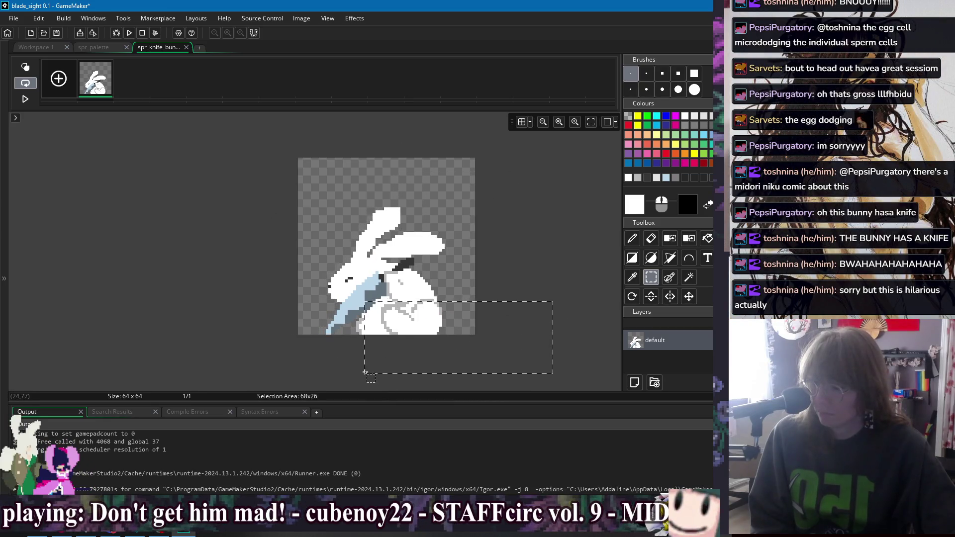
key("ctrl+z")
left_click_drag(504, 192, 394, 379)
left_click(381, 138)
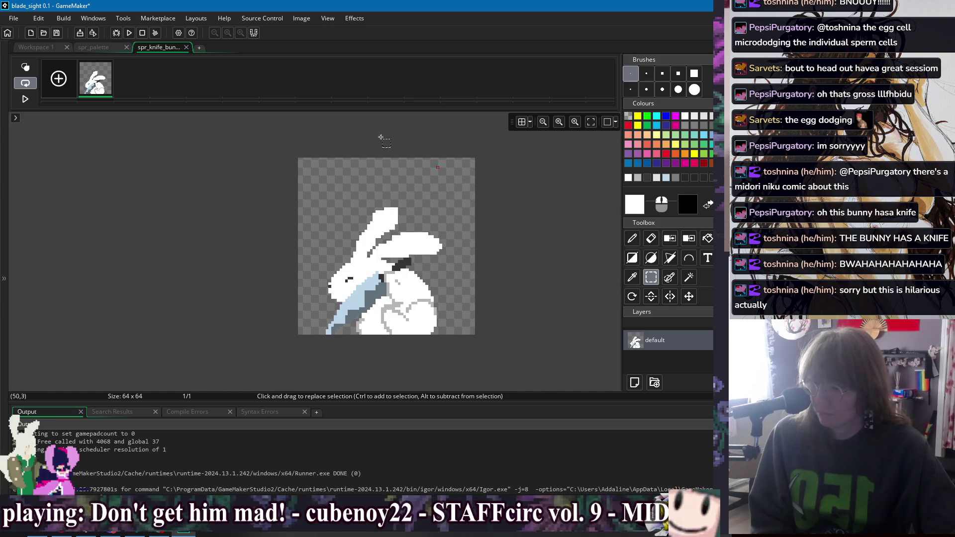
left_click_drag(223, 160, 366, 357)
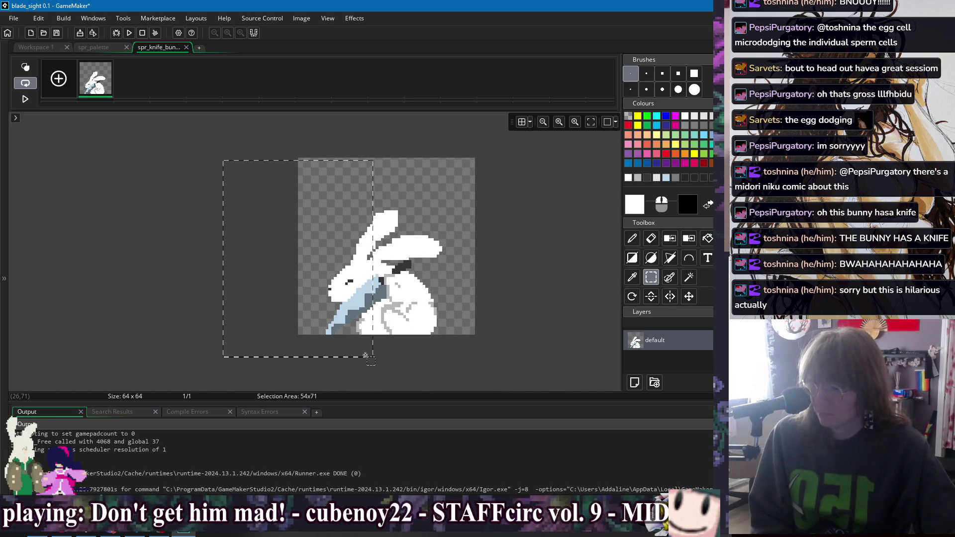
key("ctrl+z")
left_click_drag(299, 160, 507, 297)
mouse_move(561, 283)
left_mouse_down()
mouse_move(443, 358)
mouse_move(533, 222)
mouse_move(415, 368)
left_mouse_up()
left_click(535, 301)
left_click_drag(392, 338, 387, 277)
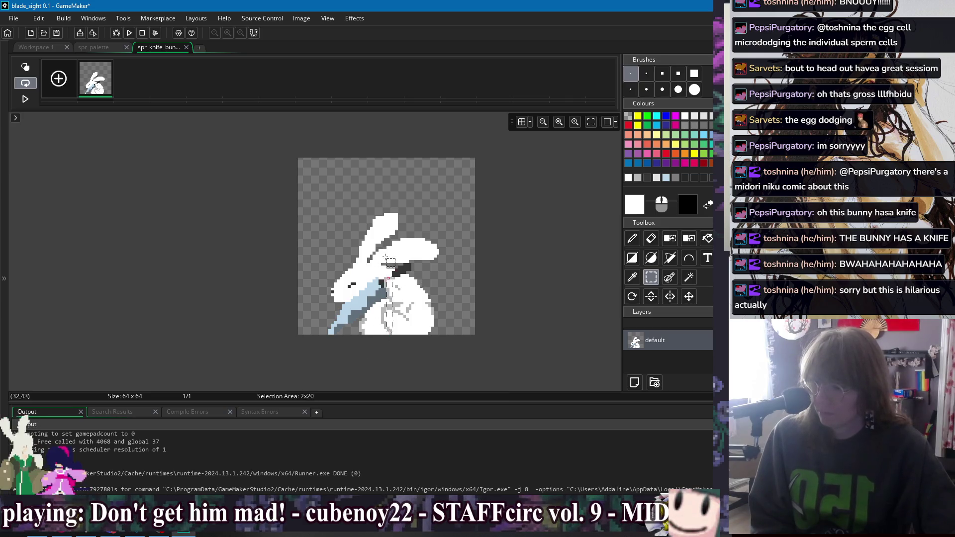
Lengthen the knife blade with light blue pixels, sampling the knife's blues.
scroll(357, 303, "up", 2)
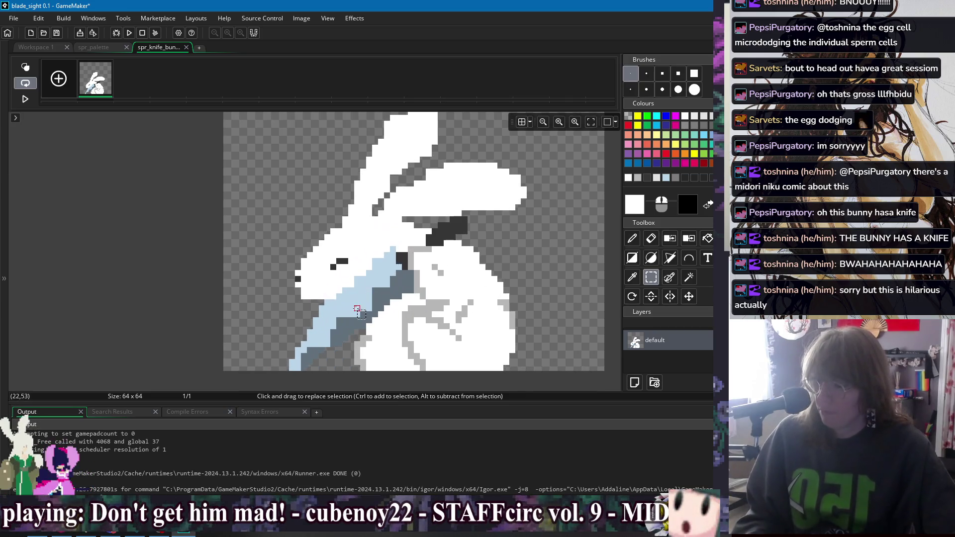
key("p")
left_click(362, 290, "ctrl")
left_click_drag(383, 257, 349, 285)
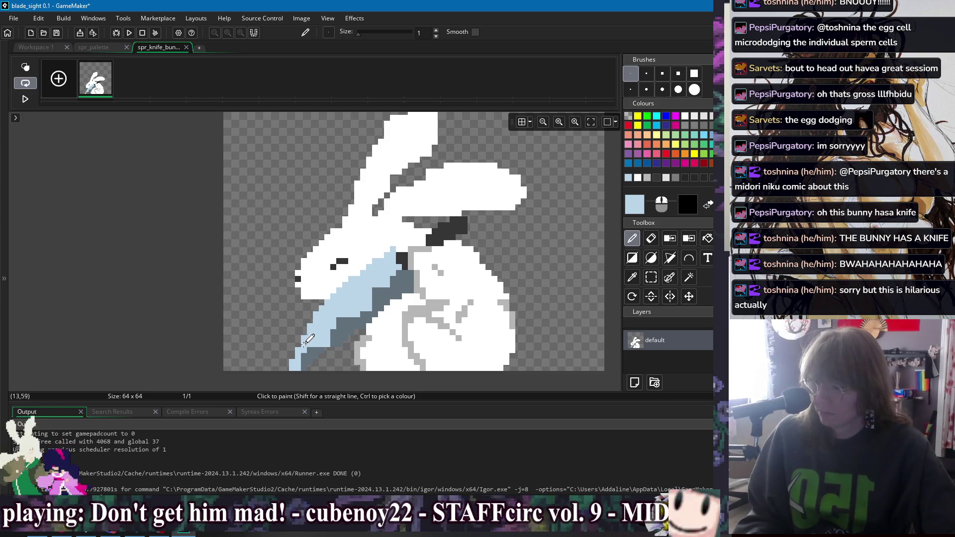
scroll(452, 347, "down", 1)
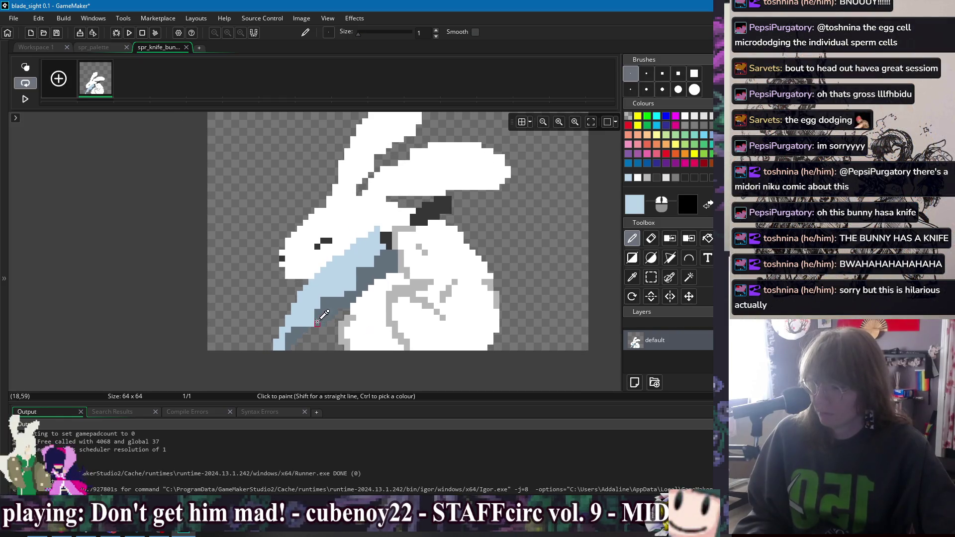
left_click(304, 328, "ctrl")
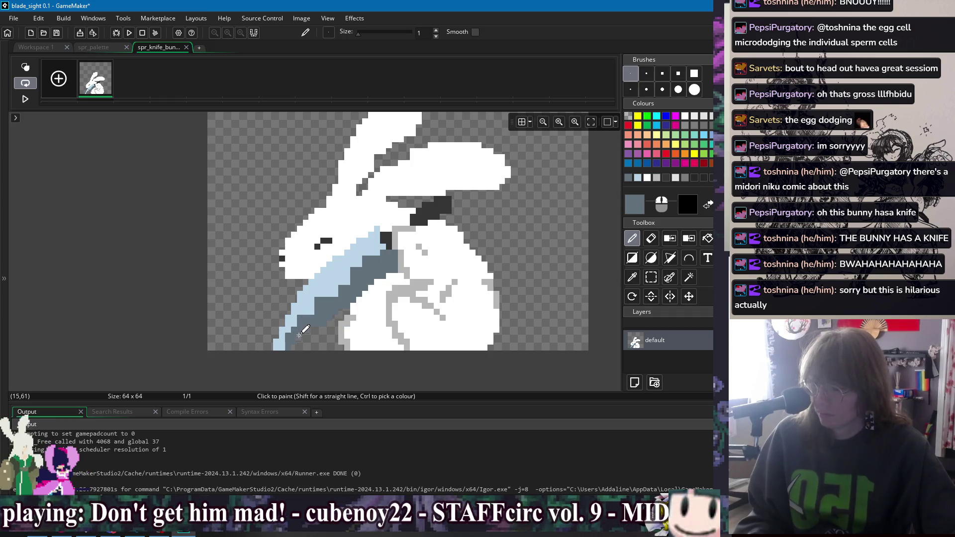
left_click_drag(429, 309, 403, 329)
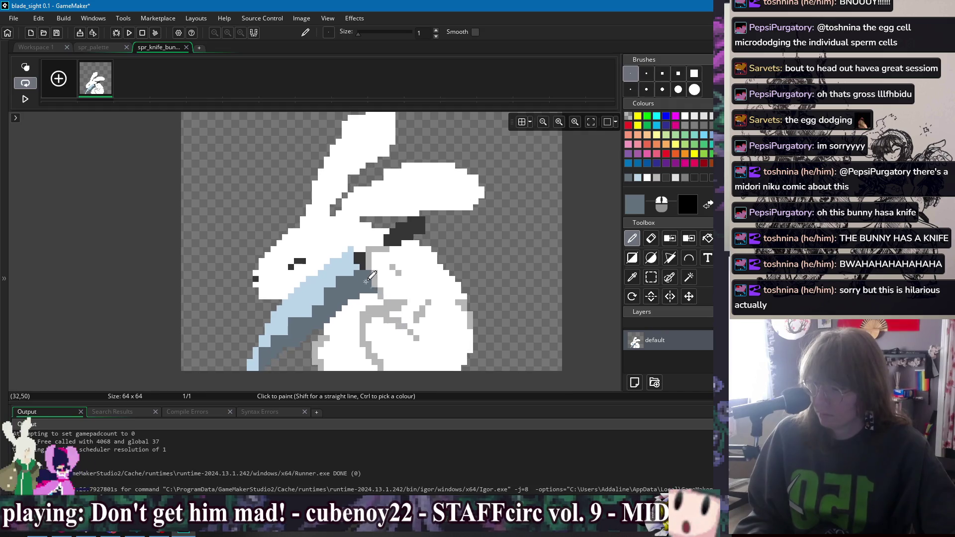
left_click(339, 266, "ctrl")
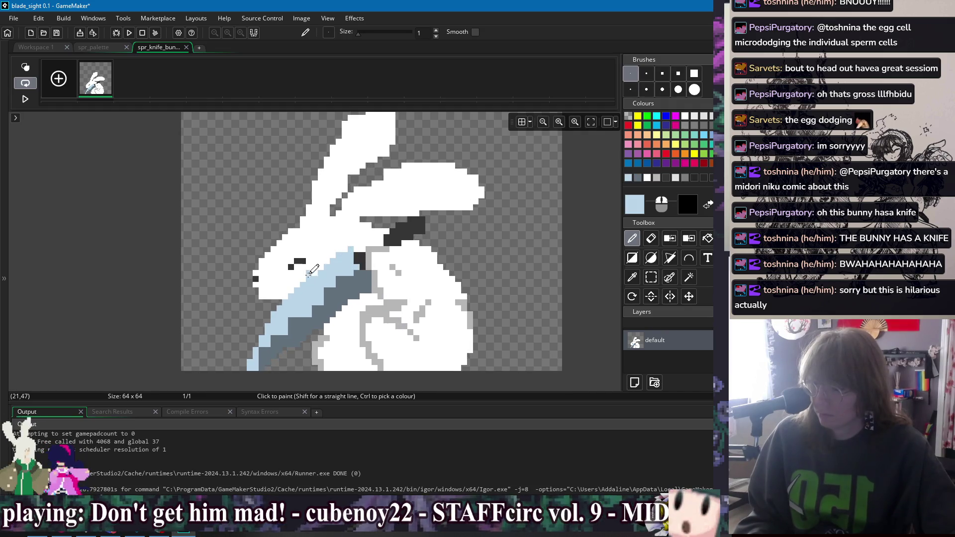
Paint a light-grey curve beside the blade below the snout, undoing a stray block by the head.
mouse_move(422, 264)
left_mouse_down()
mouse_move(408, 275)
mouse_move(416, 222)
left_mouse_up()
left_click(340, 259, "ctrl")
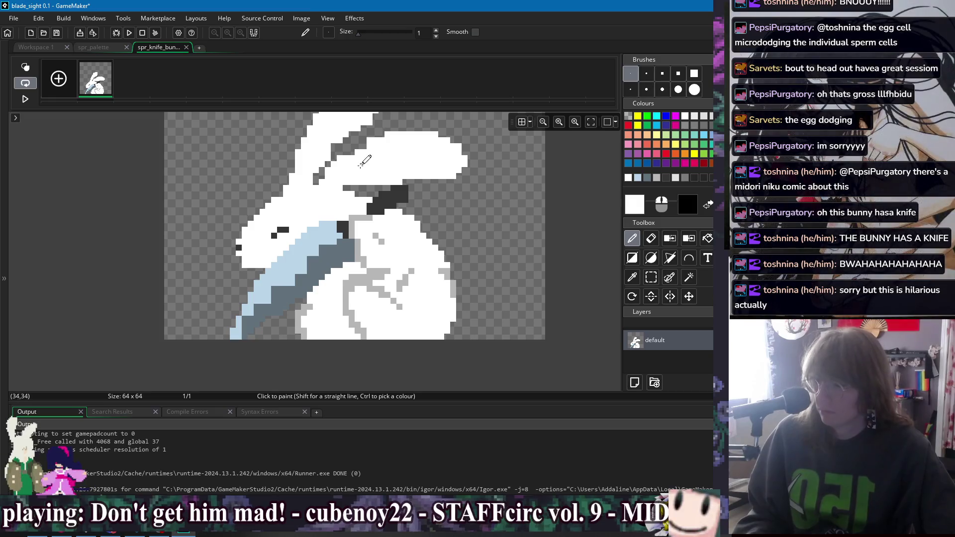
left_click(376, 223, "ctrl")
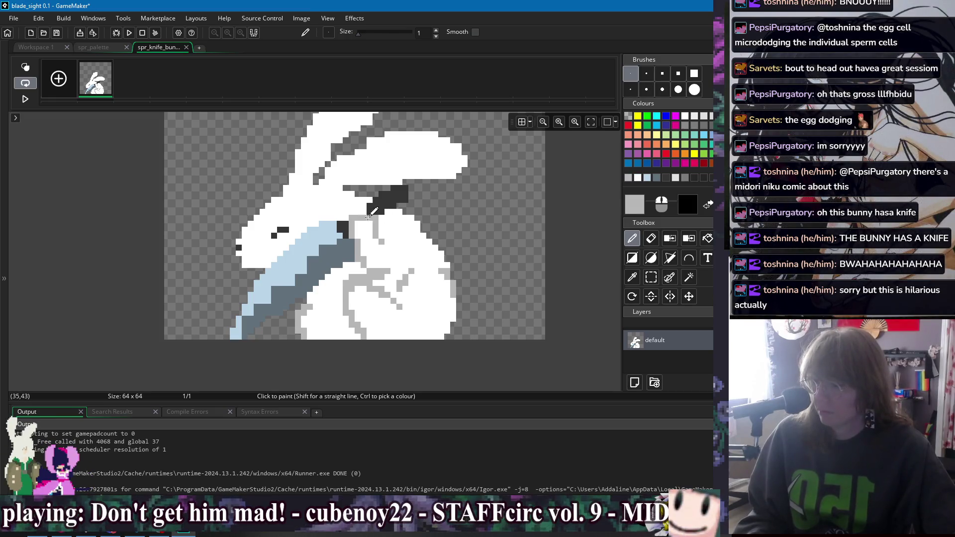
left_click(365, 217, "ctrl")
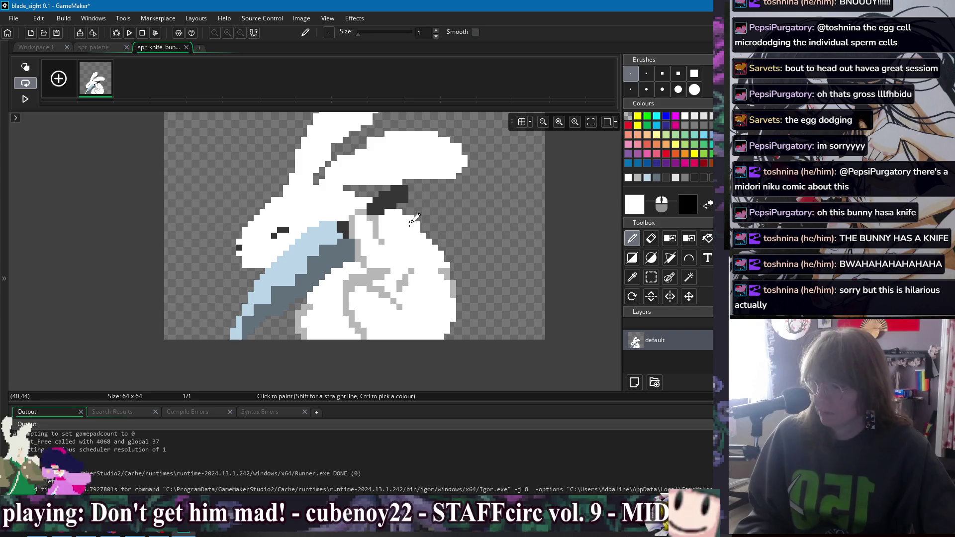
scroll(410, 223, "down", 3)
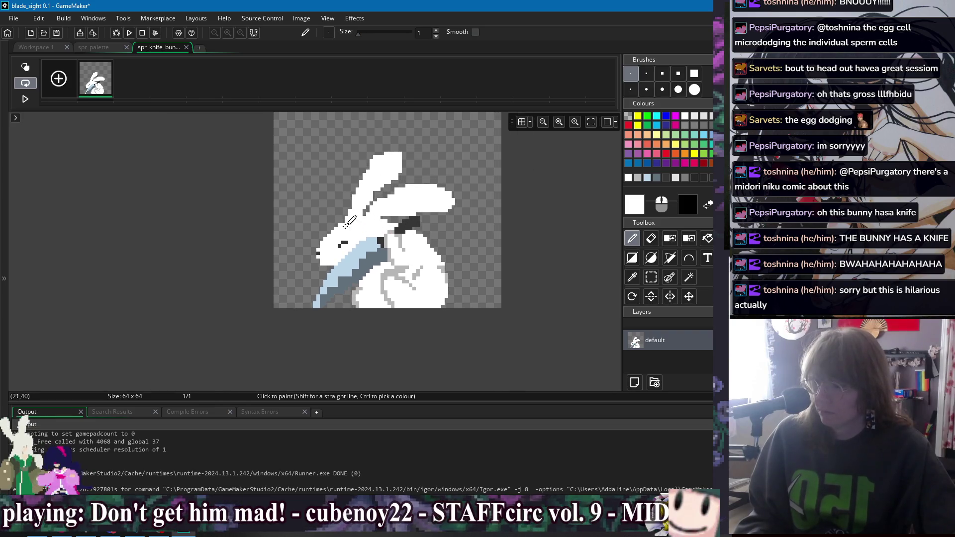
left_click(393, 271, "ctrl")
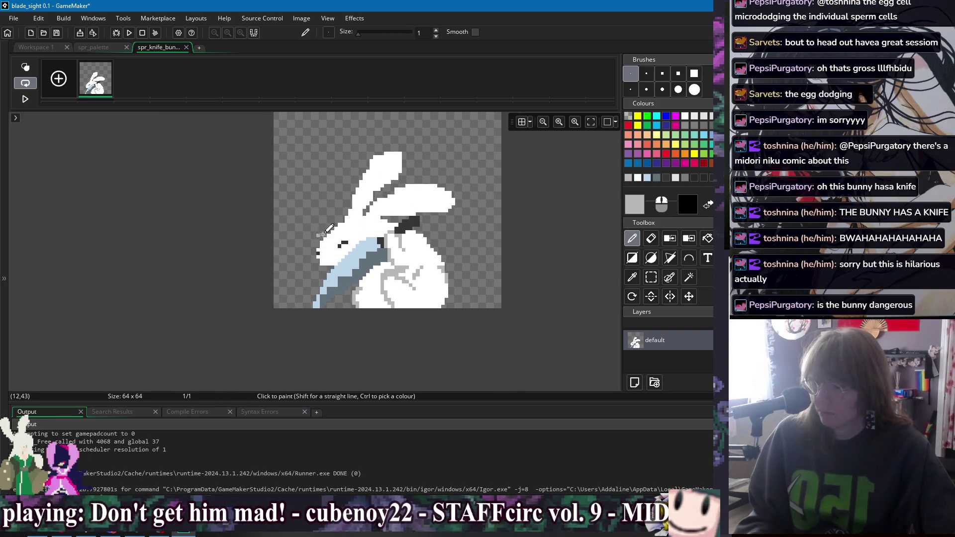
left_click_drag(300, 244, 335, 240)
key("ctrl+z")
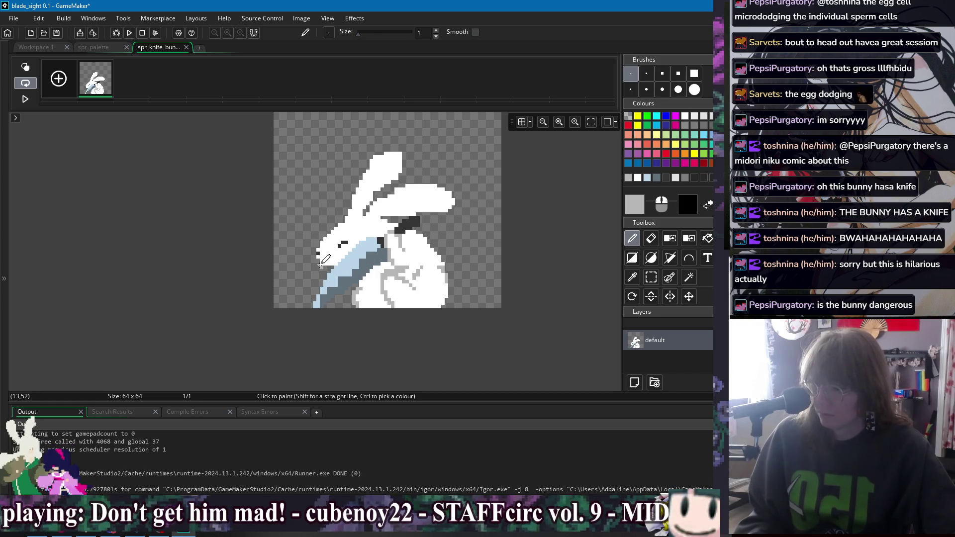
mouse_move(309, 270)
left_mouse_down()
mouse_move(310, 284)
mouse_move(322, 276)
left_mouse_up()
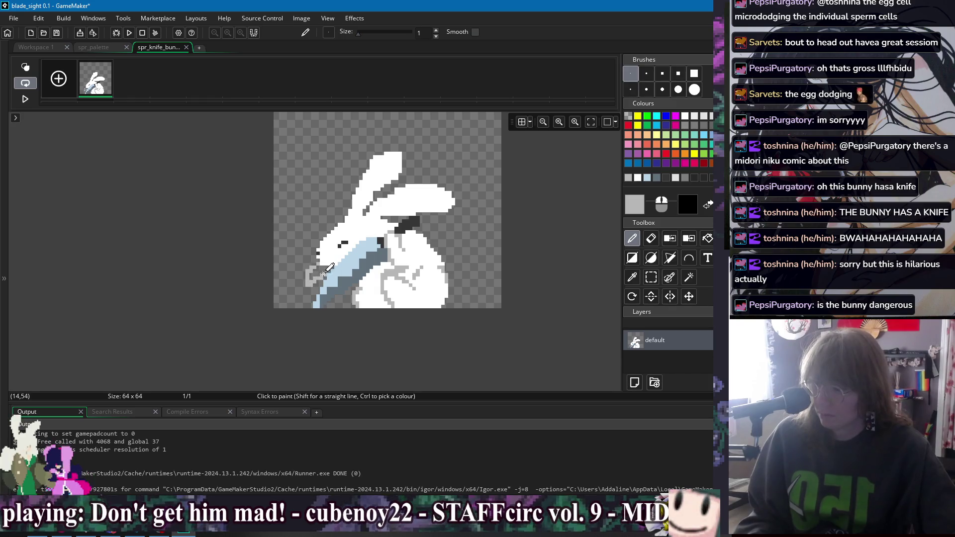
key("f")
scroll(393, 290, "up", 2)
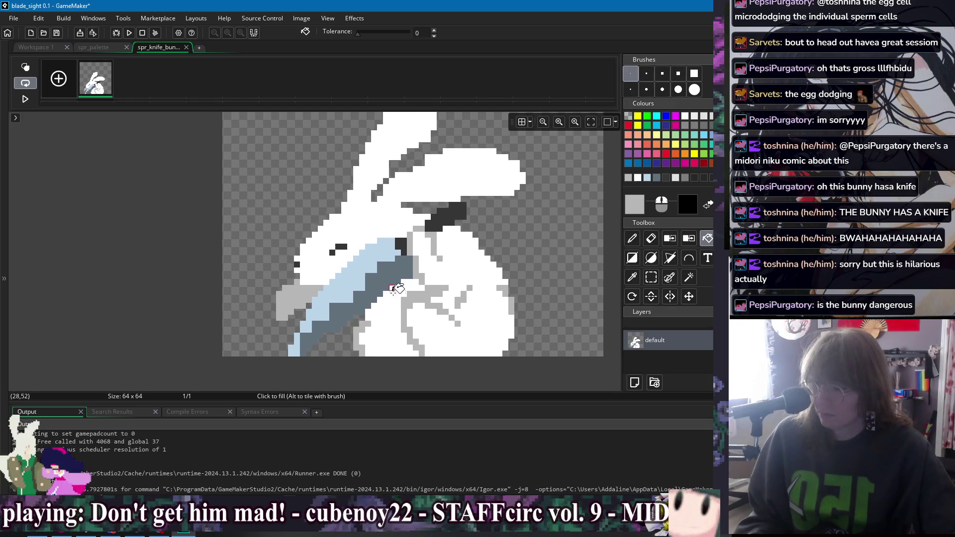
Fill the white area below the knife with light grey.
key("p")
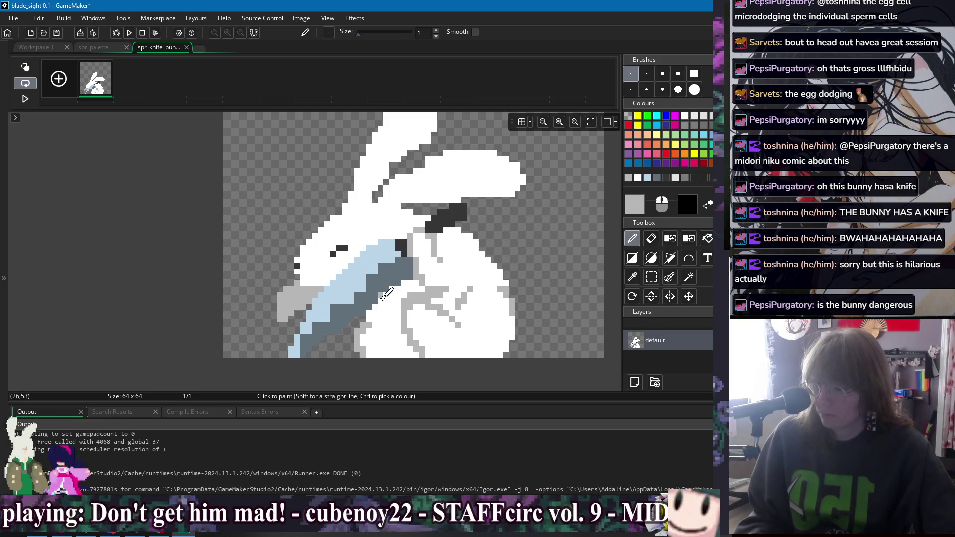
key("f")
left_click(393, 293)
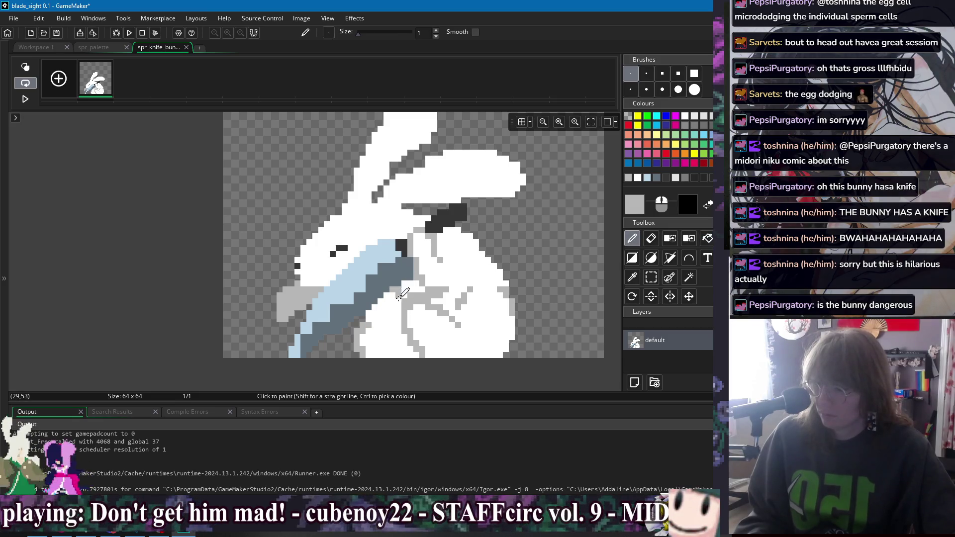
Paint white over the hole in the bunny's right paw.
key("p")
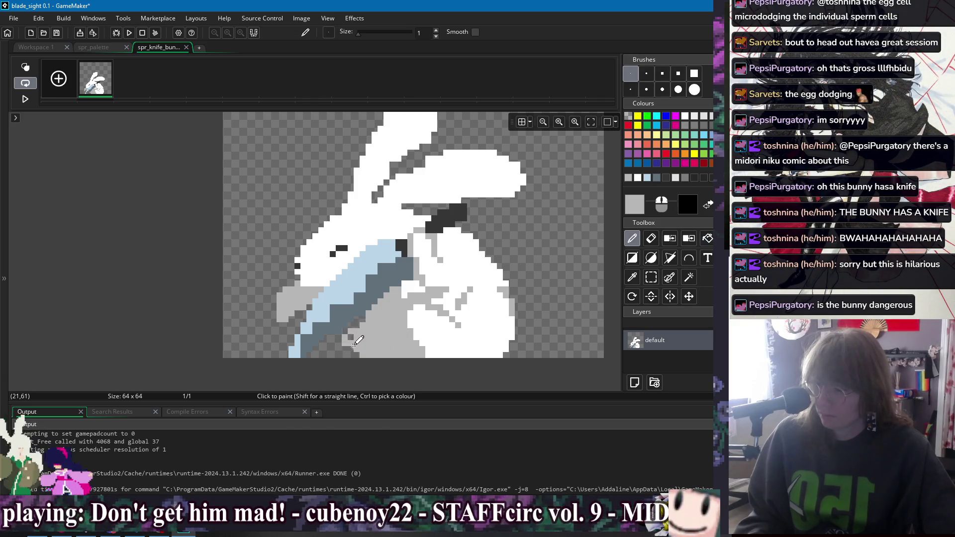
left_click(422, 312, "ctrl")
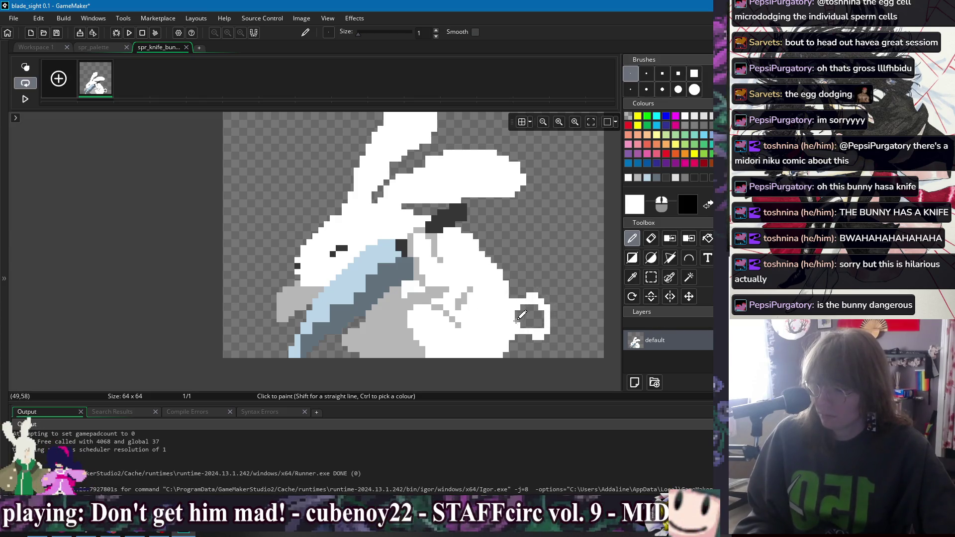
left_click_drag(517, 321, 538, 313)
scroll(577, 283, "down", 2)
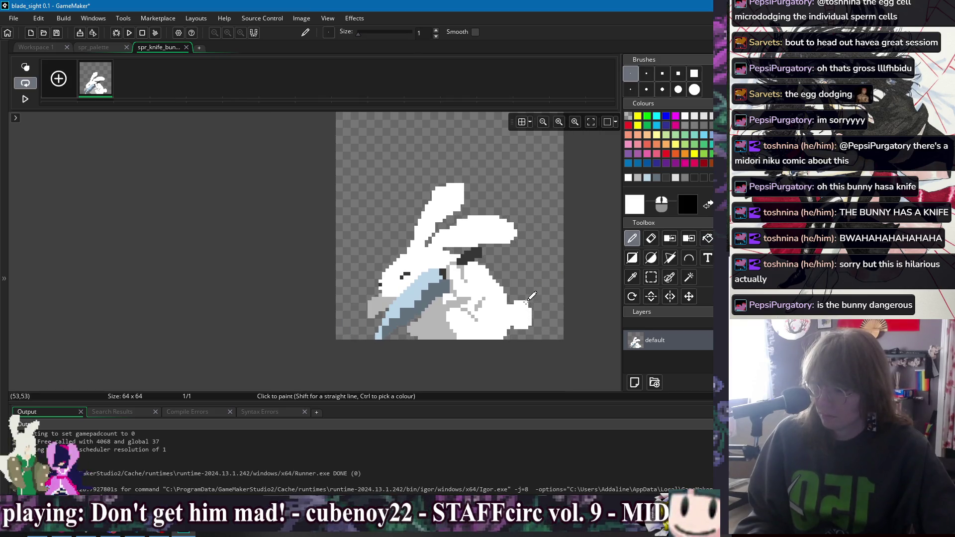
scroll(533, 276, "up", 2)
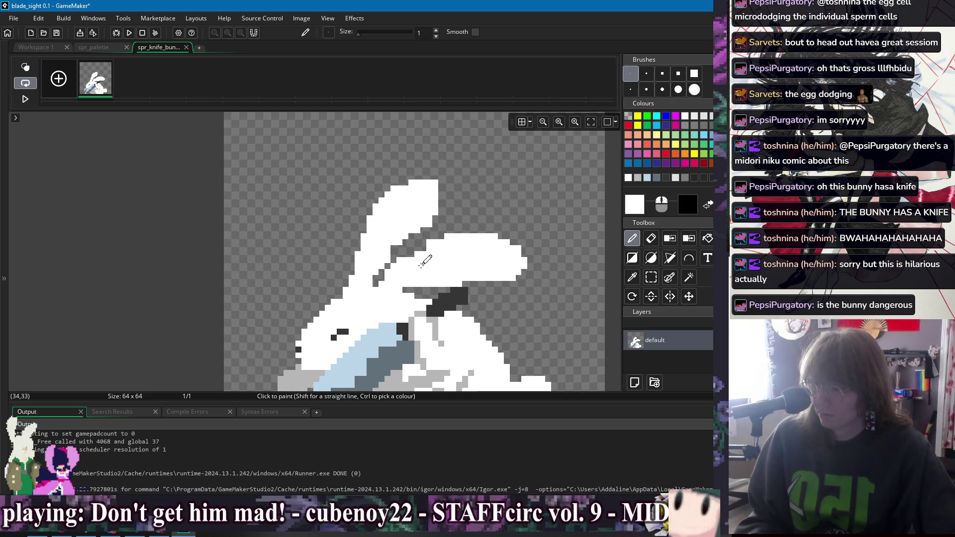
scroll(405, 243, "down", 1)
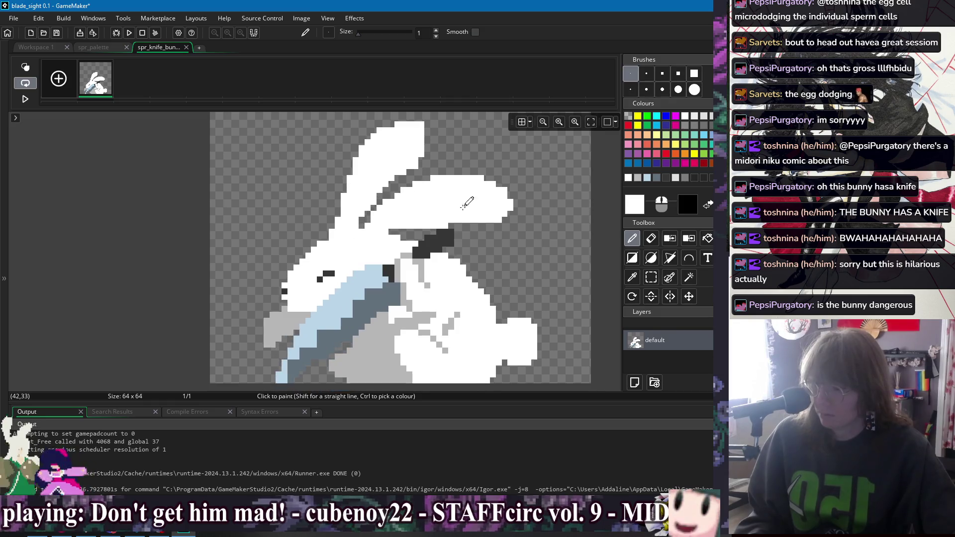
left_click(635, 206)
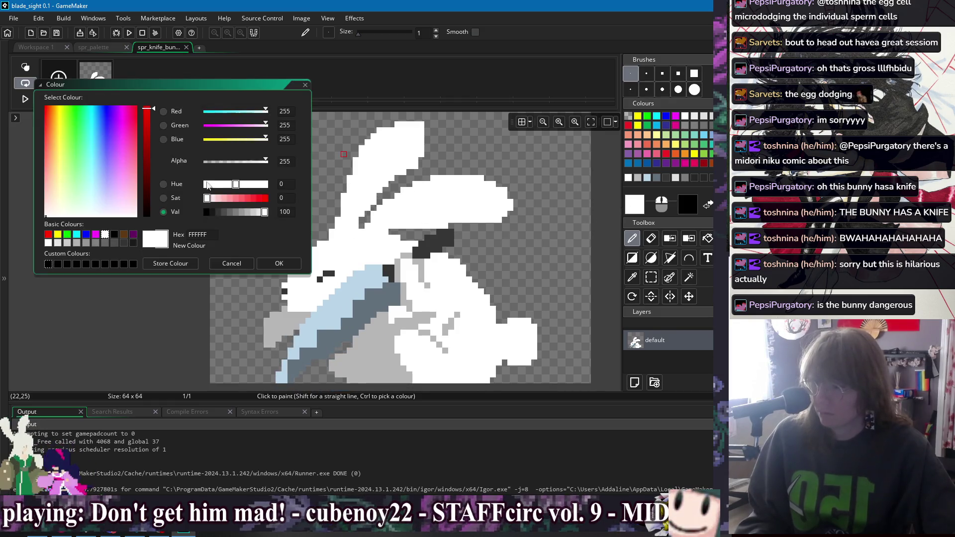
Paint a pale pink inner-ear stripe along the bunny's ear.
left_click(123, 198)
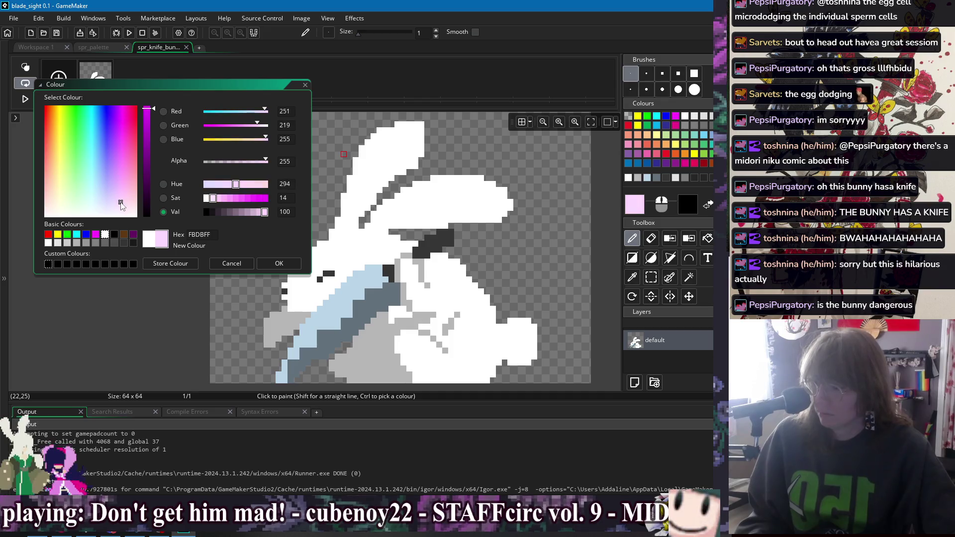
left_click(280, 263)
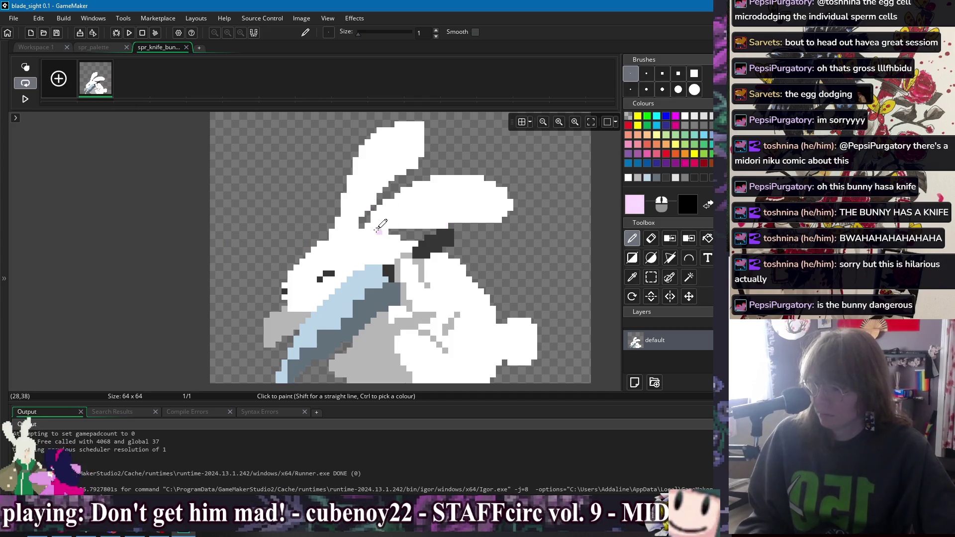
left_click_drag(384, 228, 488, 207)
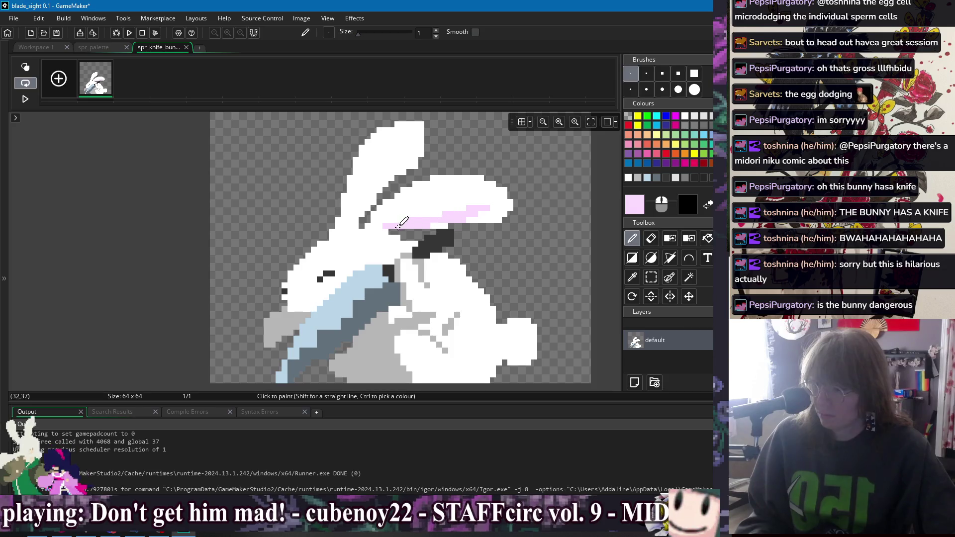
left_click_drag(434, 237, 405, 193)
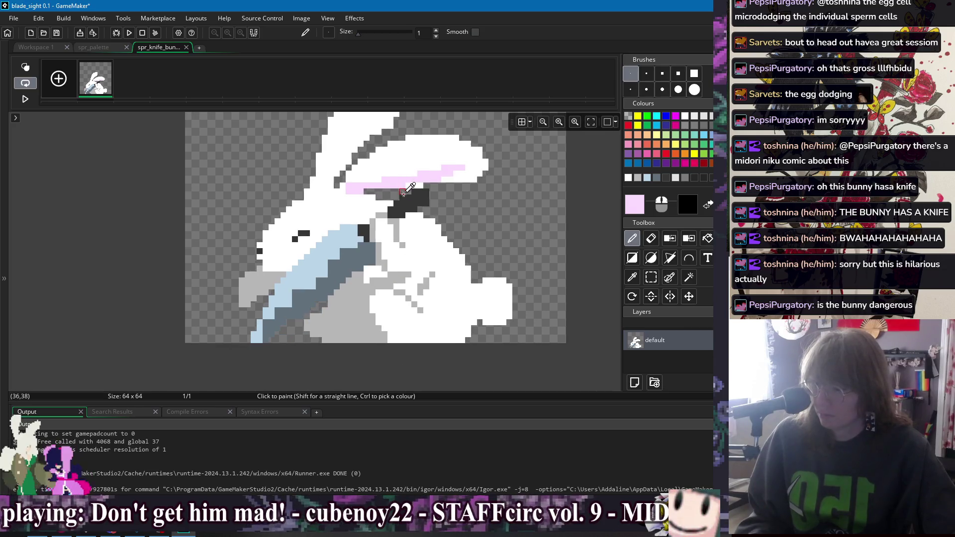
scroll(395, 196, "down", 3)
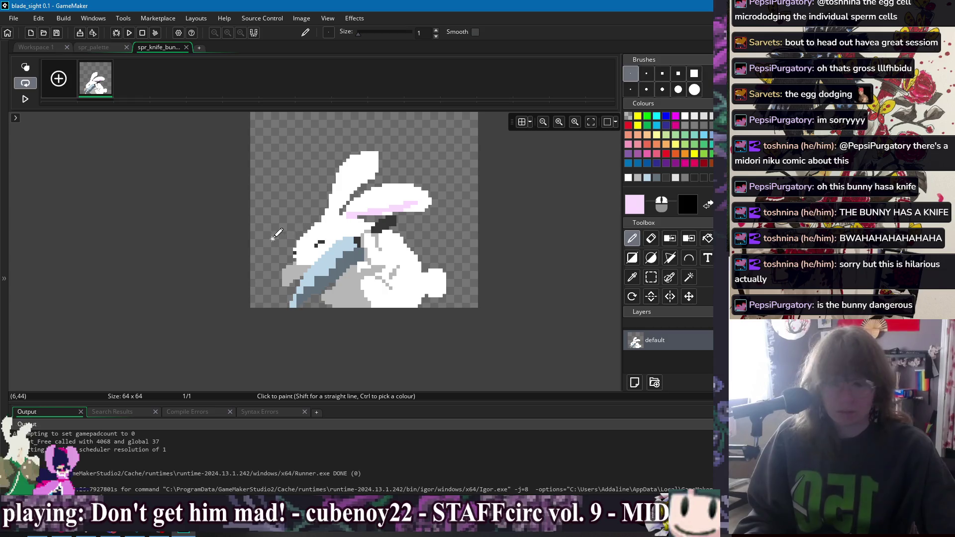
Reshape the lower-right paw bump by erasing and redrawing pixels in that area.
key("s")
mouse_move(396, 356)
left_mouse_down()
mouse_move(456, 279)
mouse_move(492, 279)
left_mouse_up()
key("e")
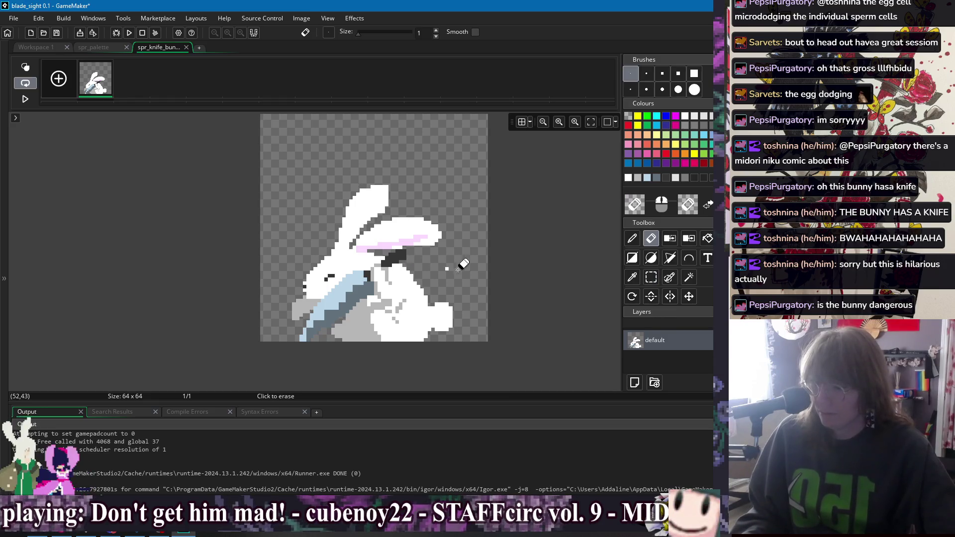
key("d")
scroll(416, 280, "up", 2)
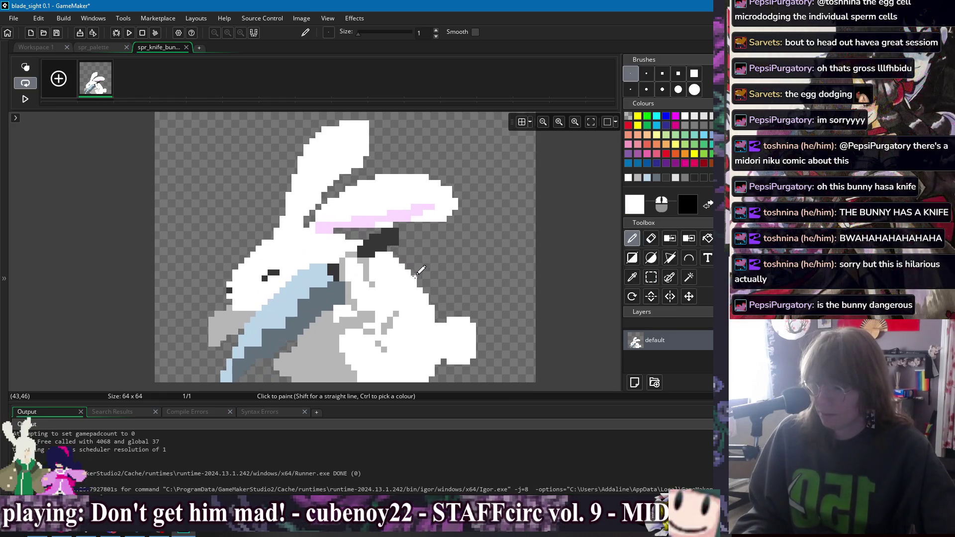
key("e")
left_click_drag(454, 296, 497, 227)
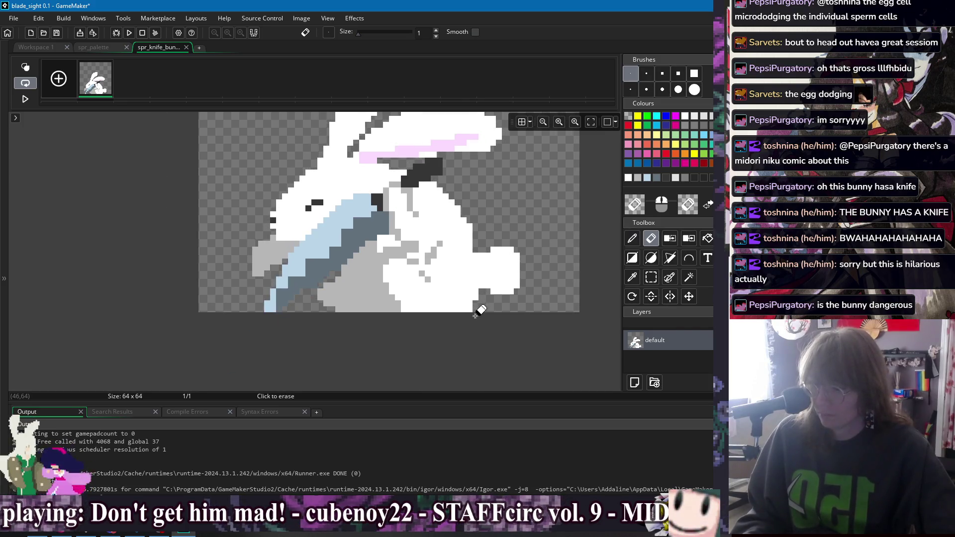
key("d")
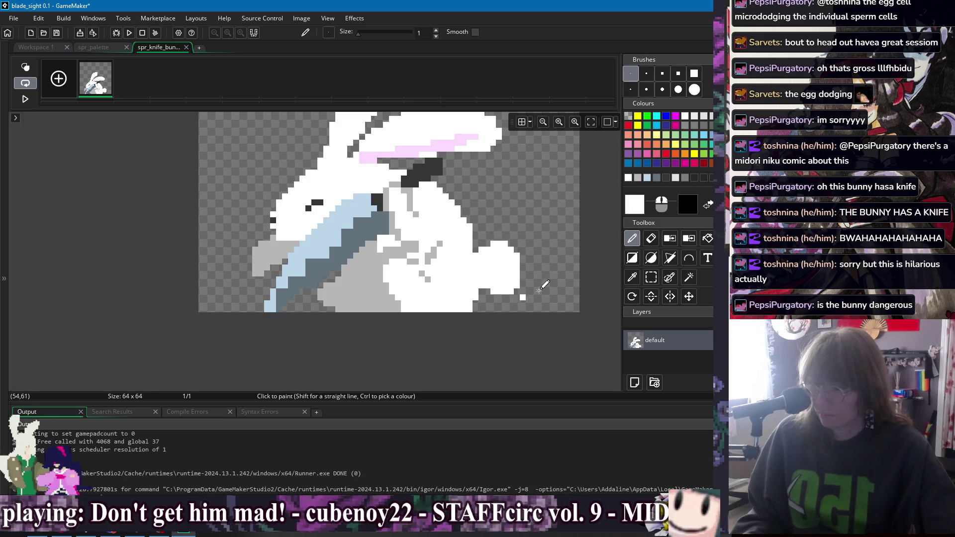
scroll(540, 289, "down", 3)
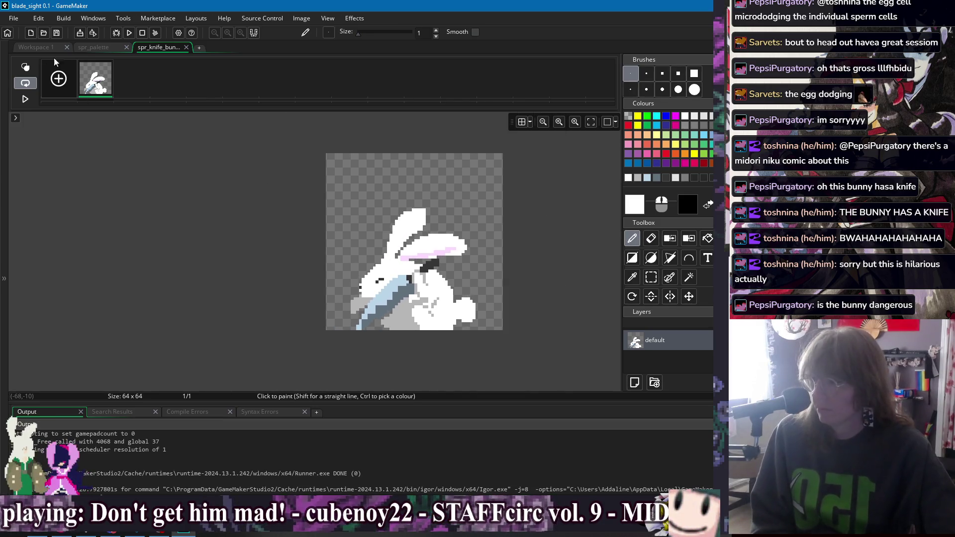
Return to Workspace 1 beside spr_knife_bunny and create Object204 with Alt+O.
left_click(38, 48)
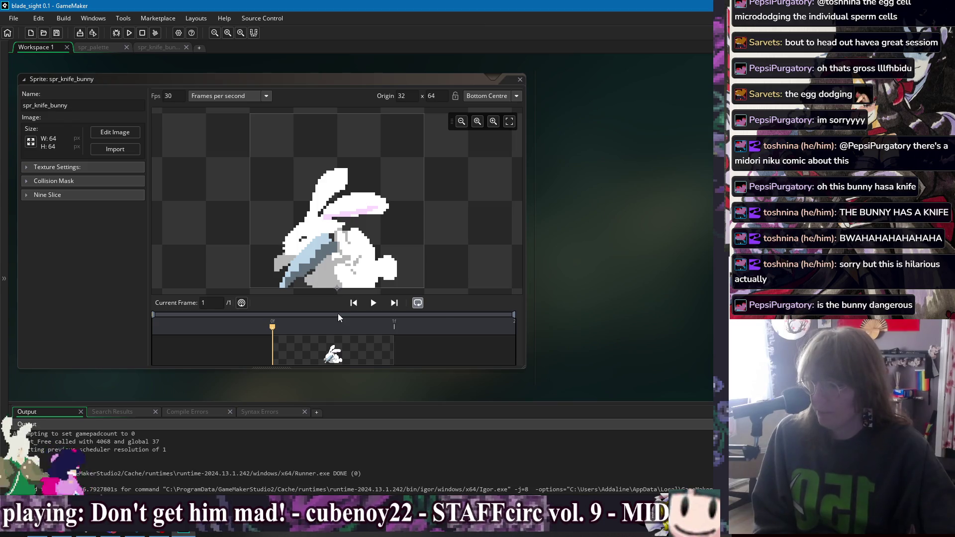
left_click(108, 105)
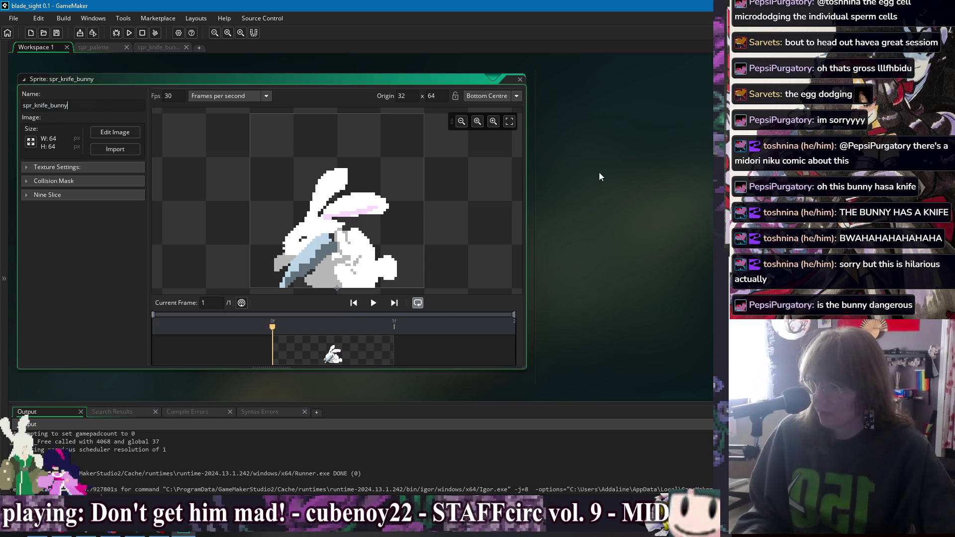
right_click(615, 188)
mouse_move(632, 204)
key("Escape")
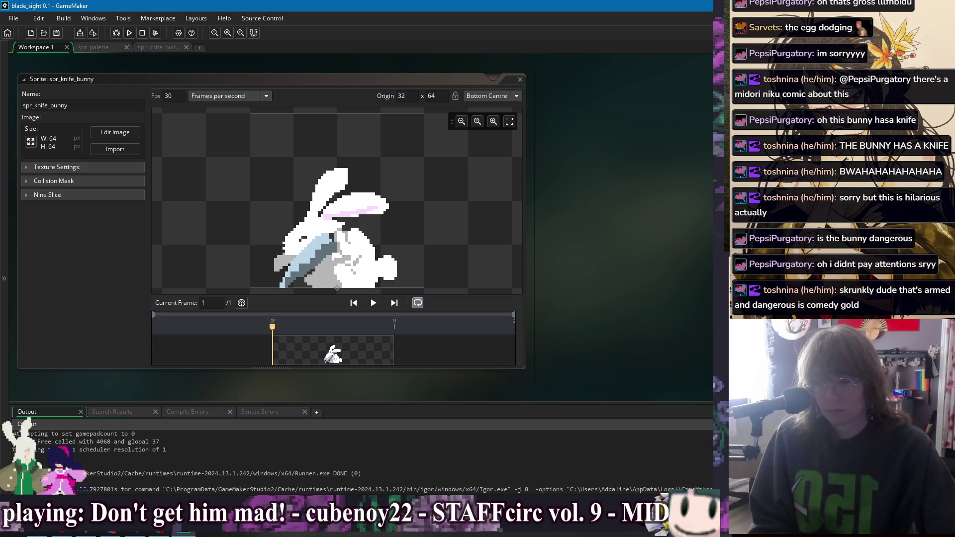
key("alt+o")
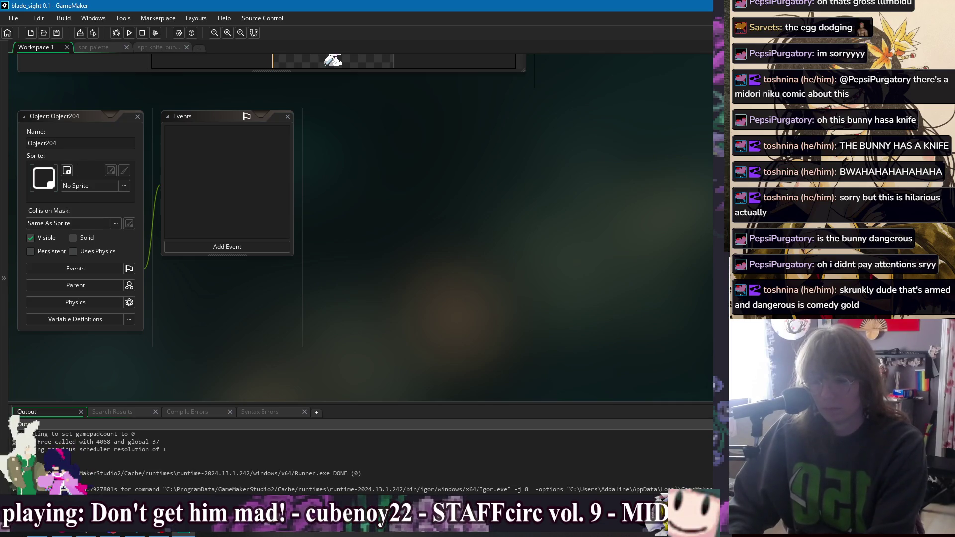
Name the object obj_enemy_knife_bunny, confirm its deletion, then open the knife bunny's Create event.
type("obj_enemy_knife_bunny")
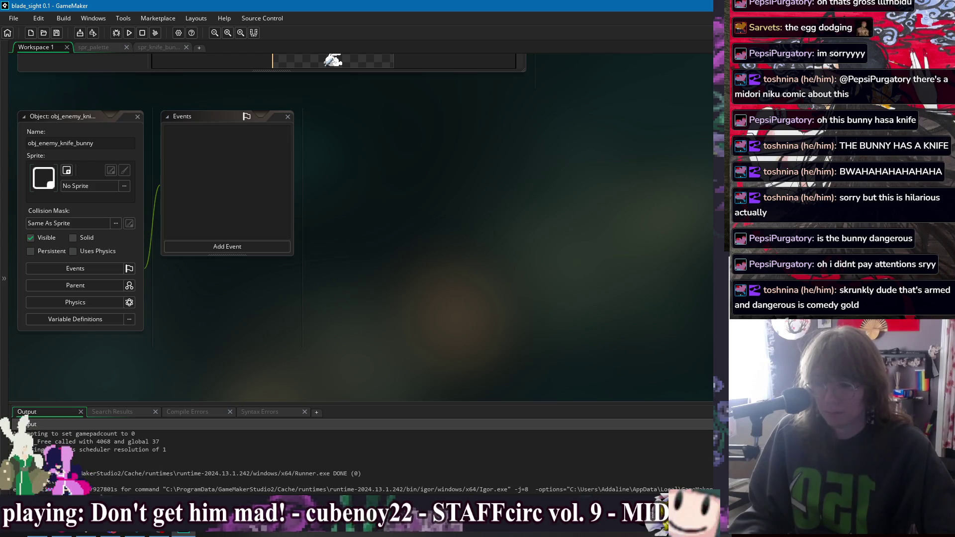
key("Delete")
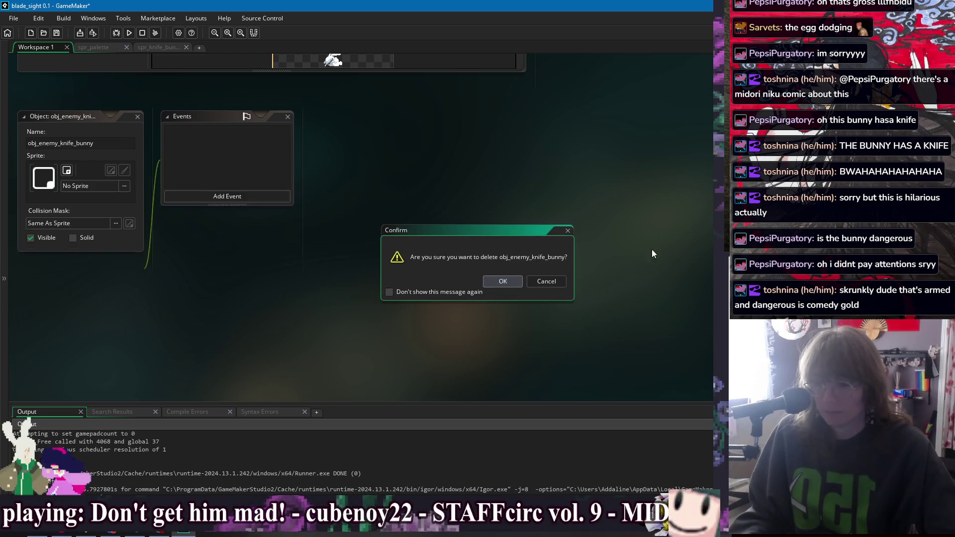
key("Return")
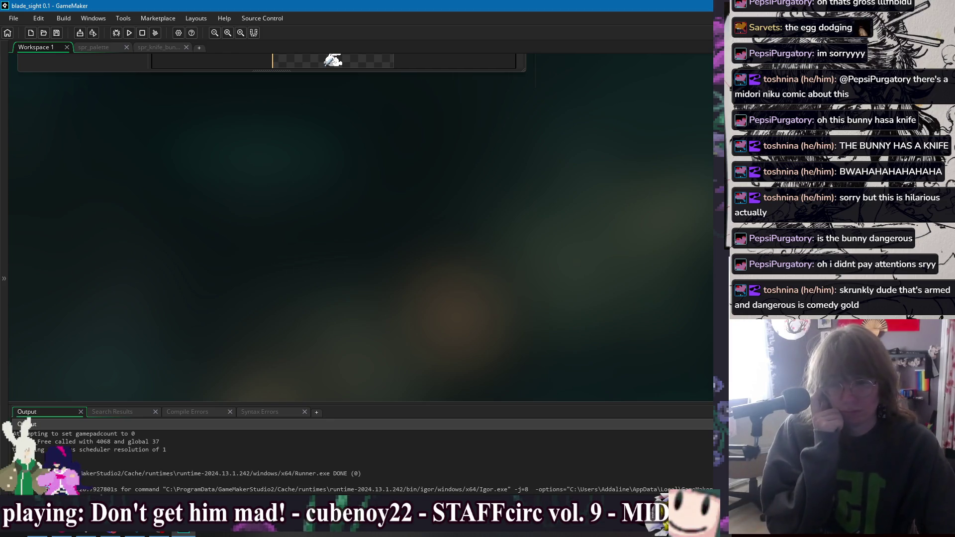
double_click(231, 141)
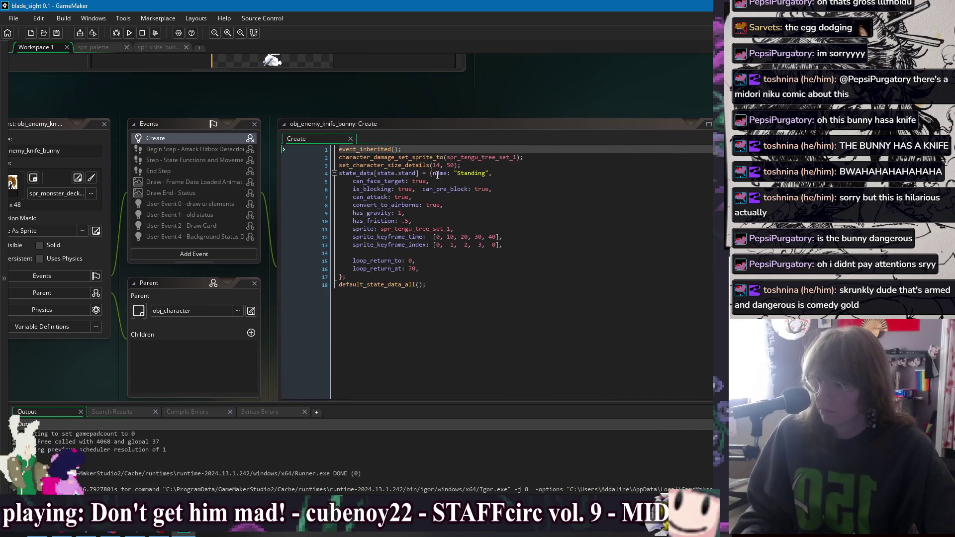
Replace spr_tengu_tree_set_1 with spr_knife_bunny and trim both keyframe arrays to [0].
double_click(416, 229)
type("spr_knife_bunny")
left_click(517, 224)
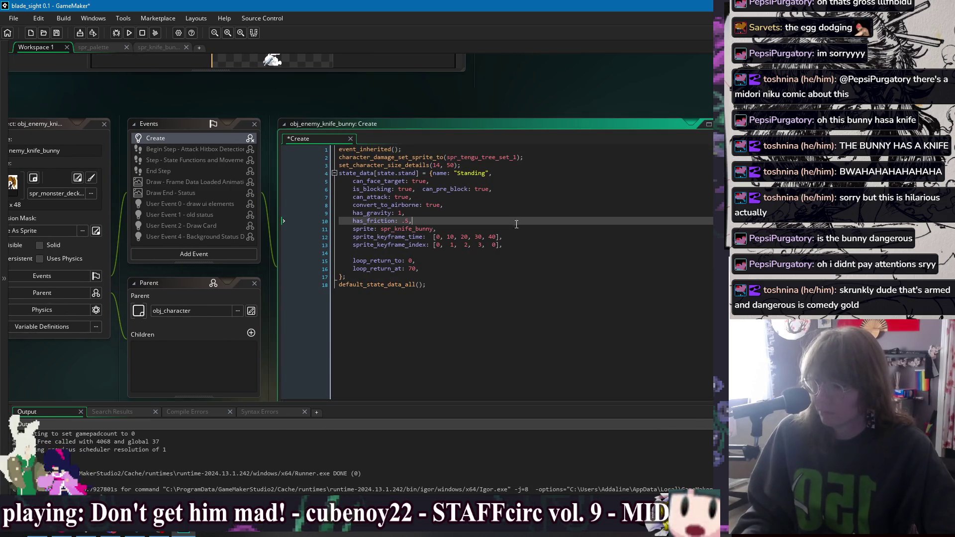
left_click_drag(498, 237, 439, 237)
key("BackSpace")
left_click_drag(497, 245, 440, 245)
key("BackSpace")
double_click(407, 229)
key("ctrl+c")
double_click(481, 157)
key("ctrl+v")
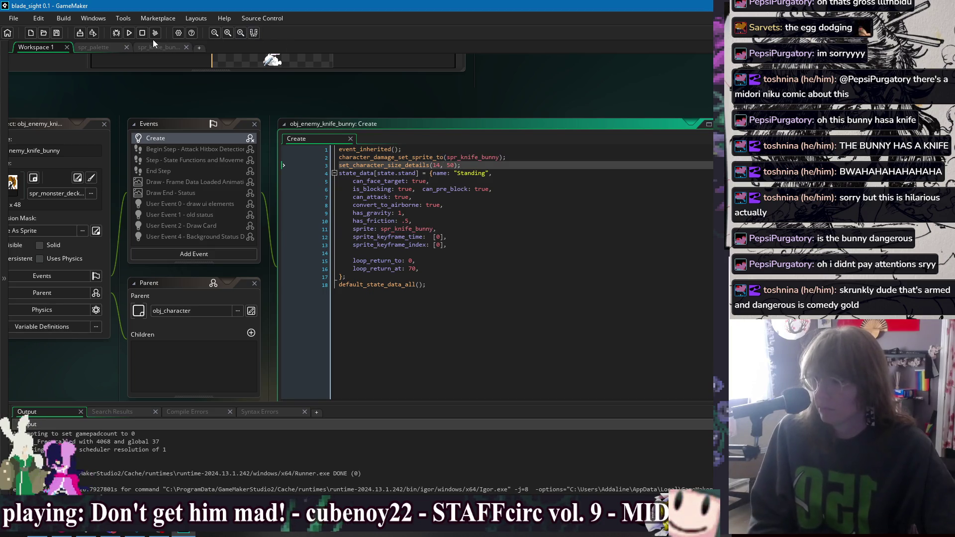
Back in the spr_knife_bunny image, rectangle-select part of the bunny's lower body.
left_click(157, 46)
key("s")
left_click(402, 329)
left_click_drag(380, 328, 375, 274)
left_click_drag(410, 328, 451, 288)
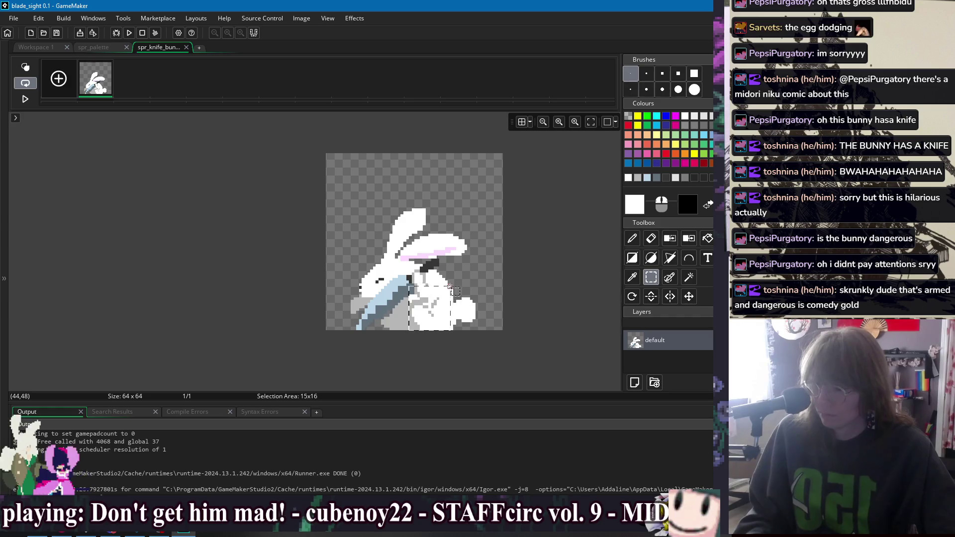
Move the bunny's lower body and knife about 12 pixels right, then return to the Create code.
left_click_drag(290, 197, 507, 331)
mouse_move(456, 309)
left_mouse_down()
mouse_move(464, 309)
mouse_move(393, 290)
mouse_move(400, 276)
mouse_move(465, 271)
mouse_move(456, 259)
mouse_move(422, 288)
mouse_move(419, 264)
mouse_move(371, 264)
left_mouse_up()
left_click(427, 331)
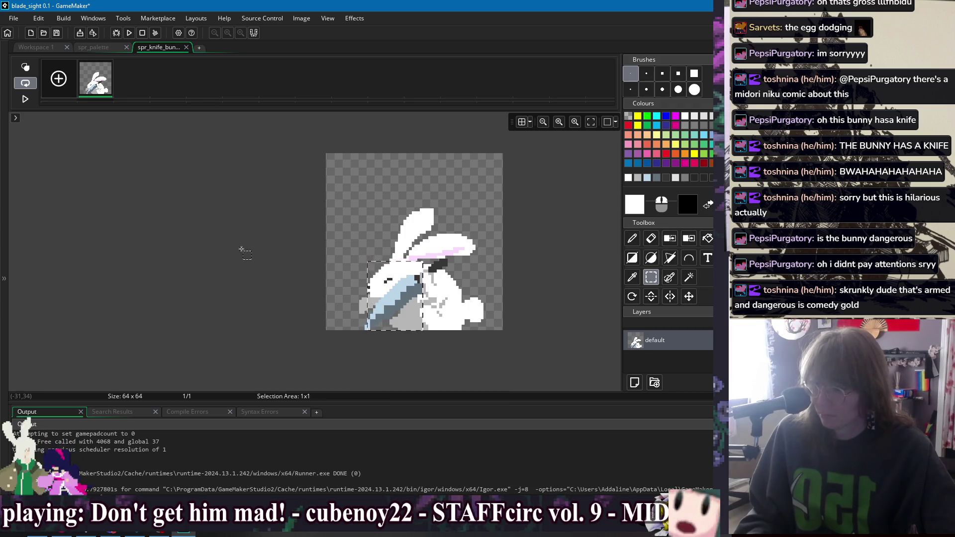
left_click(39, 50)
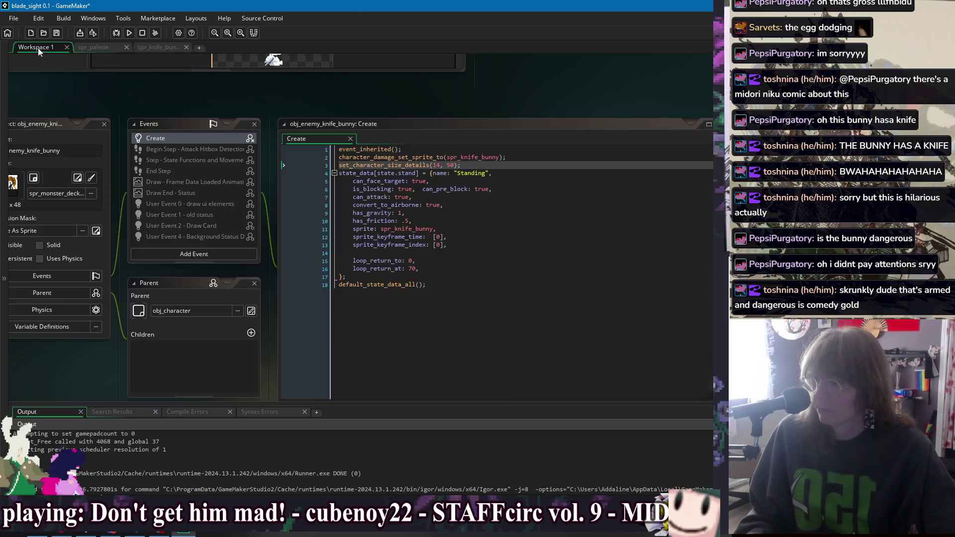
Change the knife bunny's set_character_size_details values to (18, 25).
double_click(438, 166)
type("18, 25")
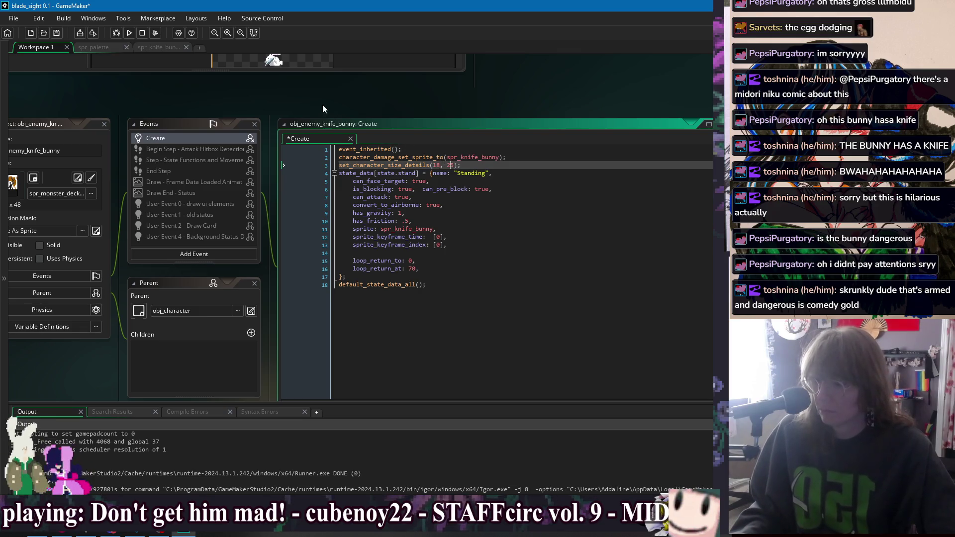
left_click_drag(322, 105, 308, 70)
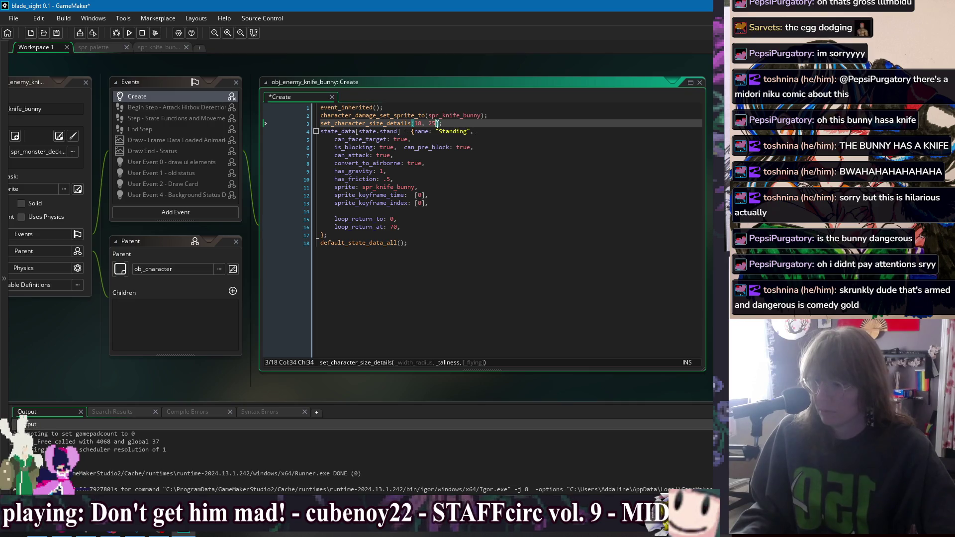
Delete the is_blocking/can_pre_block line from the standing state.
left_click(479, 171)
left_click(411, 222)
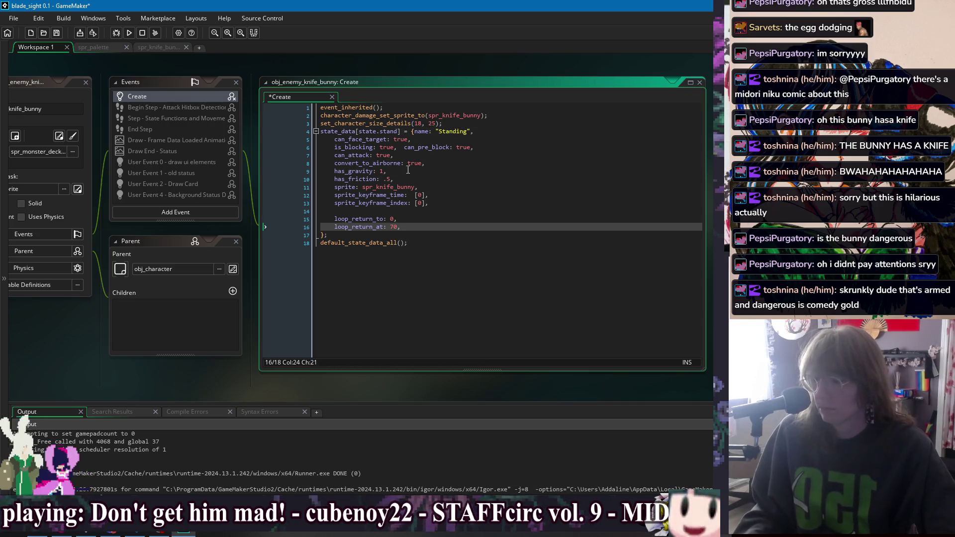
left_click(366, 139)
left_click_drag(412, 227, 446, 201)
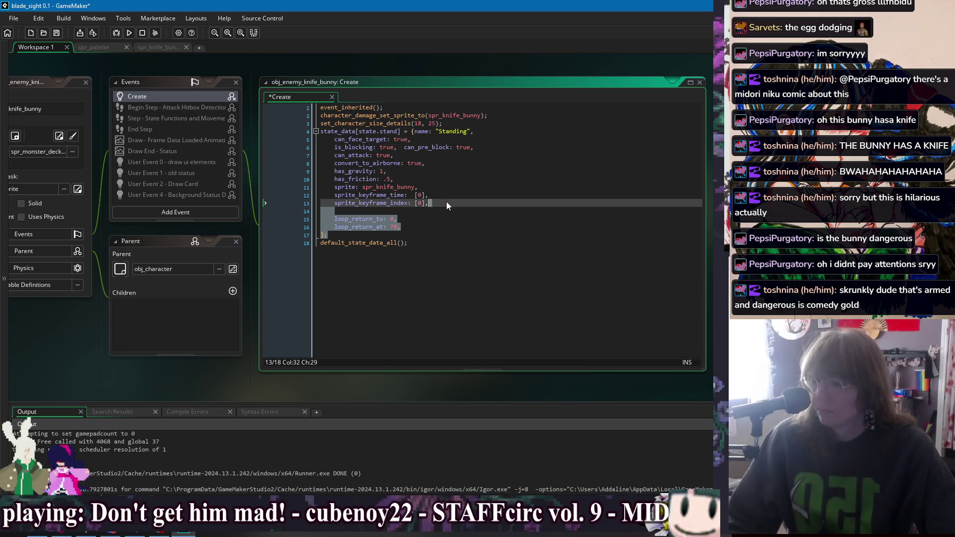
left_click(438, 227)
double_click(362, 172)
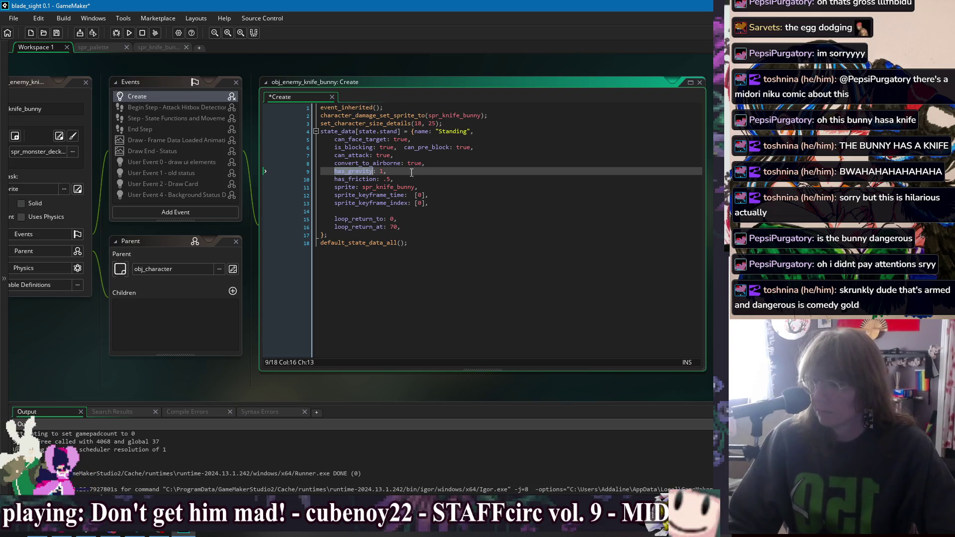
left_click_drag(475, 147, 512, 142)
key("BackSpace")
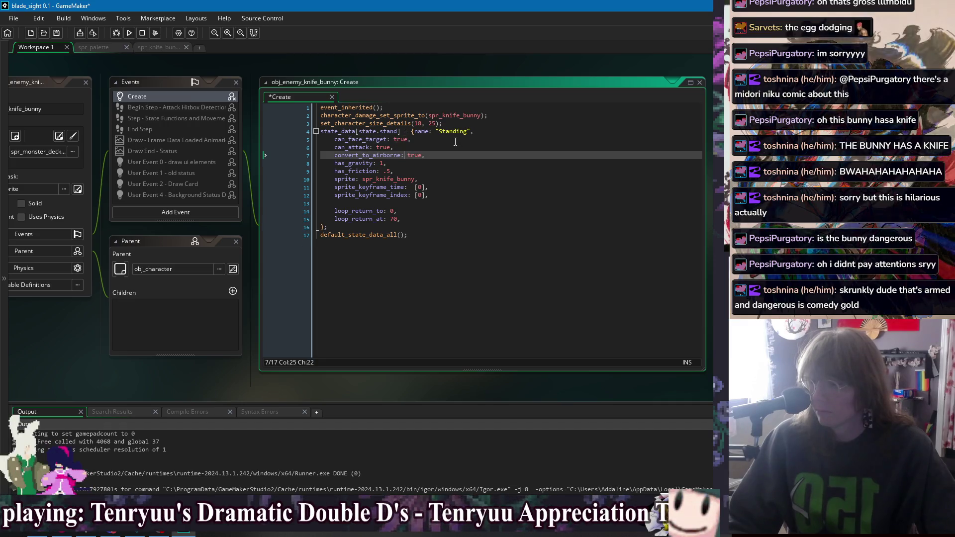
Insert a new line before default_state_data_all() and begin typing state_data[state.battle.
left_click(452, 211)
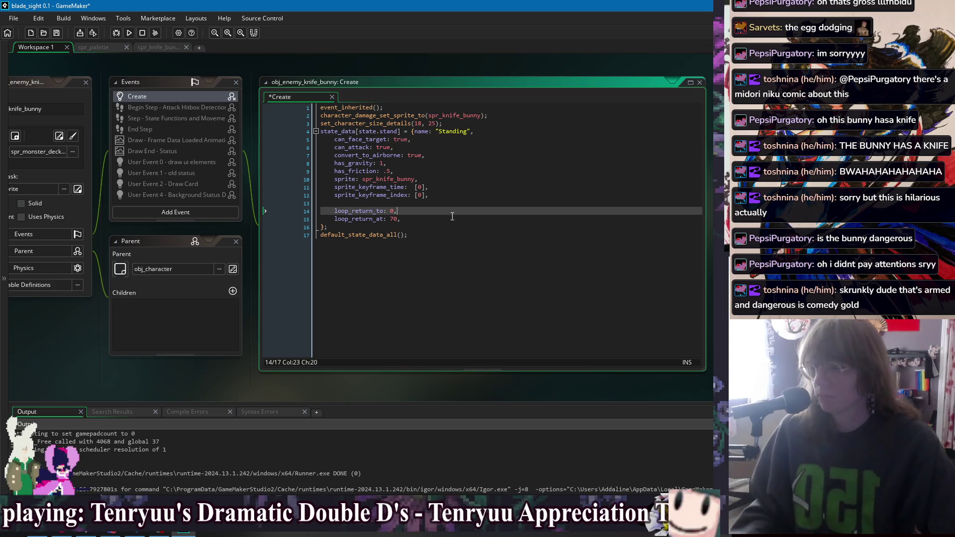
left_click(399, 233)
key("Home")
key("Return")
key("Return")
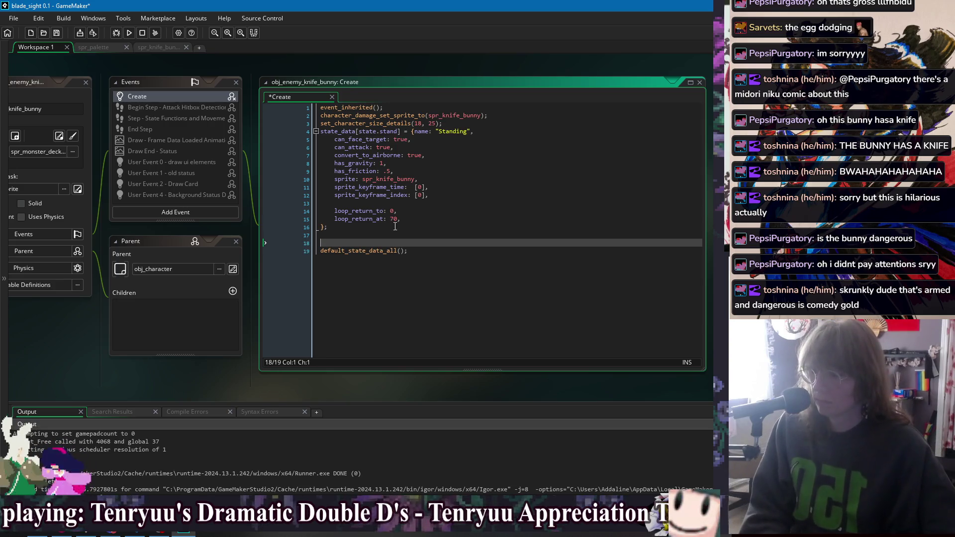
key("Up")
type("state_data[state.")
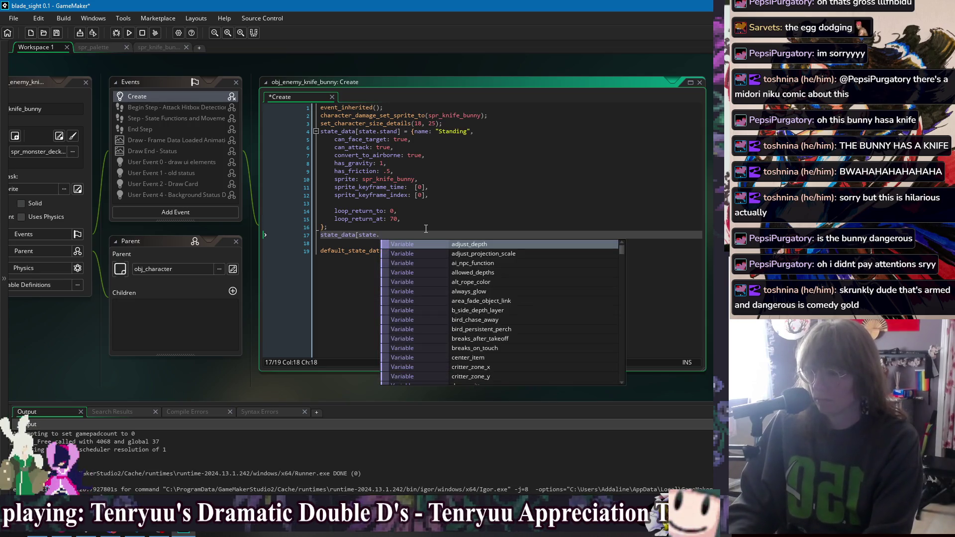
type("a")
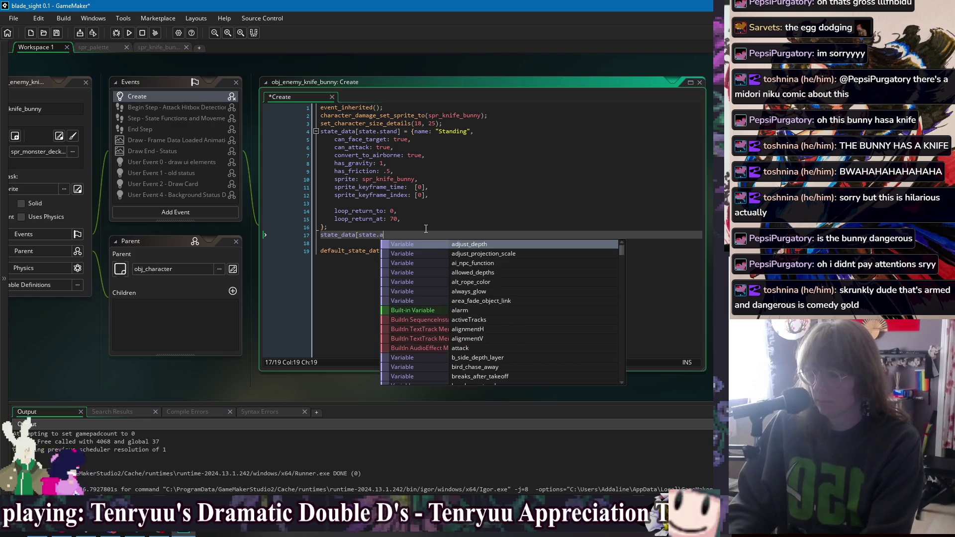
key("BackSpace")
type("battle_h")
Complete the battle_hop reference and declare state.battle_hop = increment_state(); above it.
key("Return")
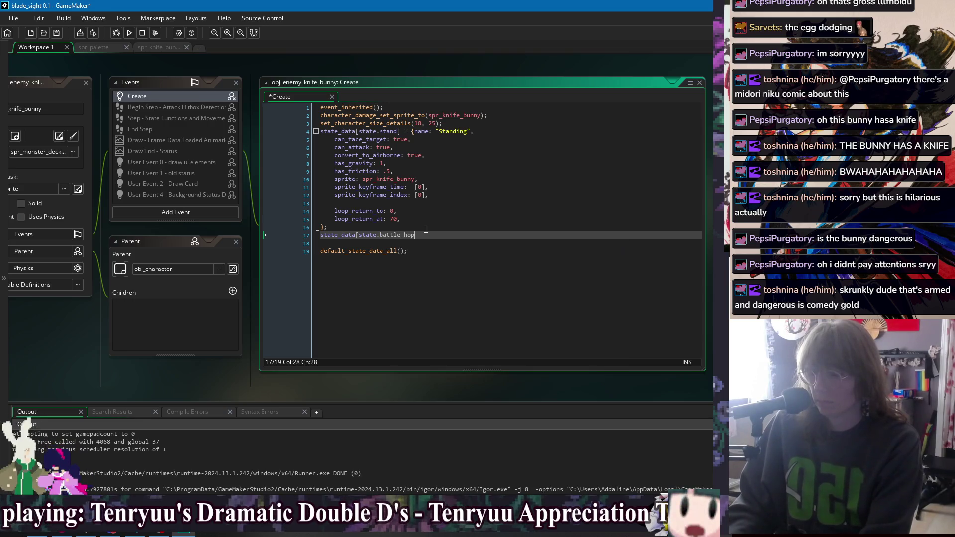
left_click(426, 229)
type("] =")
key("Return")
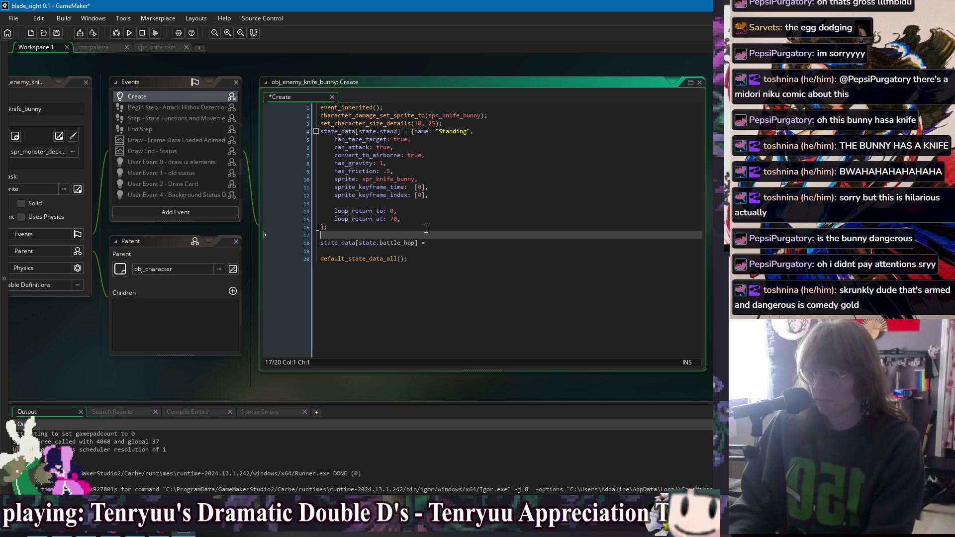
type("state.battle_hp")
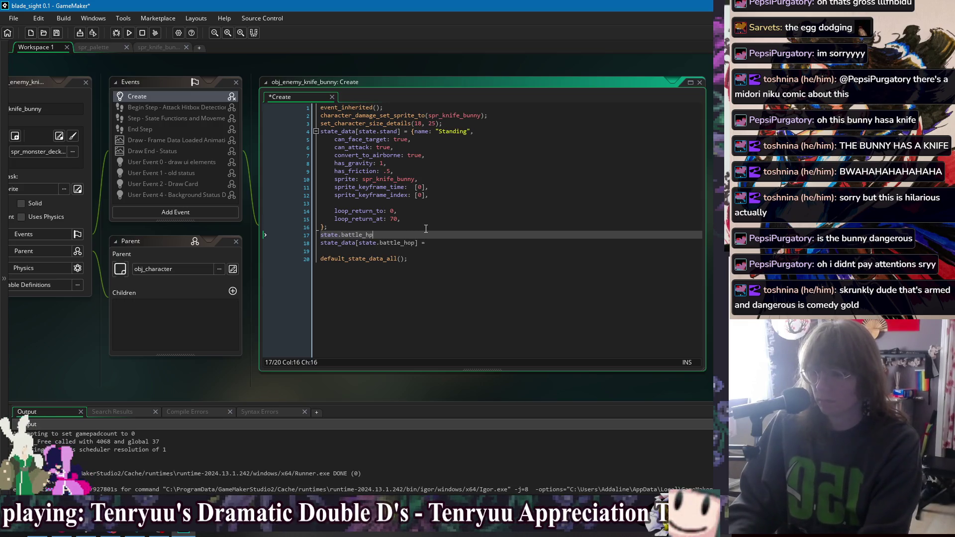
key("BackSpace")
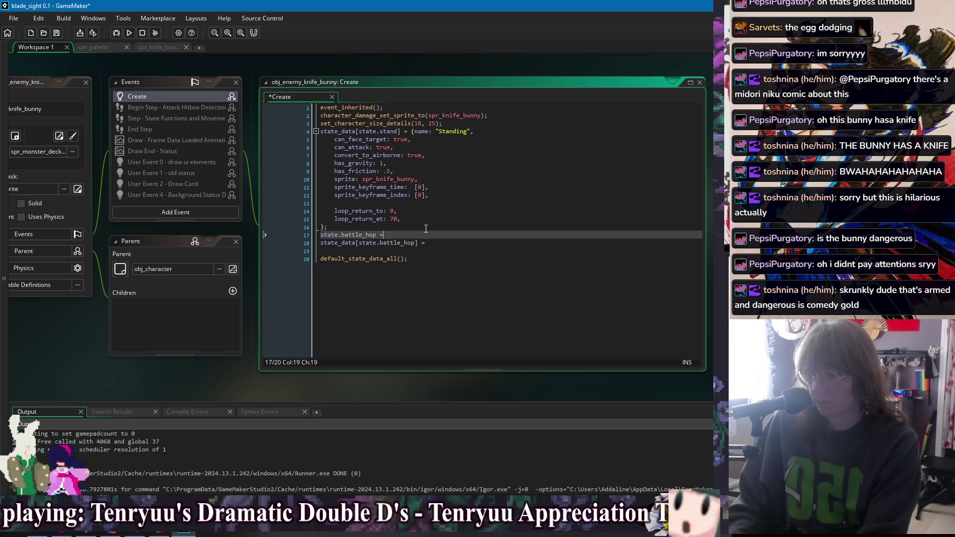
type("nt();")
key("BackSpace")
key("BackSpace")
key("BackSpace")
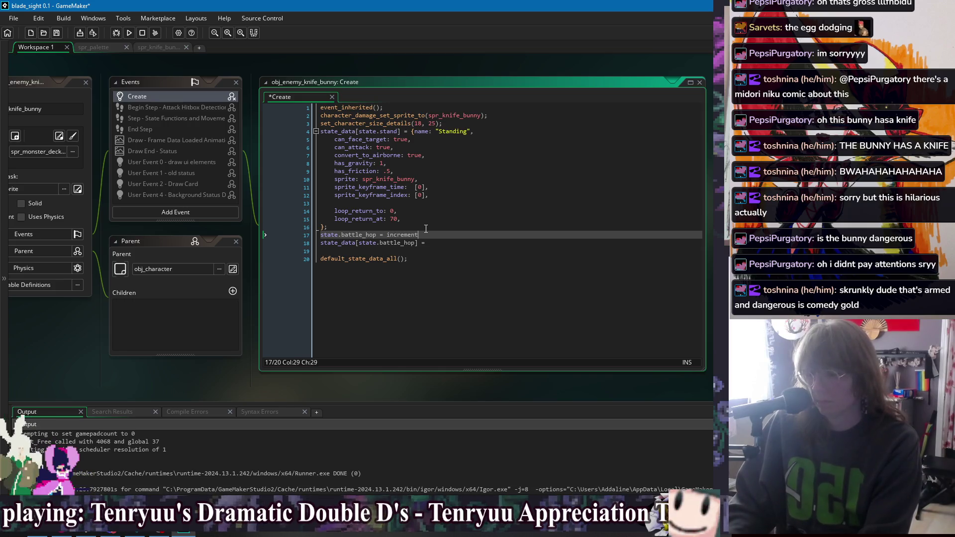
type("_st")
key("Return")
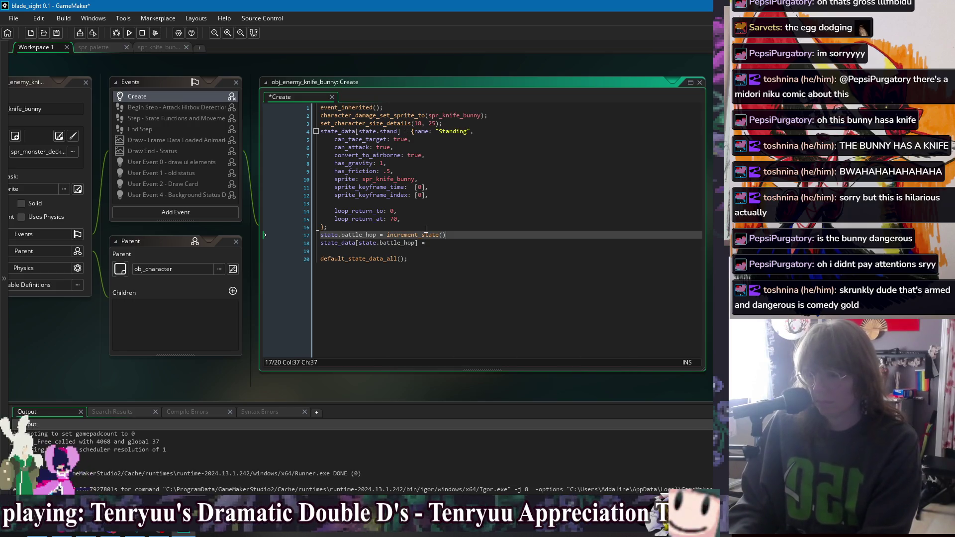
Open the battle_hop state_data struct with name: "battle hop" and save.
key("Down")
key("End")
type("{")
key("Return")
key("Return")
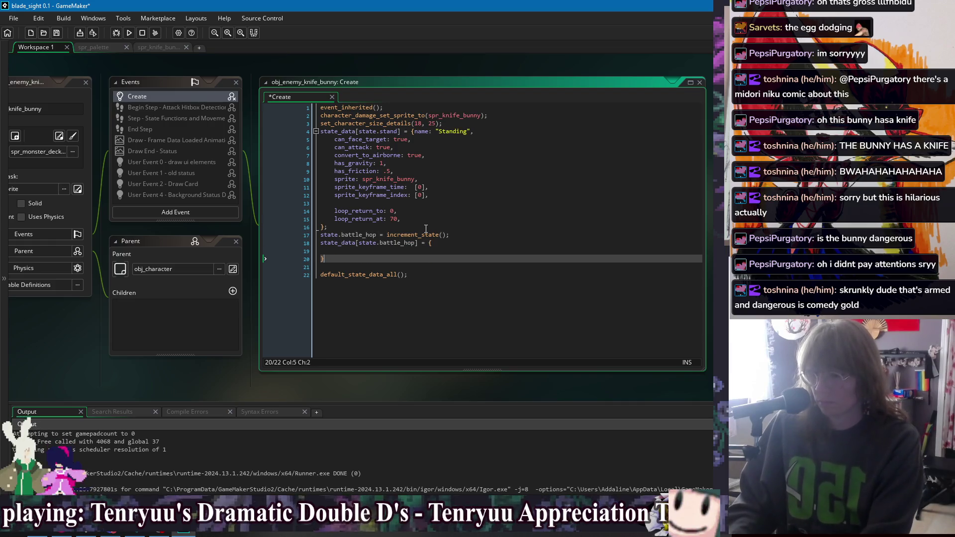
type(";")
key("Up")
key("Up")
key("End")
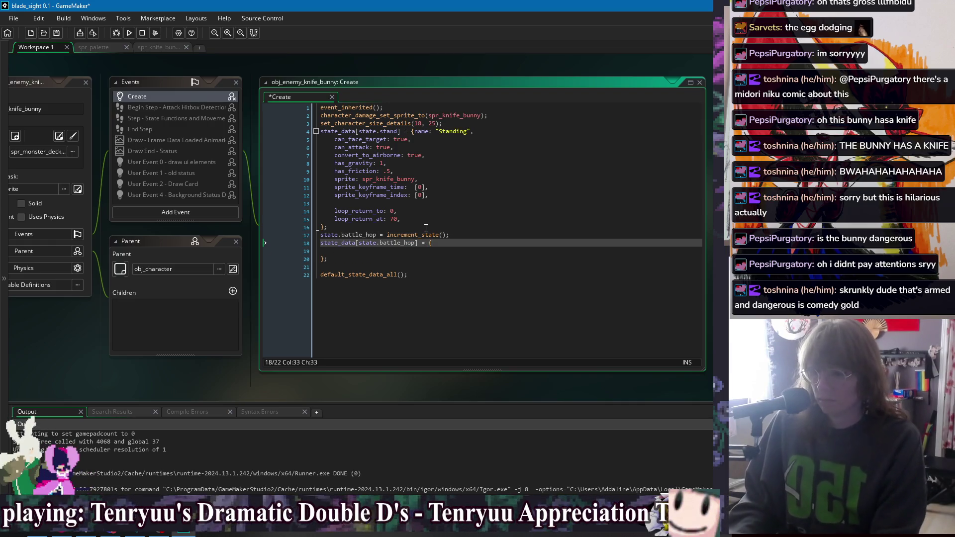
type("name:")
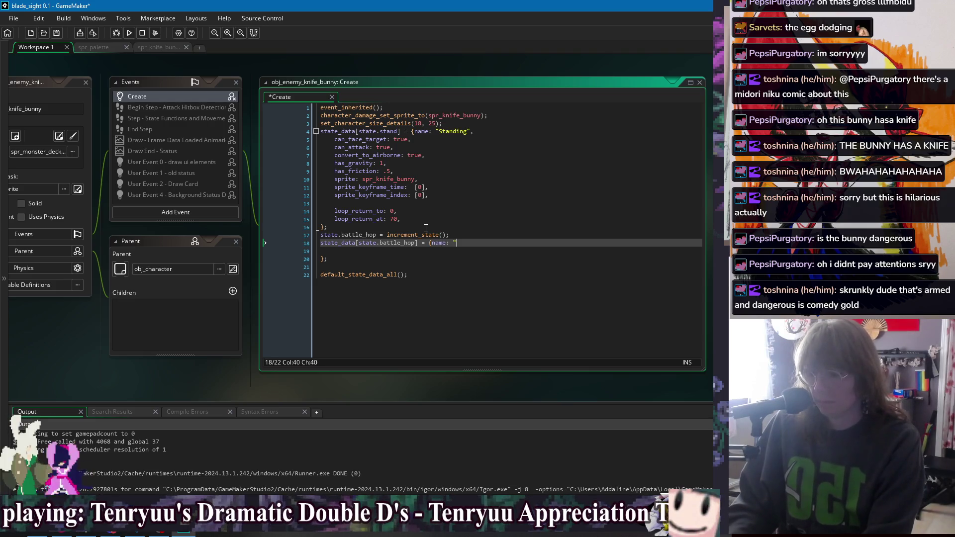
type(",")
key("Right")
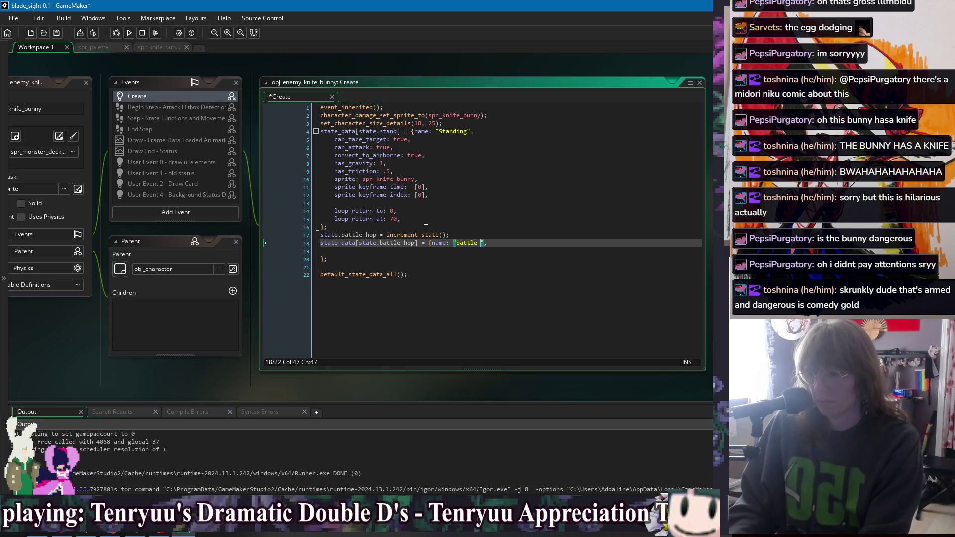
type("hop")
key("ctrl+s")
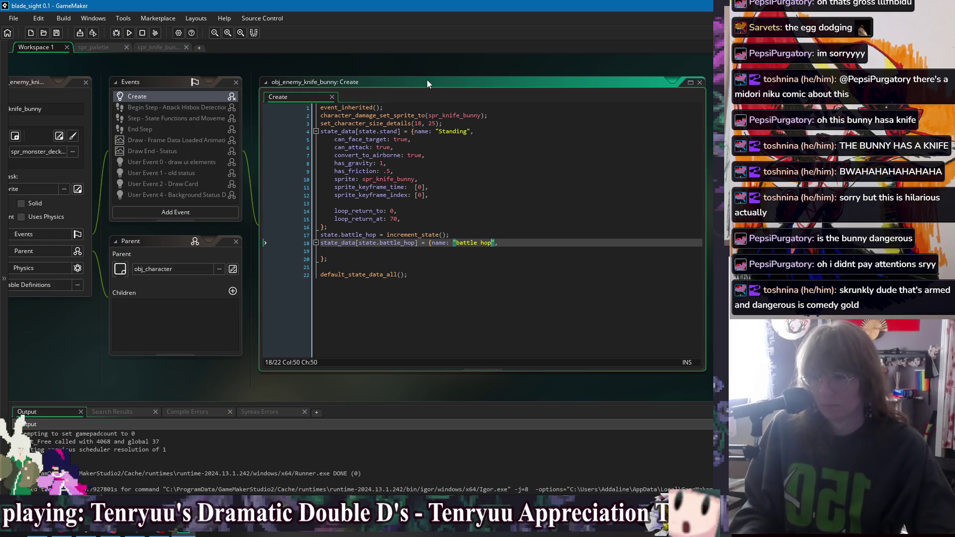
Switch to obj_player_jorogumo's Create code and scroll down to its attack state definitions.
right_click(427, 59)
mouse_move(437, 72)
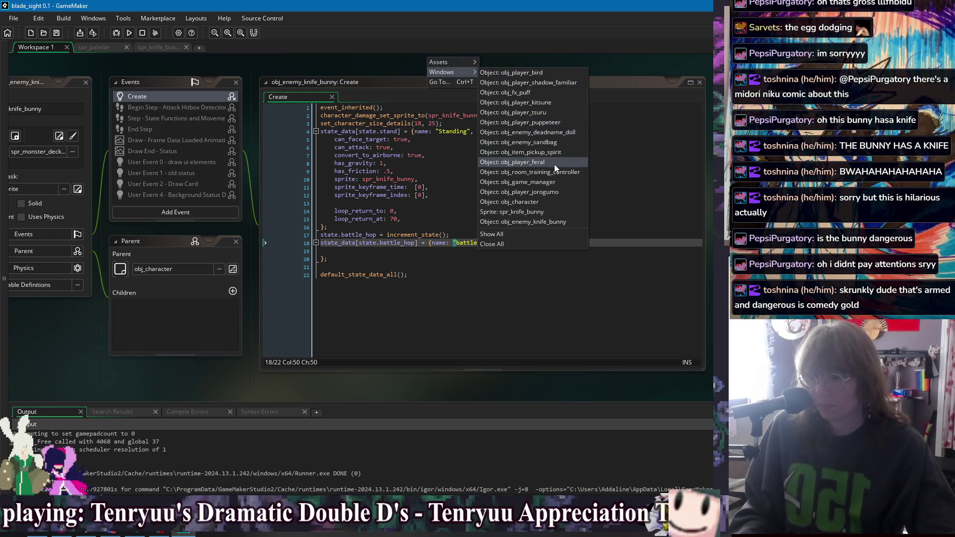
left_click(551, 192)
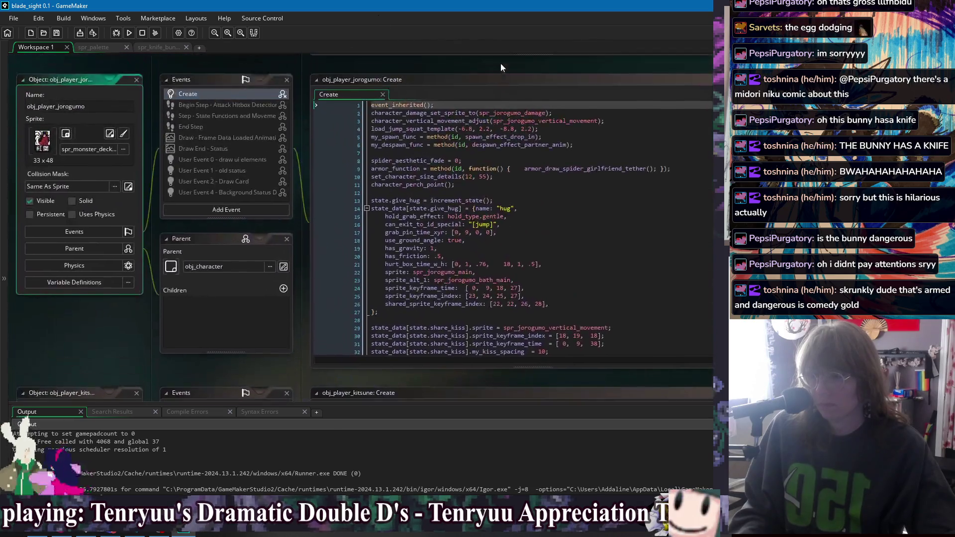
left_click(438, 214)
scroll(447, 219, "down", 9)
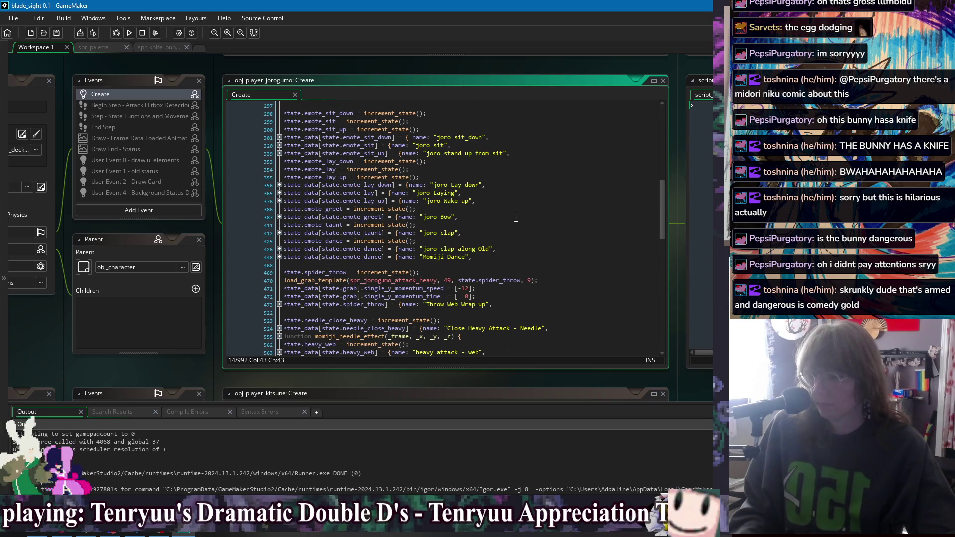
scroll(517, 198, "down", 3)
left_click(523, 272)
key("Down")
key("Down")
key("Down")
scroll(504, 242, "down", 3)
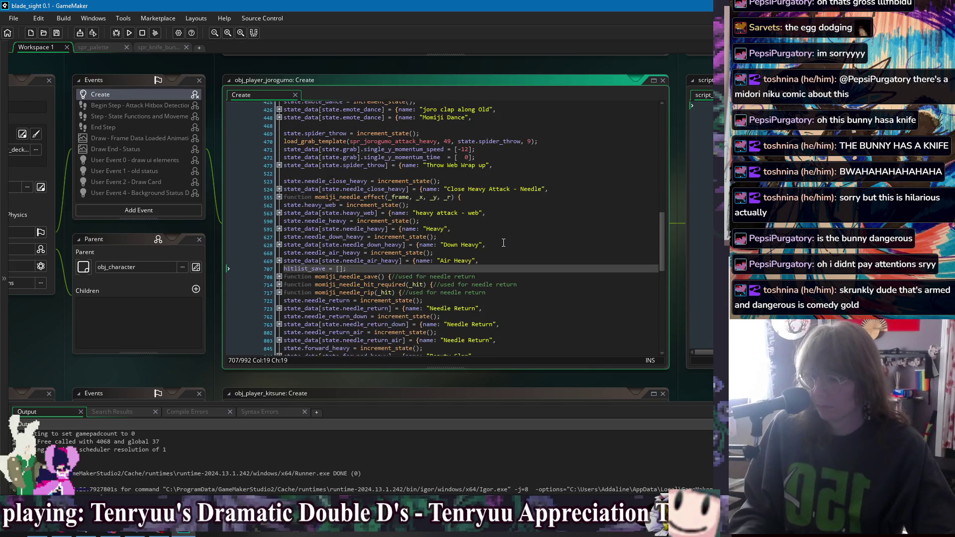
scroll(504, 242, "down", 7)
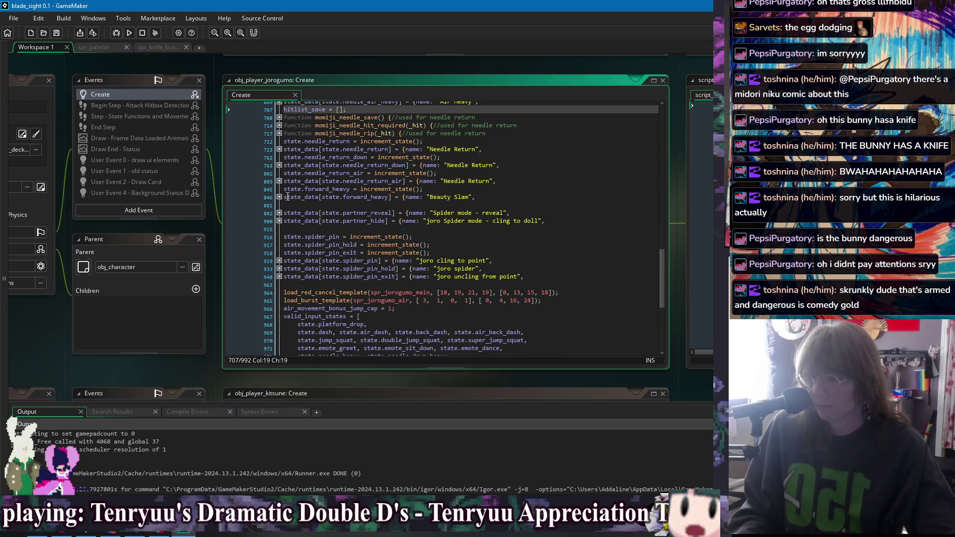
Expand and take the forward_heavy state data, then go back to obj_enemy_knife_bunny.
left_click(279, 197)
scroll(464, 251, "down", 10)
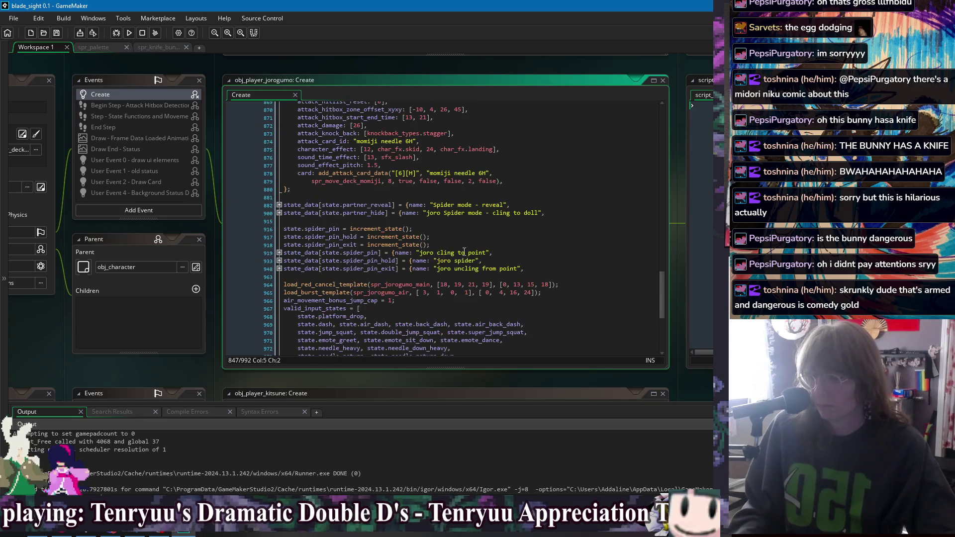
left_click(523, 185)
right_click(389, 71)
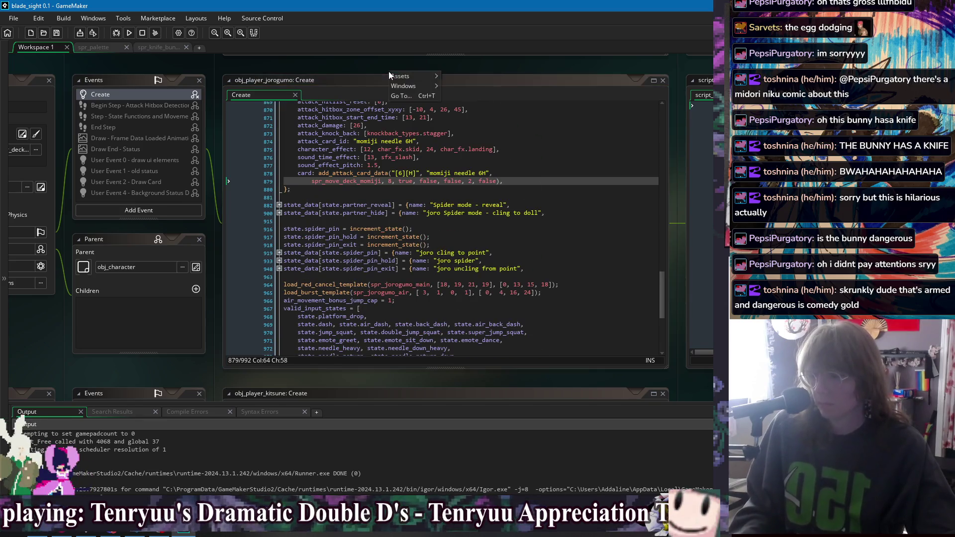
mouse_move(403, 86)
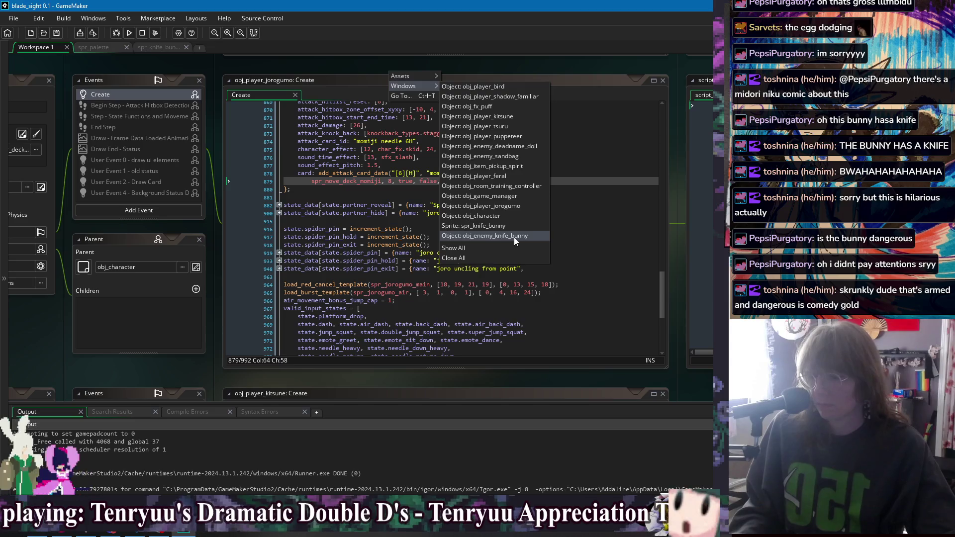
left_click(514, 238)
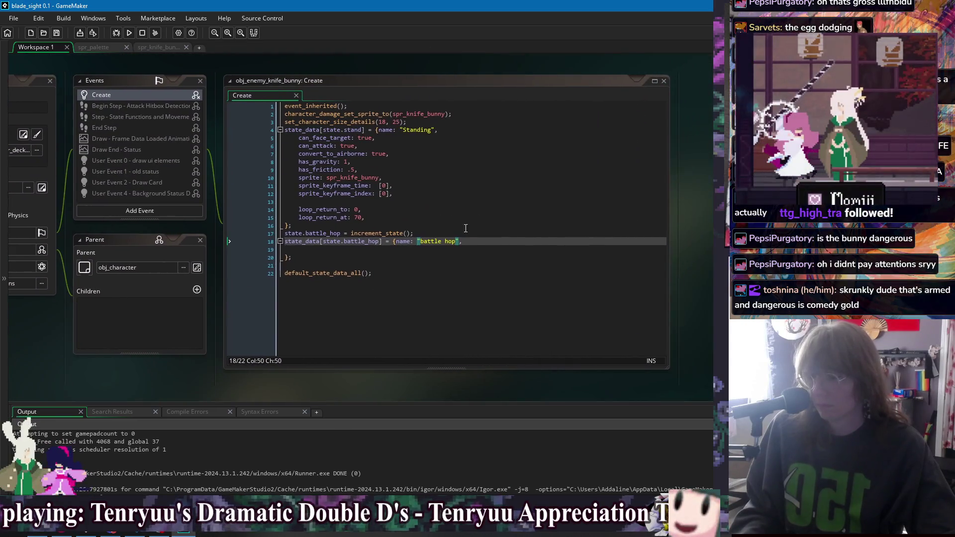
Paste the forward heavy settings into the battle_hop struct and remove the card data lines.
left_click(474, 254)
left_click(494, 249)
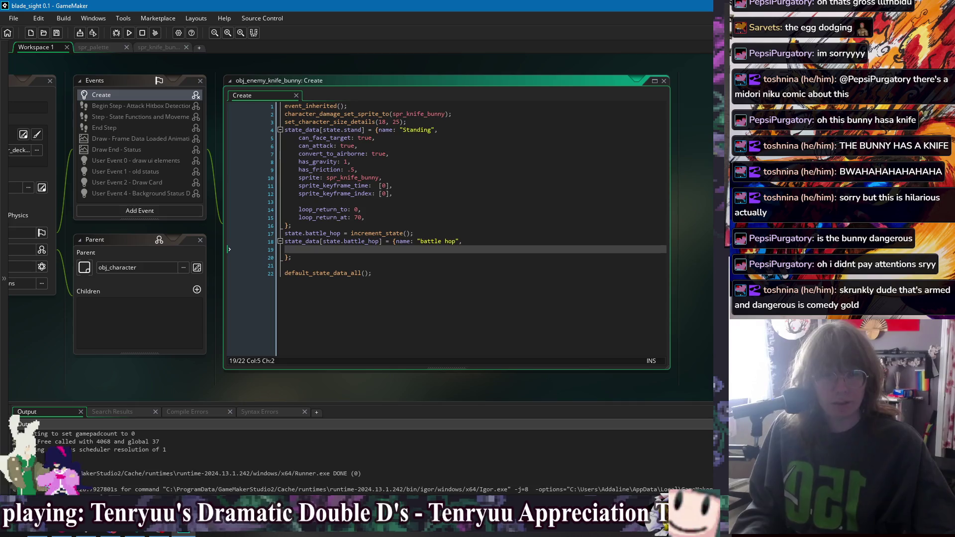
key("ctrl+v")
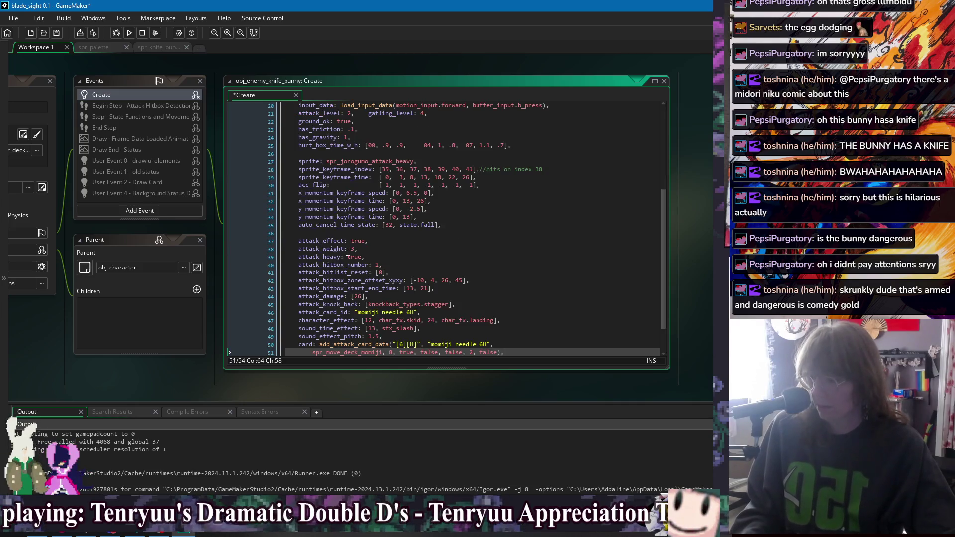
scroll(509, 345, "down", 1)
left_click_drag(396, 313, 512, 294)
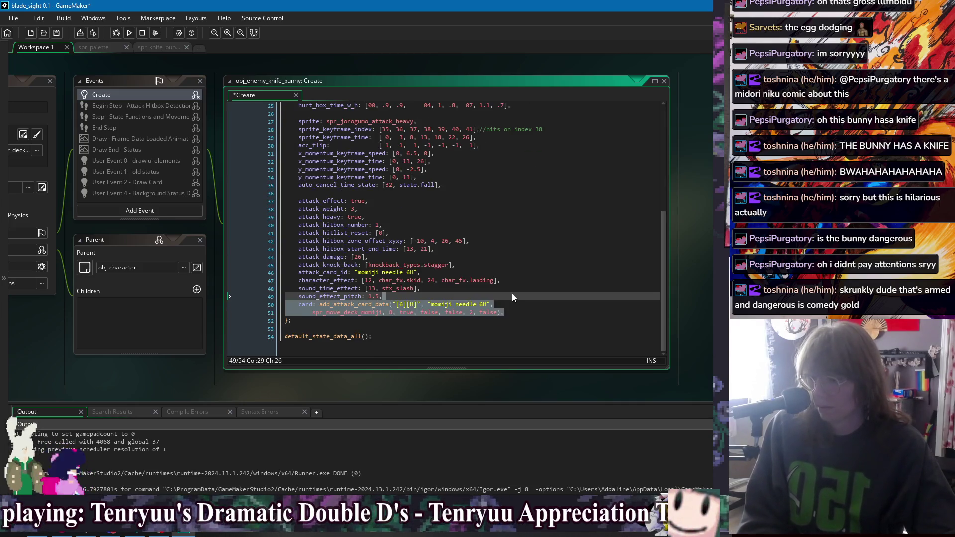
scroll(431, 241, "up", 8)
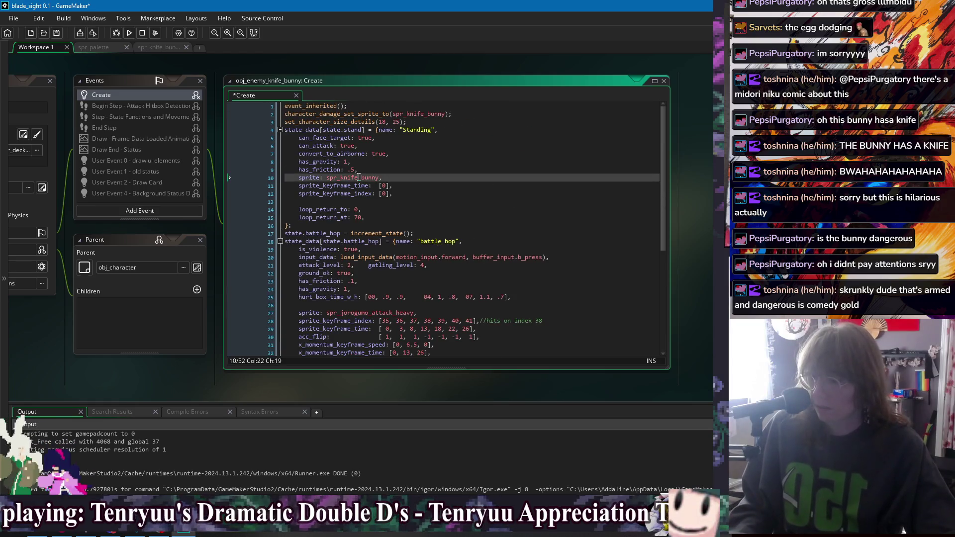
Replace spr_jorogumo_attack_heavy with spr_knife_bunny as the battle hop sprite.
double_click(361, 177)
key("ctrl+c")
scroll(448, 224, "down", 7)
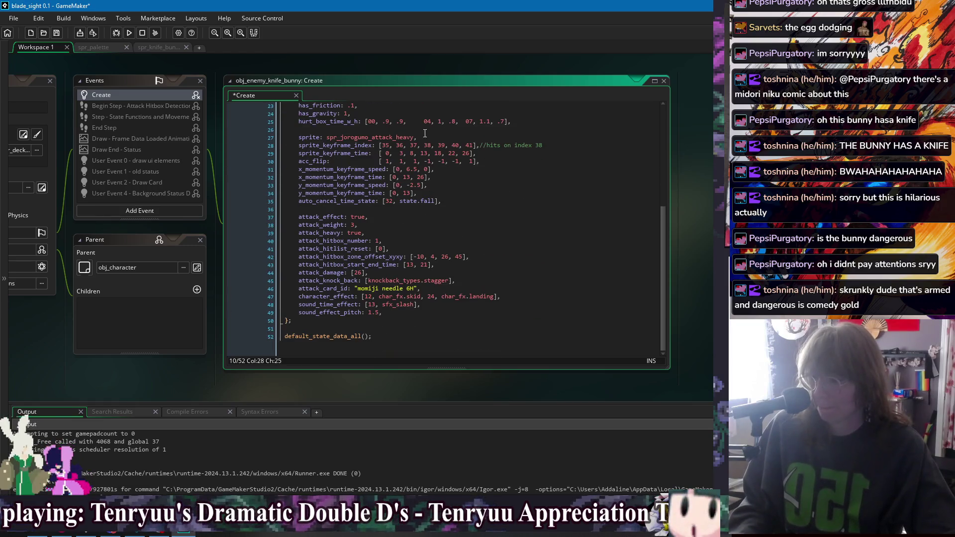
double_click(369, 137)
key("ctrl+v")
Review the pasted momentum and auto-cancel lines, returning to the top of the code.
left_click(518, 162)
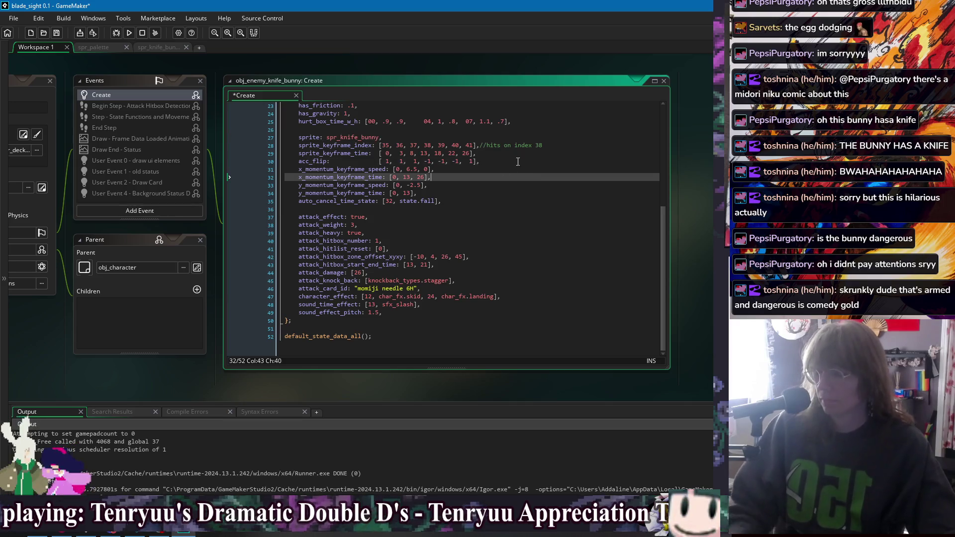
scroll(462, 226, "up", 3)
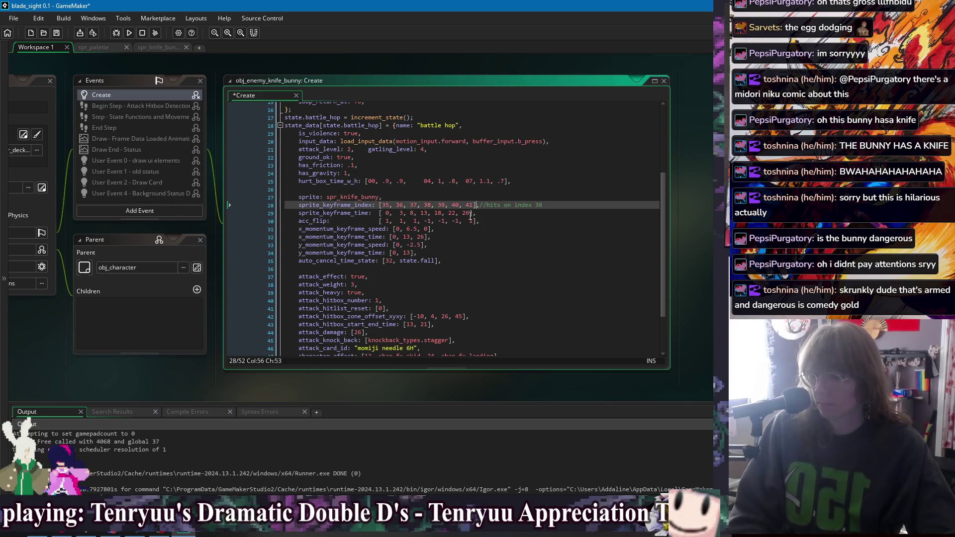
left_click(455, 269)
left_click(455, 261)
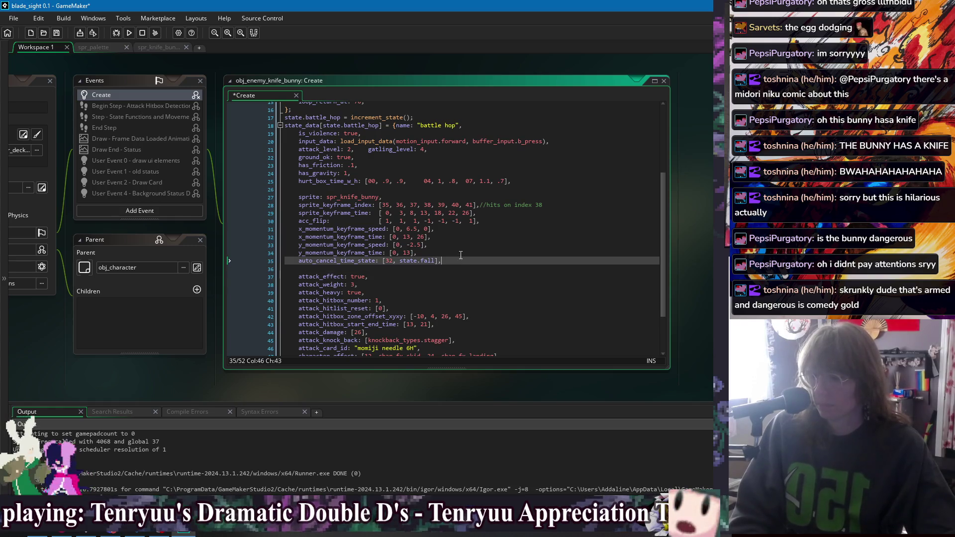
scroll(463, 264, "up", 4)
scroll(472, 267, "up", 1)
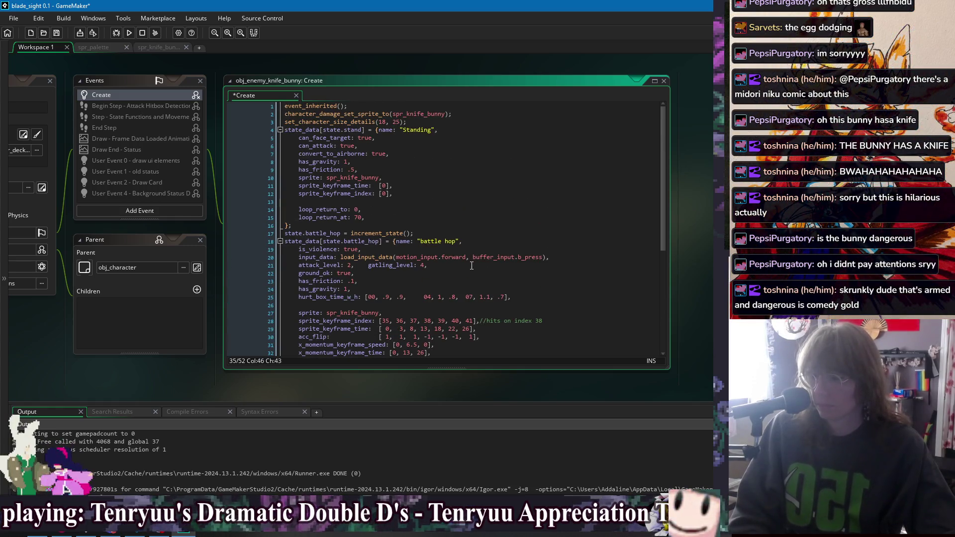
left_click(398, 222)
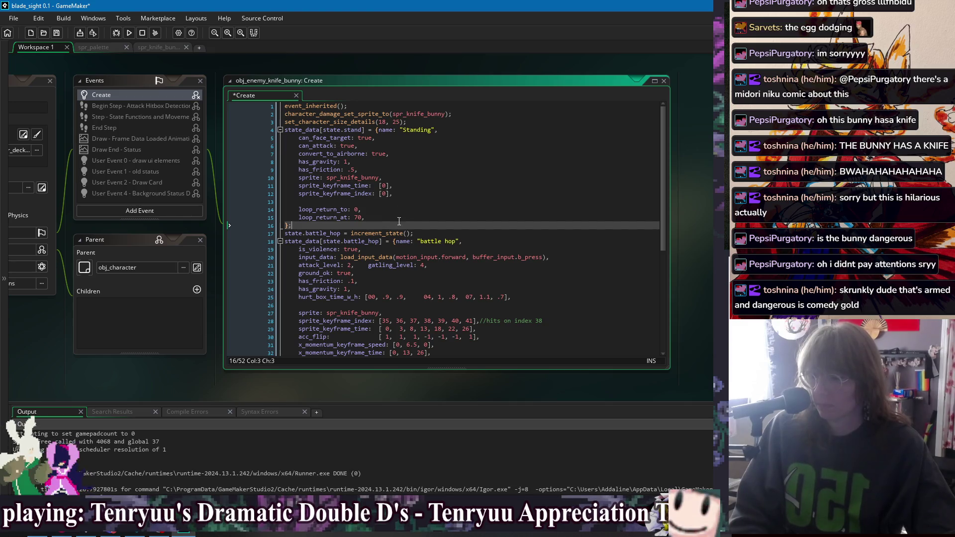
left_click(451, 124)
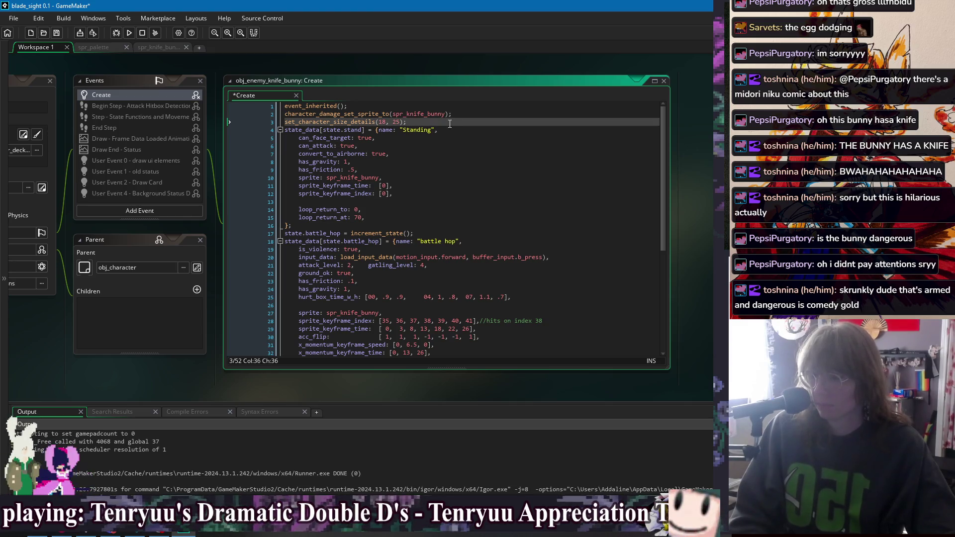
Add character_vertical_movement_adjust(spr_knife_bunny); on line 4 below the size details call, and save.
key("Return")
type("vertical_mov")
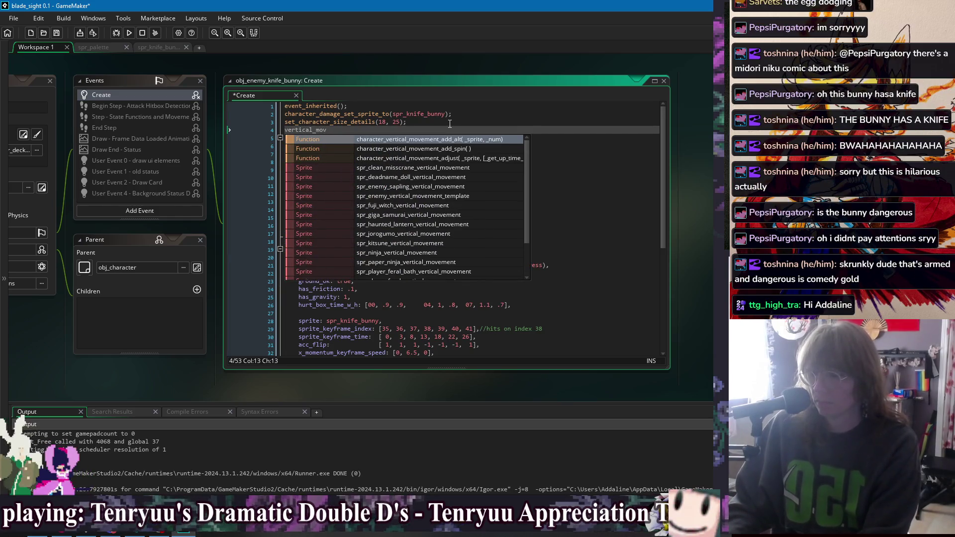
key("Down")
key("Down")
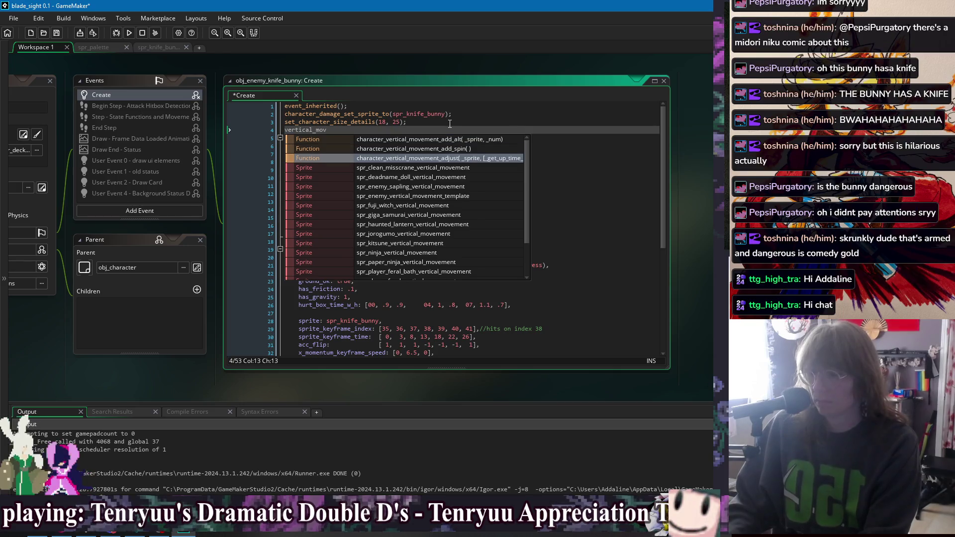
key("Return")
type("spr_knife_bunny,")
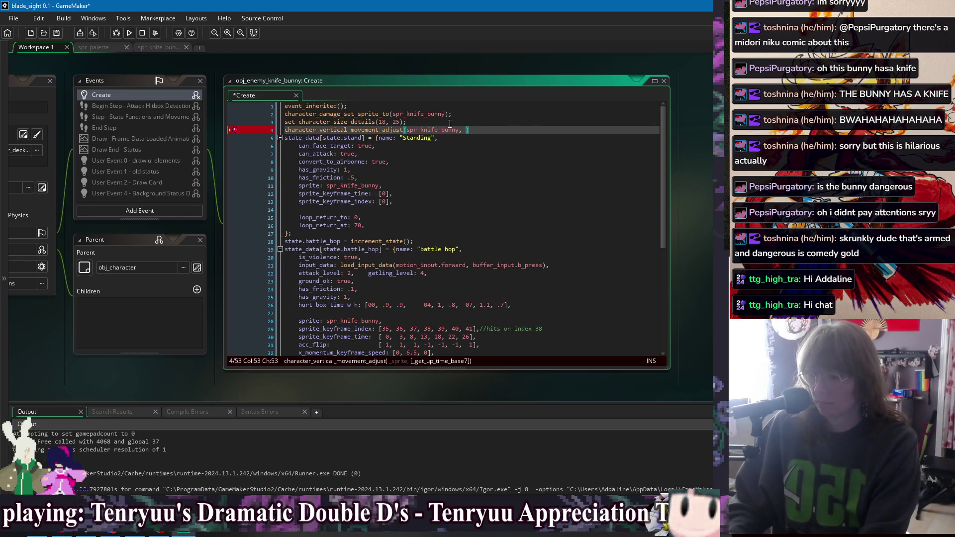
key("BackSpace")
key("BackSpace")
type(");")
key("ctrl+s")
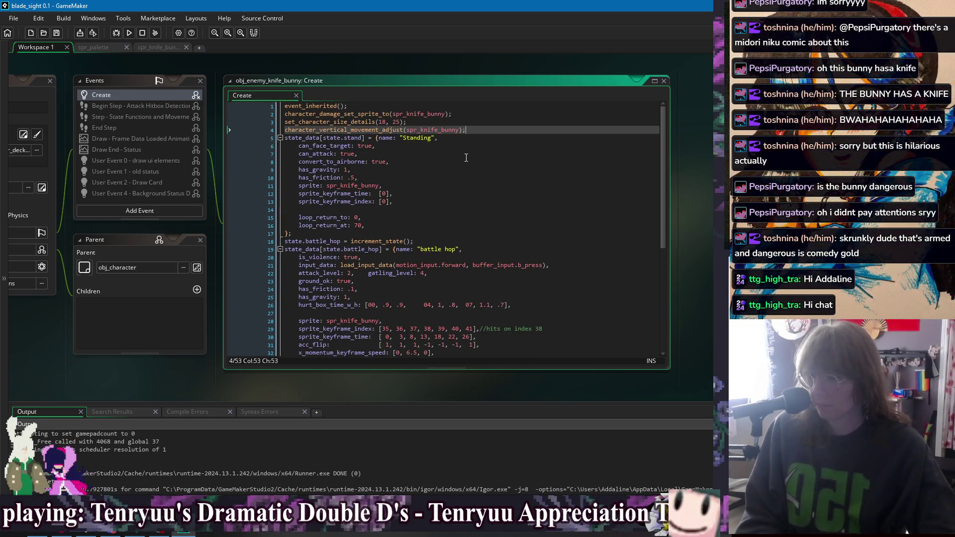
key("Return")
scroll(473, 174, "down", 4)
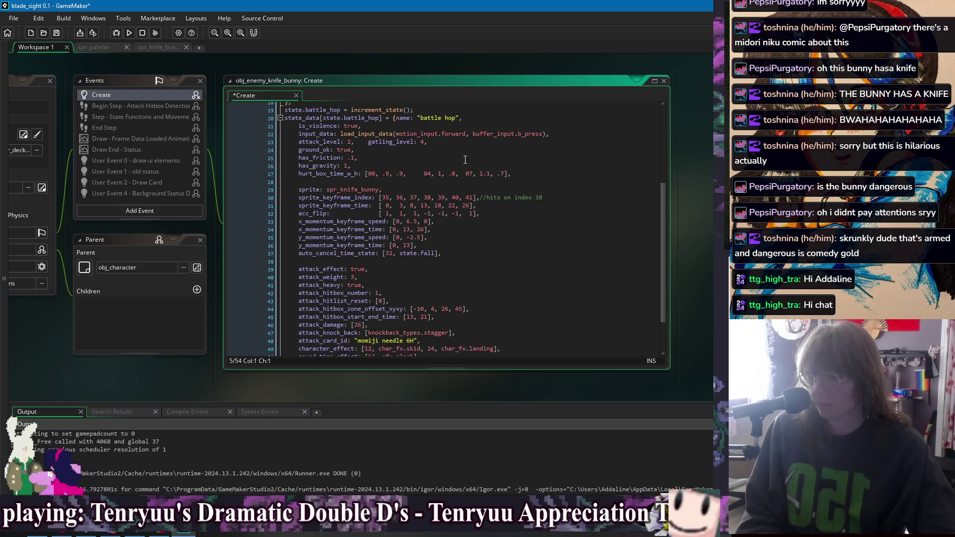
Add a trailing comma to the battle hop's level entries in its input data.
left_click(521, 173)
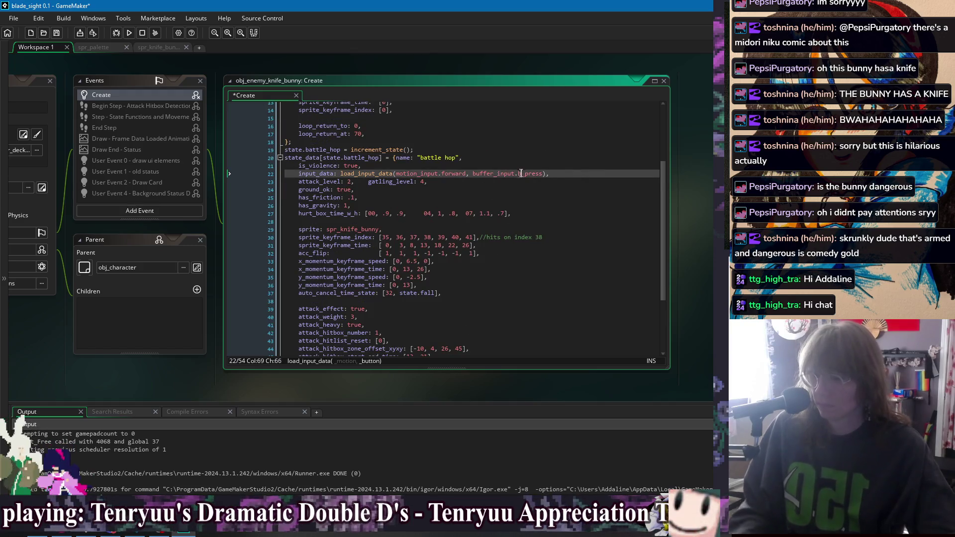
left_click(534, 182)
type(",")
key("Down")
key("Down")
key("Up")
key("Up")
key("Down")
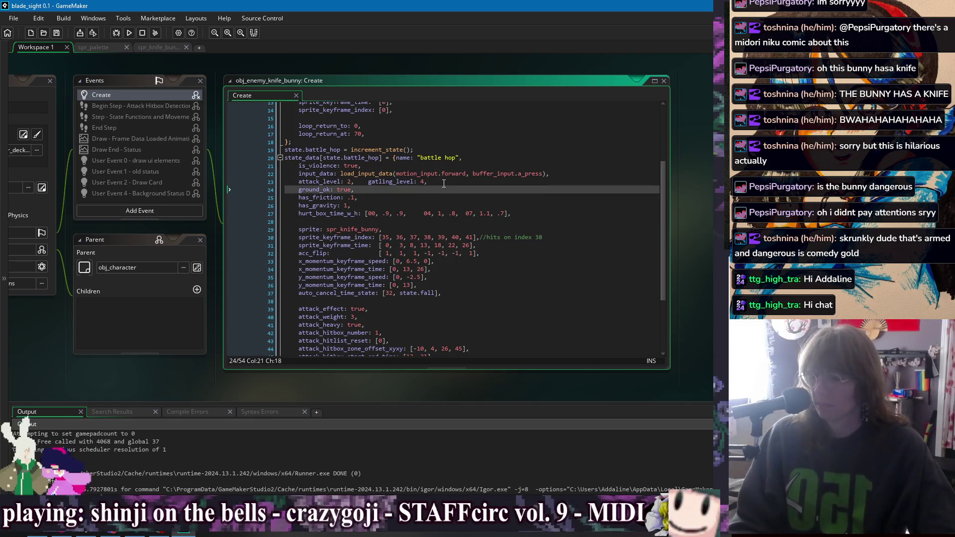
key("Up")
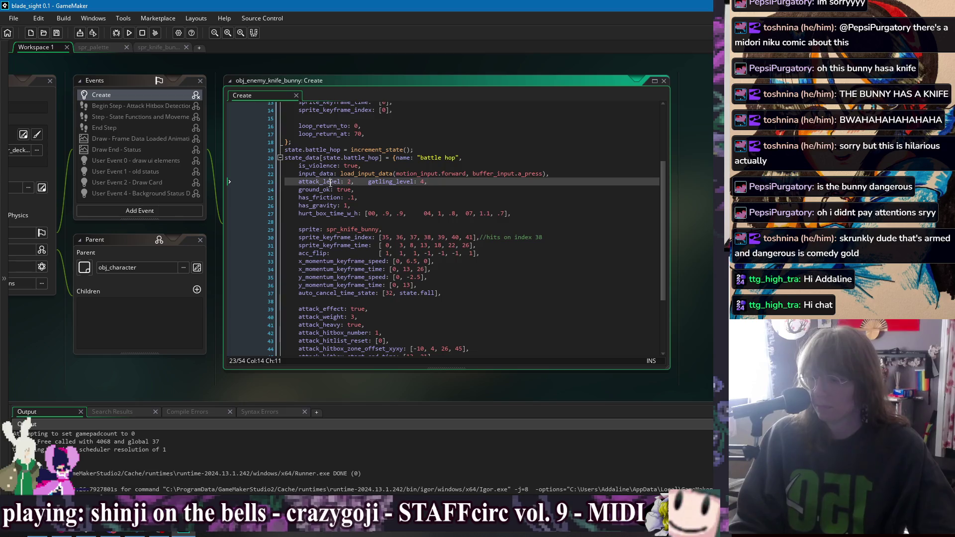
Set the battle hop's attack_level to 0 and gatling_level to 1.
left_click(350, 183)
key("BackSpace")
type("1")
left_click(451, 187)
key("BackSpace")
key("BackSpace")
type("2,")
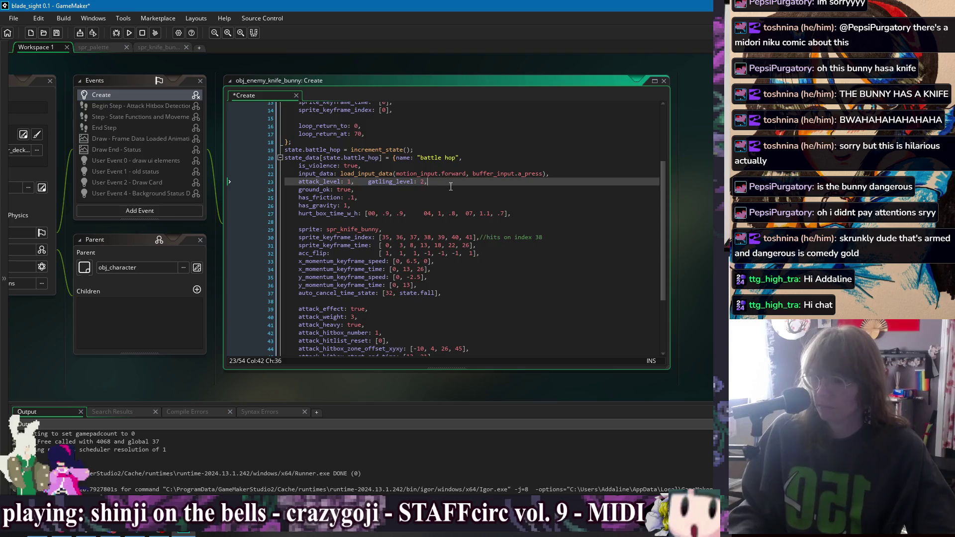
left_click(351, 182)
key("BackSpace")
type("0")
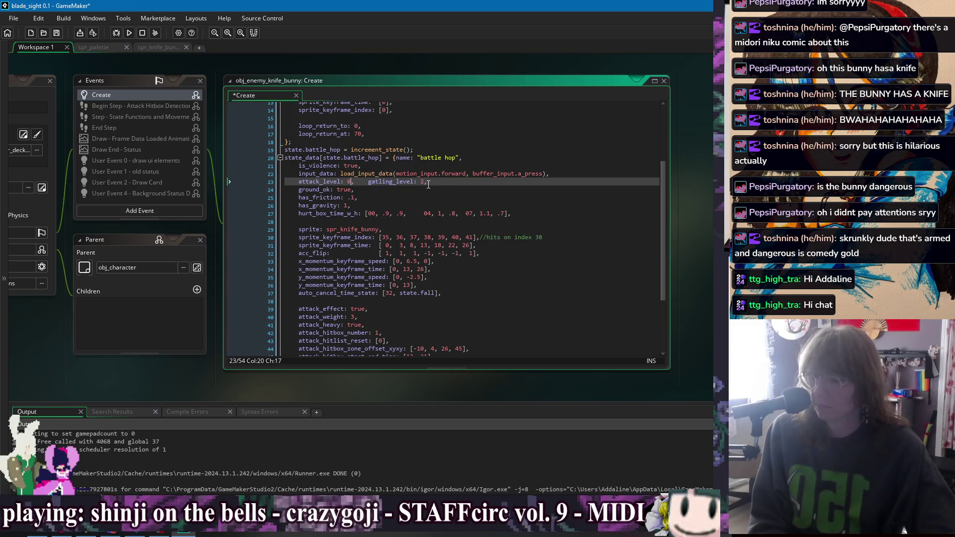
left_click(428, 184)
key("BackSpace")
key("BackSpace")
type("1,")
Save the Create code and delete the battle hop's hurt_box_time_w_h line.
key("Down")
key("Down")
key("Down")
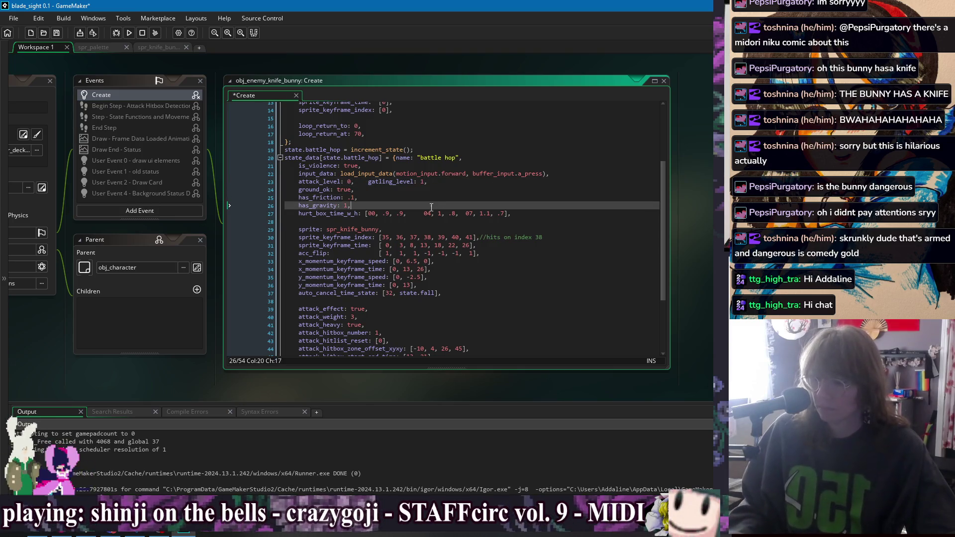
left_click(376, 197)
key("ctrl+s")
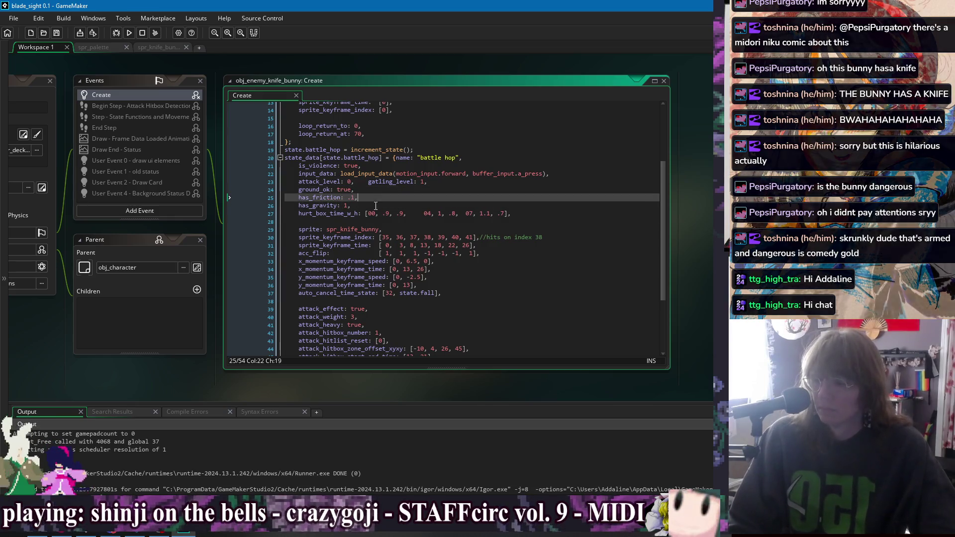
left_click(375, 205)
key("Up")
key("Up")
key("Up")
key("Down")
key("Down")
key("Down")
key("Down")
key("Down")
key("Down")
key("Down")
left_click(530, 217)
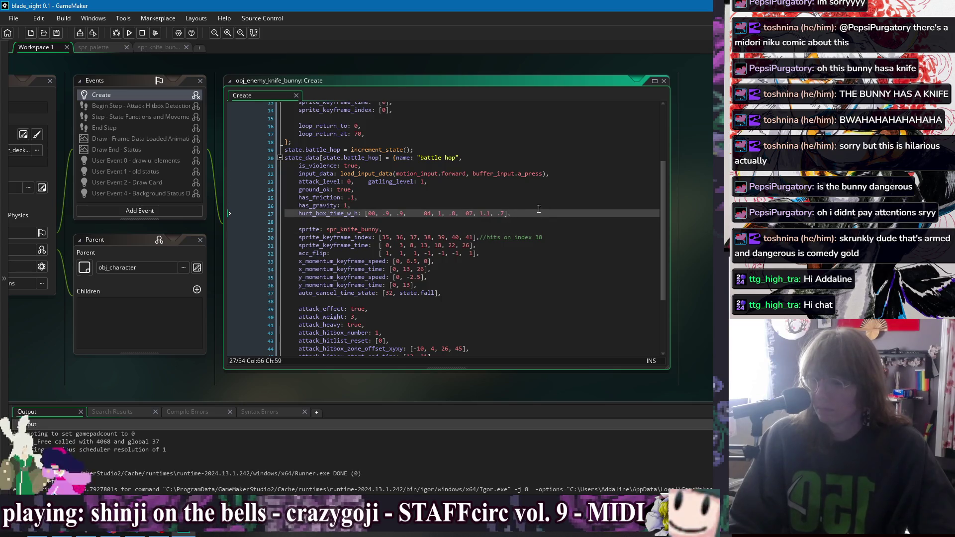
key("shift+Up")
key("BackSpace")
key("Down")
key("Down")
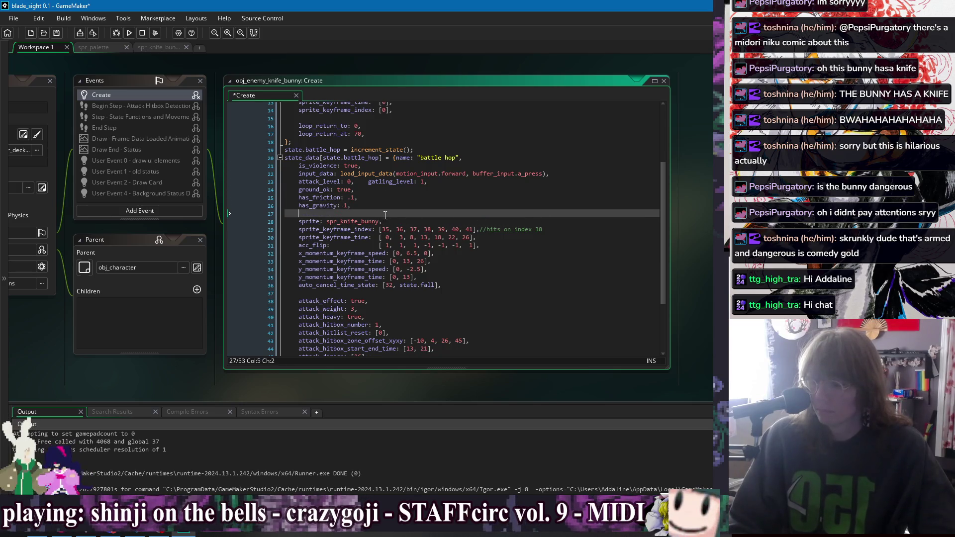
Check the battle hop's x momentum [0, 6.5, 0], y momentum [0, -2.5] and auto-cancel lines.
scroll(403, 202, "down", 1)
scroll(403, 202, "down", 1)
left_click(526, 213)
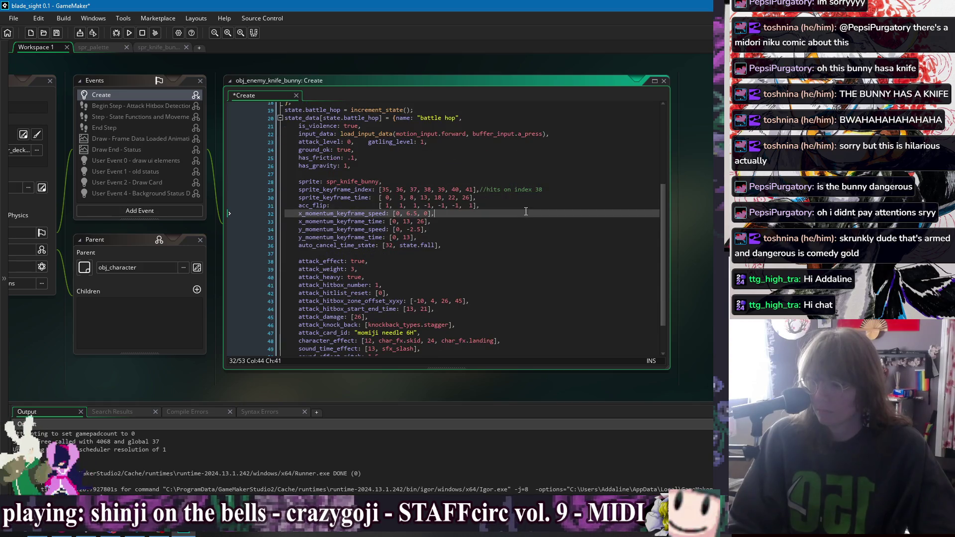
left_click(457, 238)
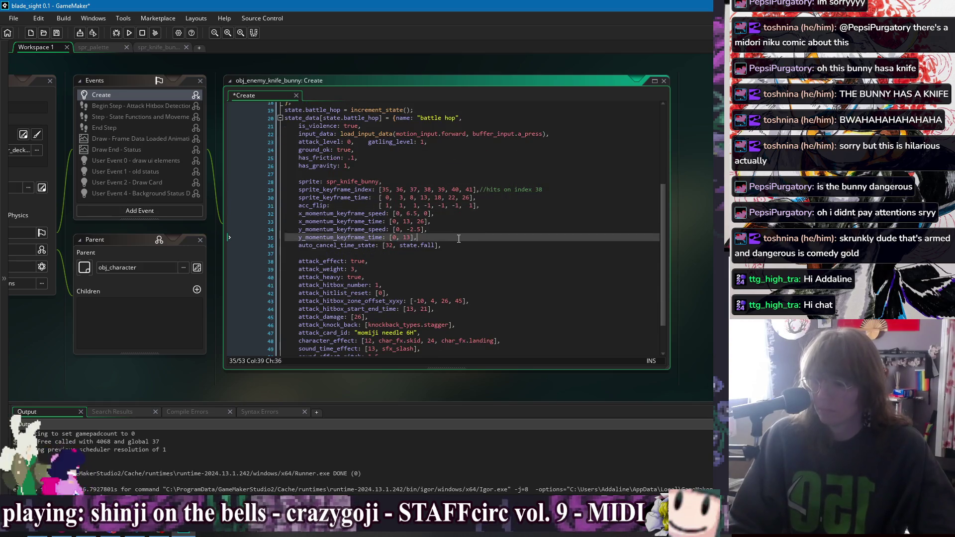
left_click(458, 246)
left_click(401, 213)
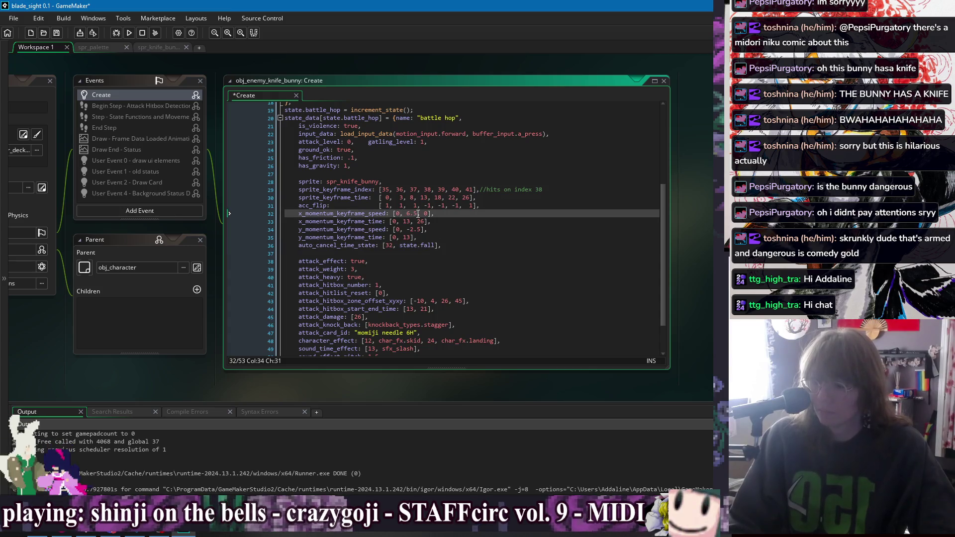
key("Down")
key("Down")
key("Down")
key("End")
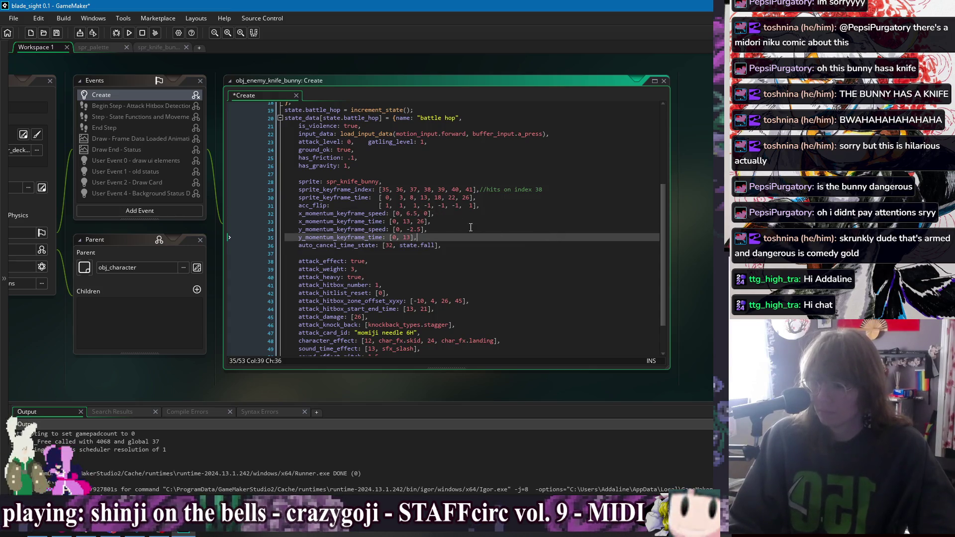
left_click(470, 256)
left_click(465, 213)
left_click(467, 237)
key("Down")
key("Up")
key("Up")
key("Up")
key("Down")
key("Down")
key("Down")
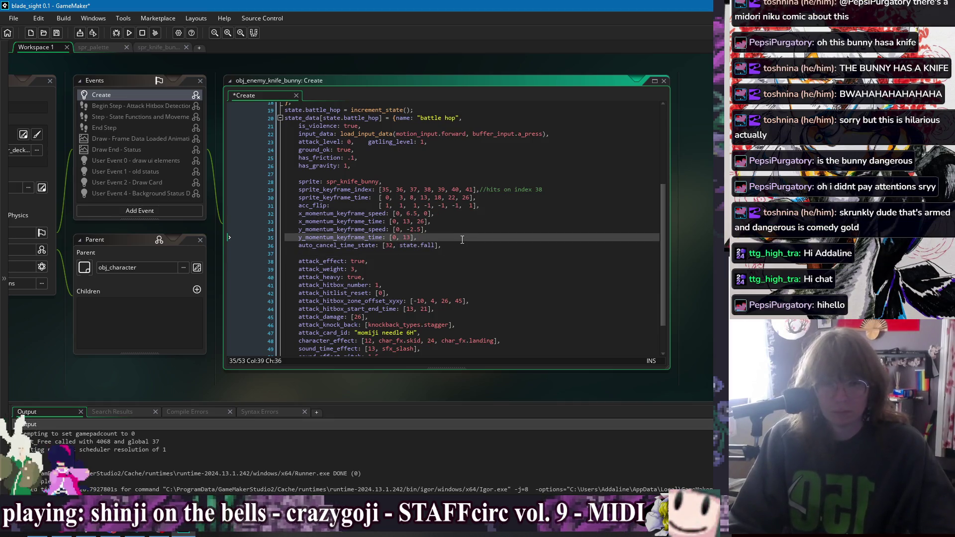
left_click(401, 214)
left_click(336, 246)
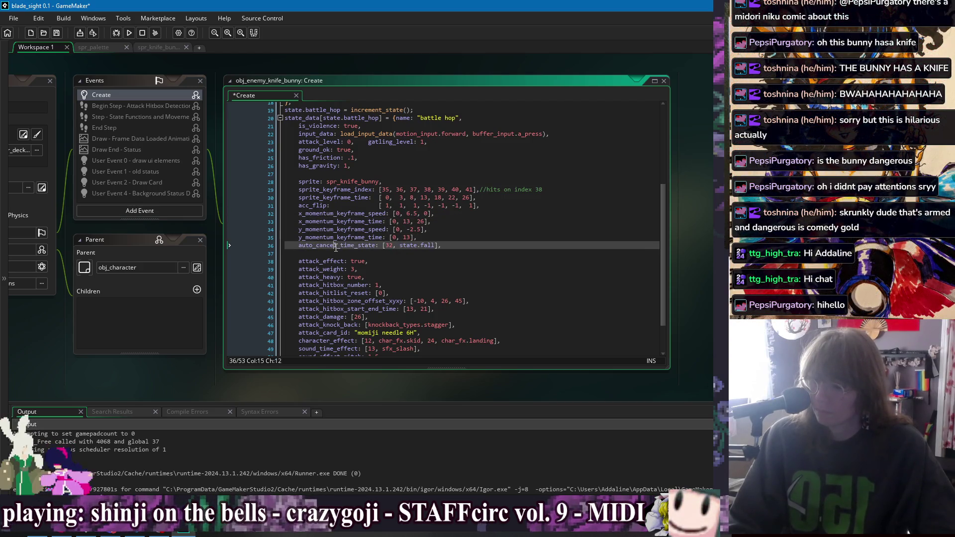
Remove the attack_heavy line from the attack effect settings.
left_click(362, 261)
scroll(353, 234, "down", 2)
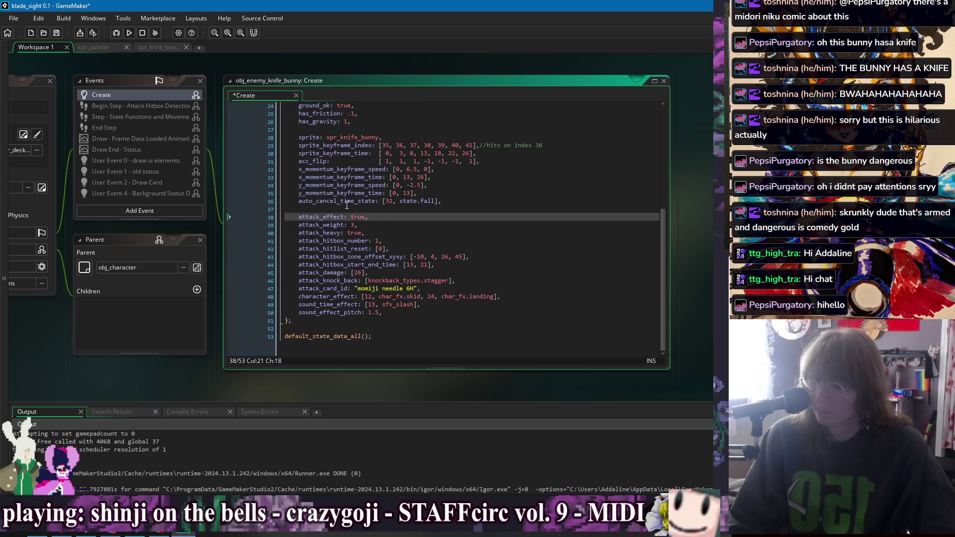
double_click(353, 225)
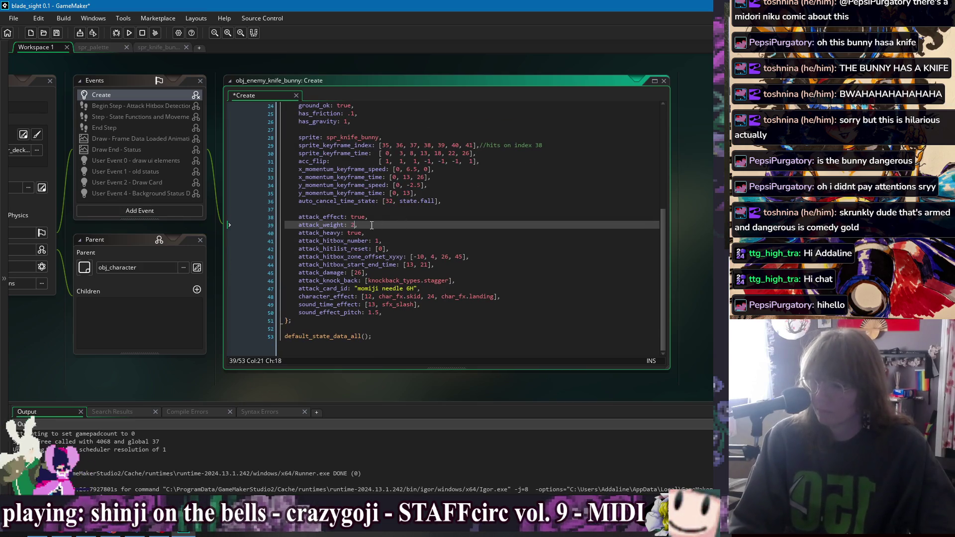
type("1")
left_click(388, 231)
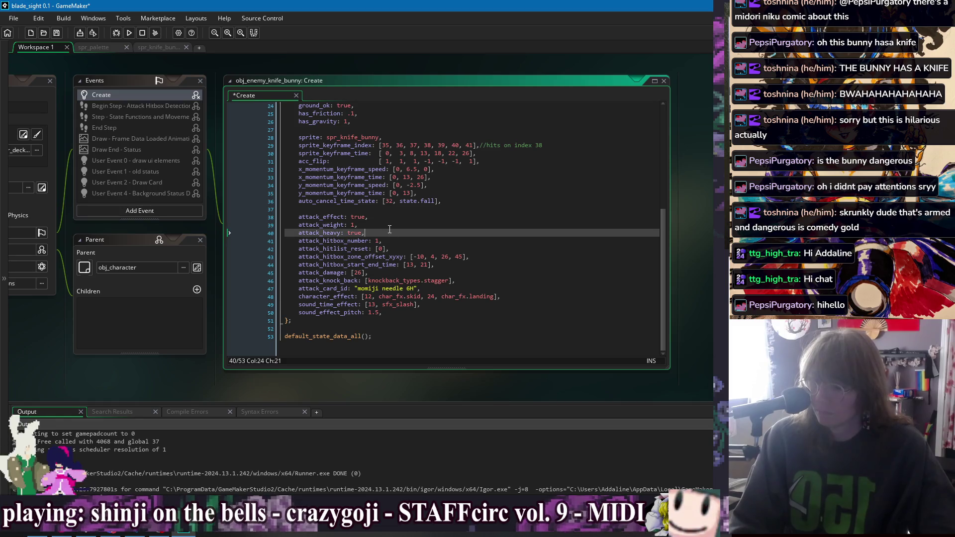
left_click(376, 226, "shift")
key("BackSpace")
left_click(396, 244)
Start rewriting the hitbox zone offset values on line 42, entering 25 first.
key("Down")
key("Down")
key("End")
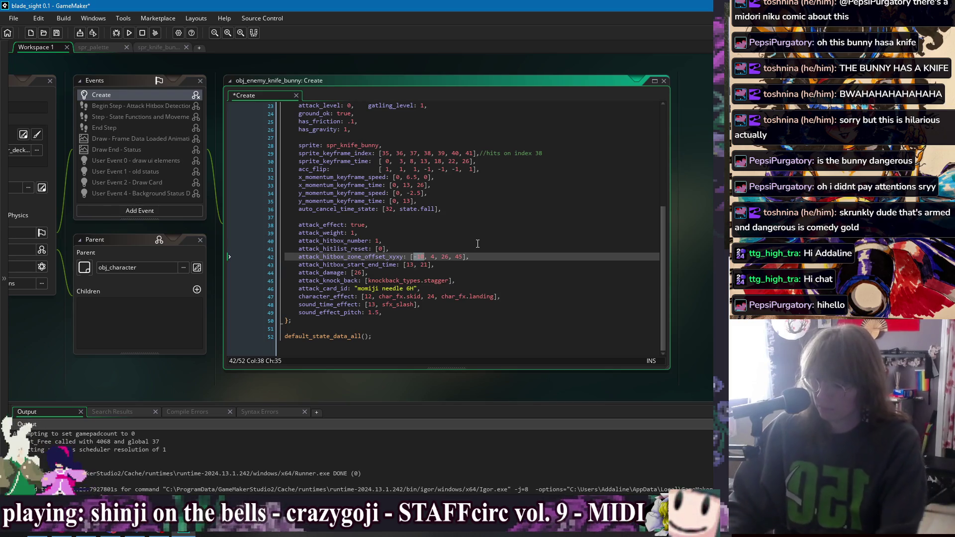
key("BackSpace")
type("25")
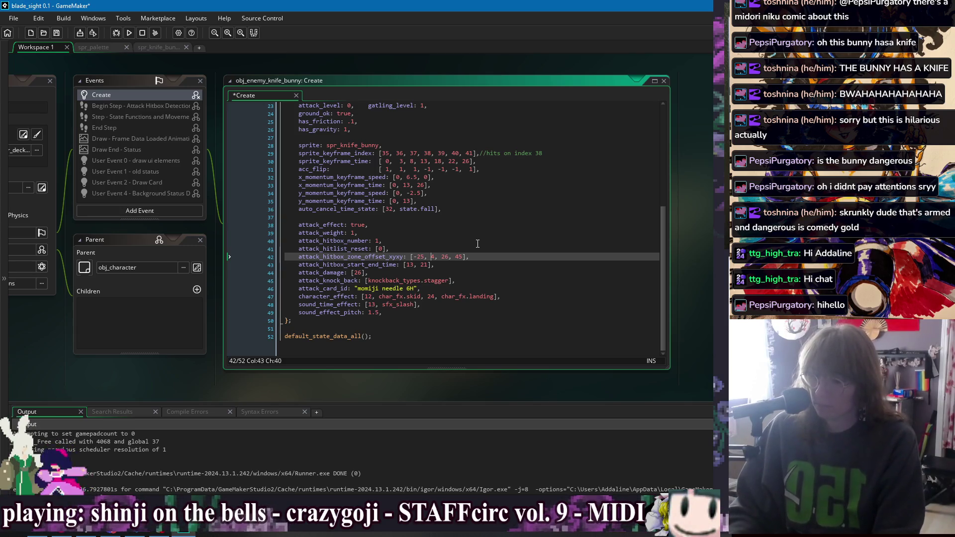
key("Right")
key("Right")
key("shift+Right")
type("-")
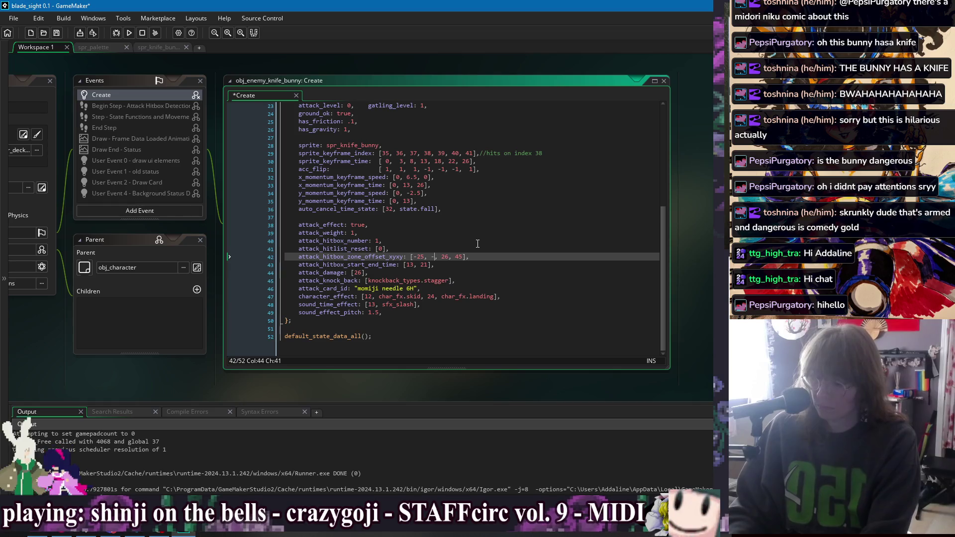
type("27")
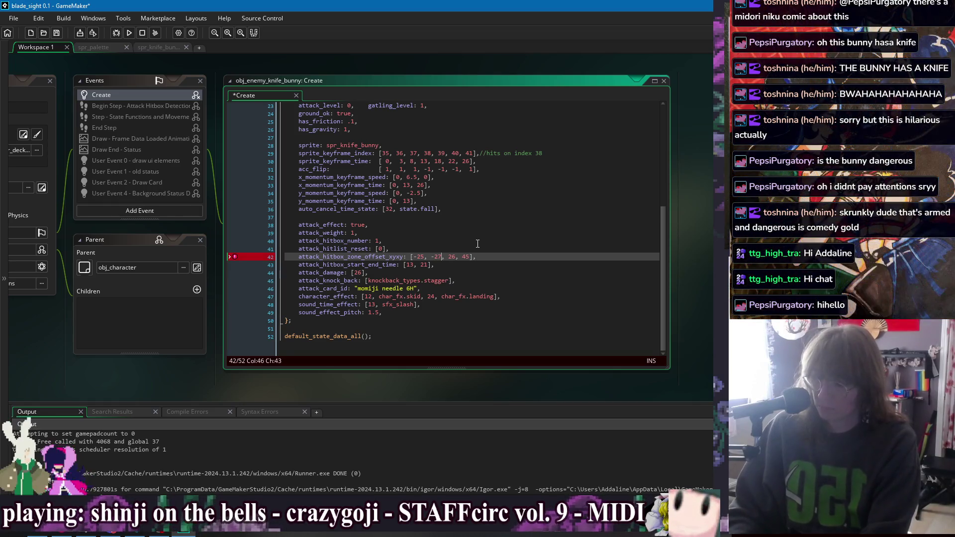
key("Right")
key("Right")
key("Delete")
key("Delete")
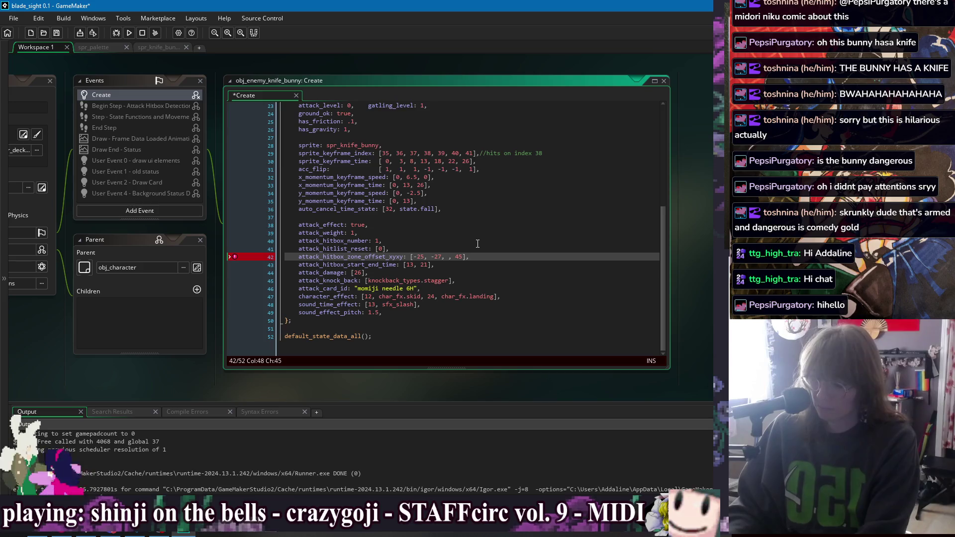
type("2")
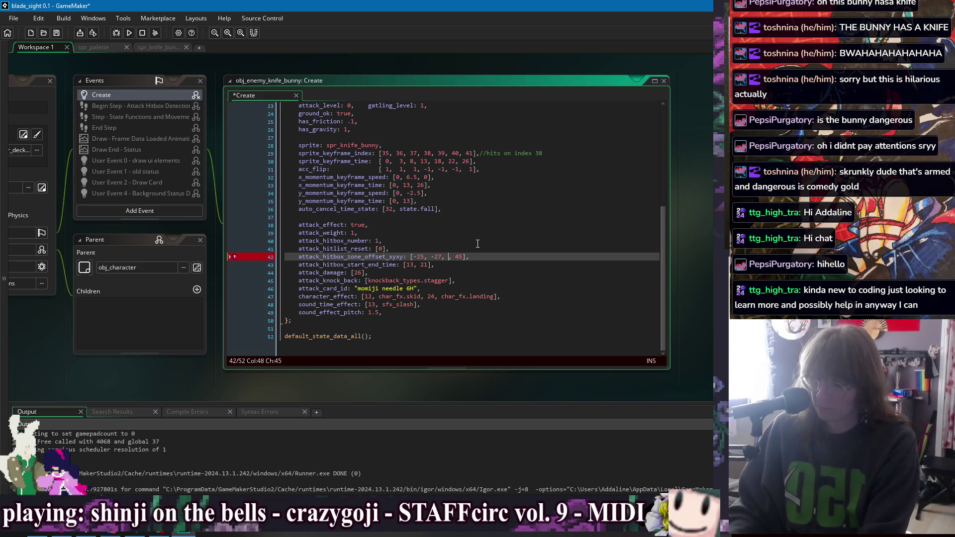
Correct the hitbox zone offset to [25, 25, -8, 2] and save the Create code.
key("Left")
key("Left")
key("BackSpace")
key("BackSpace")
key("BackSpace")
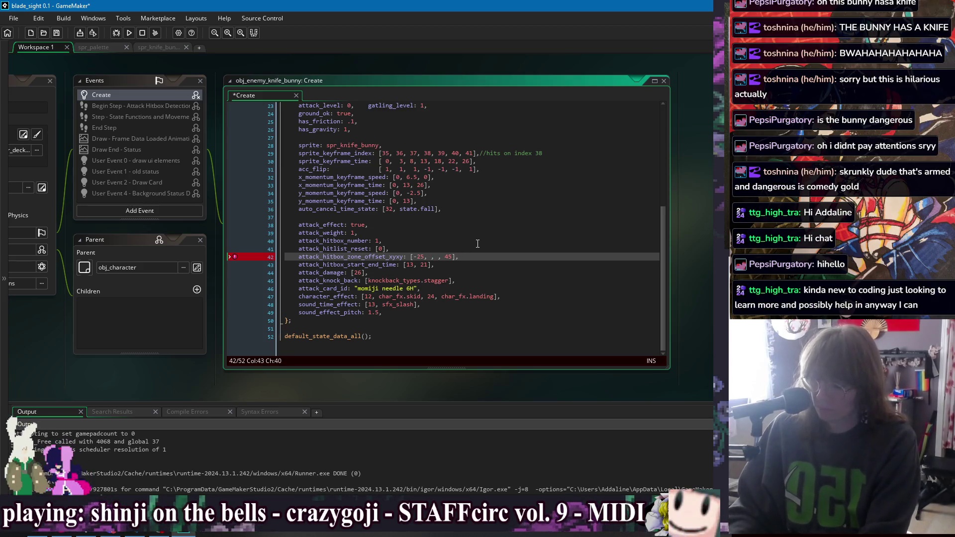
type("27")
key("Right")
key("Right")
key("Right")
key("Delete")
key("Delete")
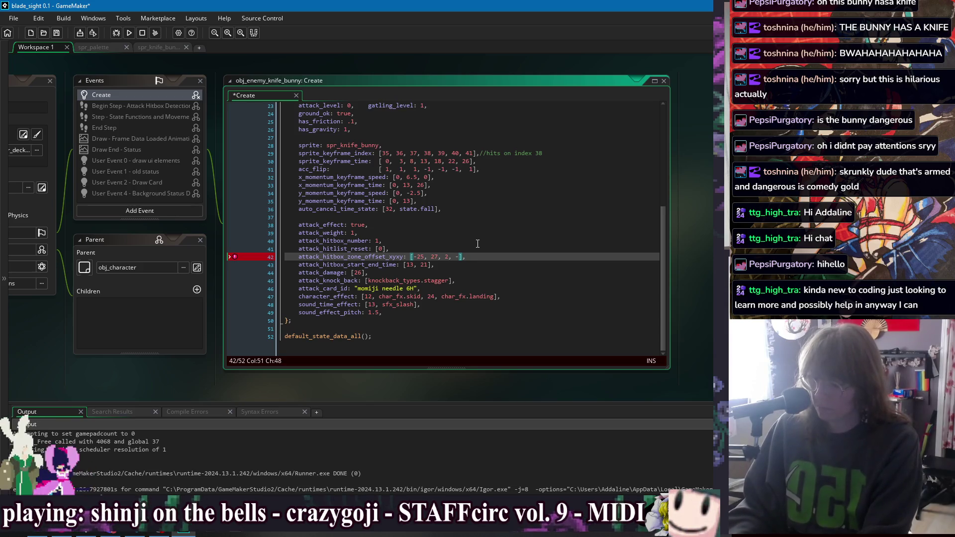
key("BackSpace")
type("23")
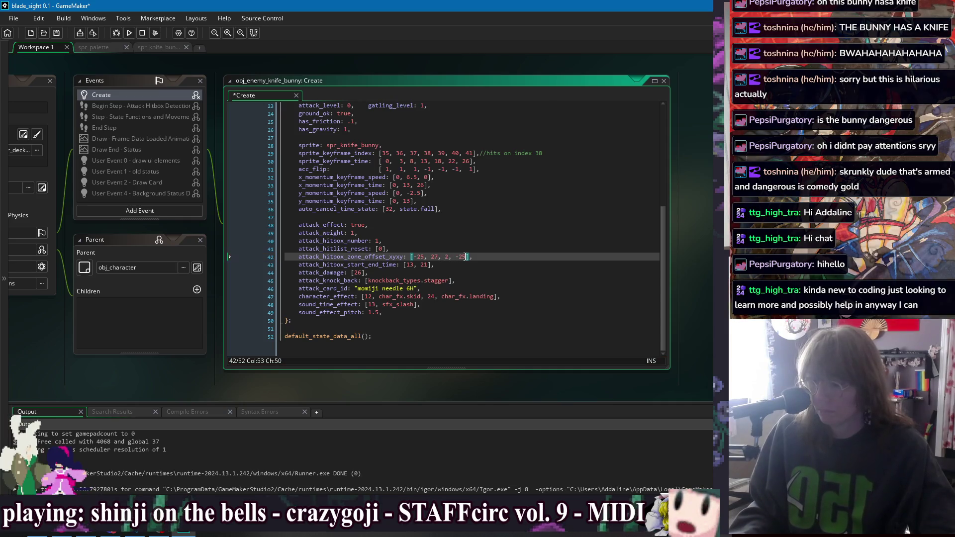
left_click_drag(466, 257, 413, 259)
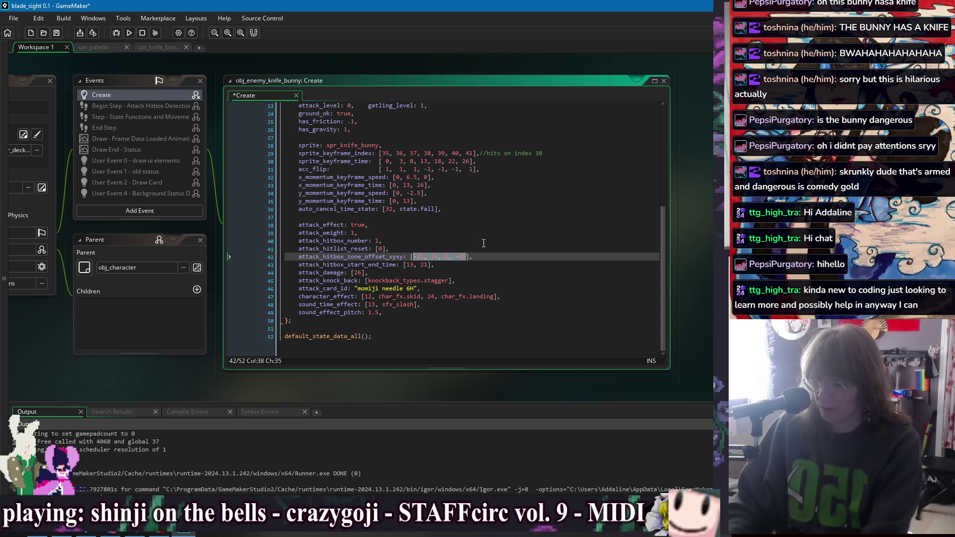
key("BackSpace")
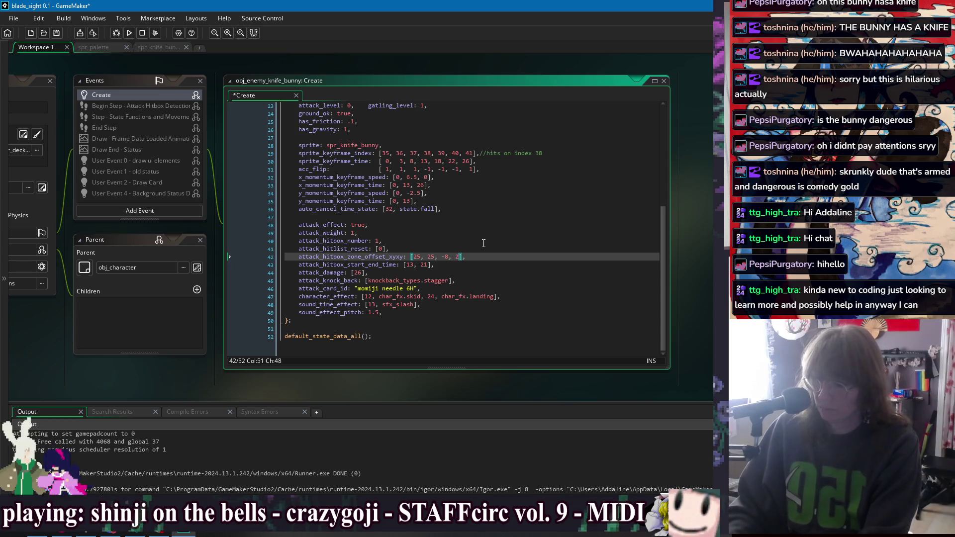
key("ctrl+s")
left_click(426, 267)
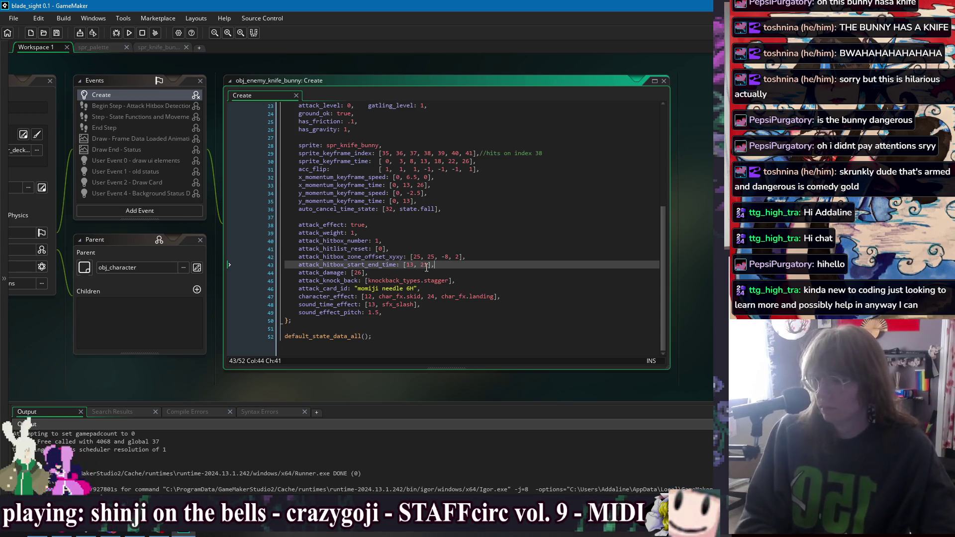
Change the hitbox timing end value so it reads [13, 60].
double_click(409, 266)
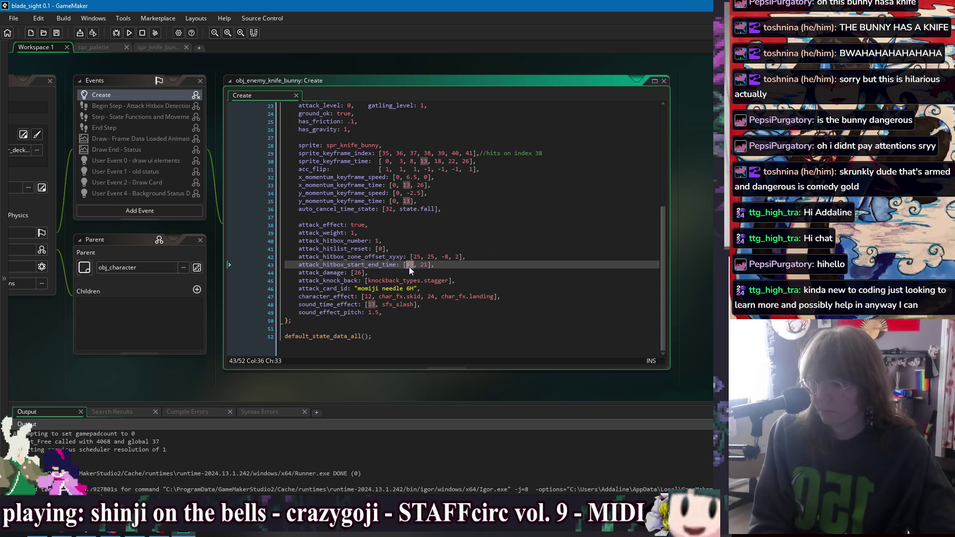
left_click(448, 268)
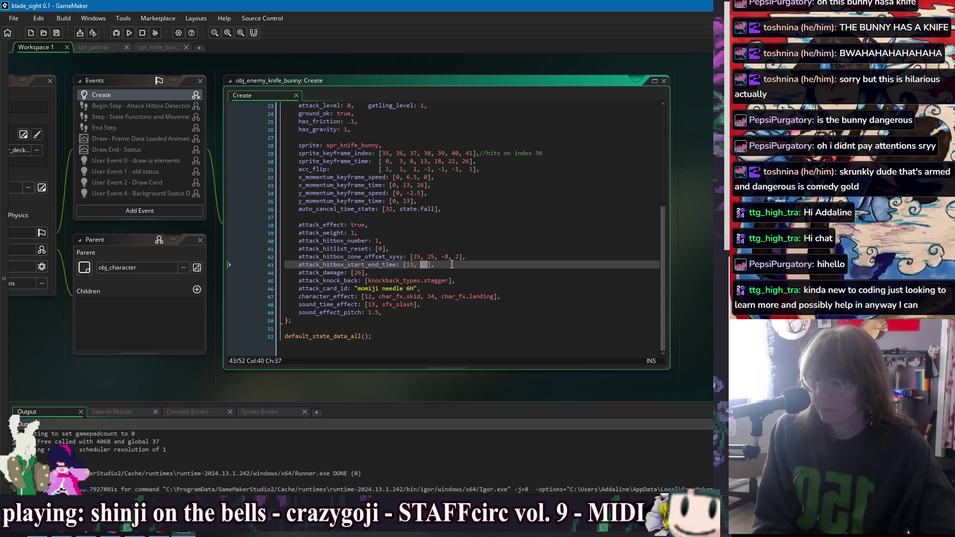
type("60")
double_click(427, 265)
type("1")
left_click(475, 269)
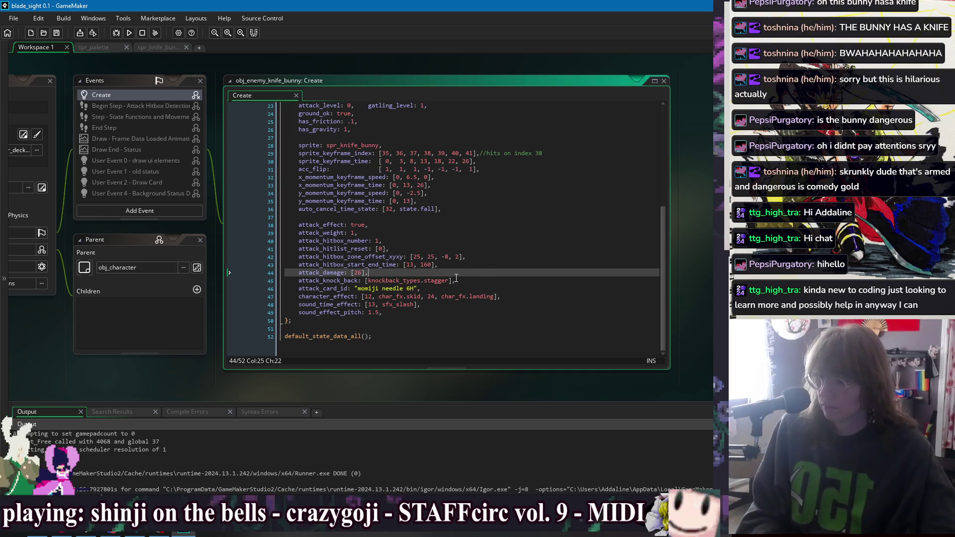
left_click(433, 266)
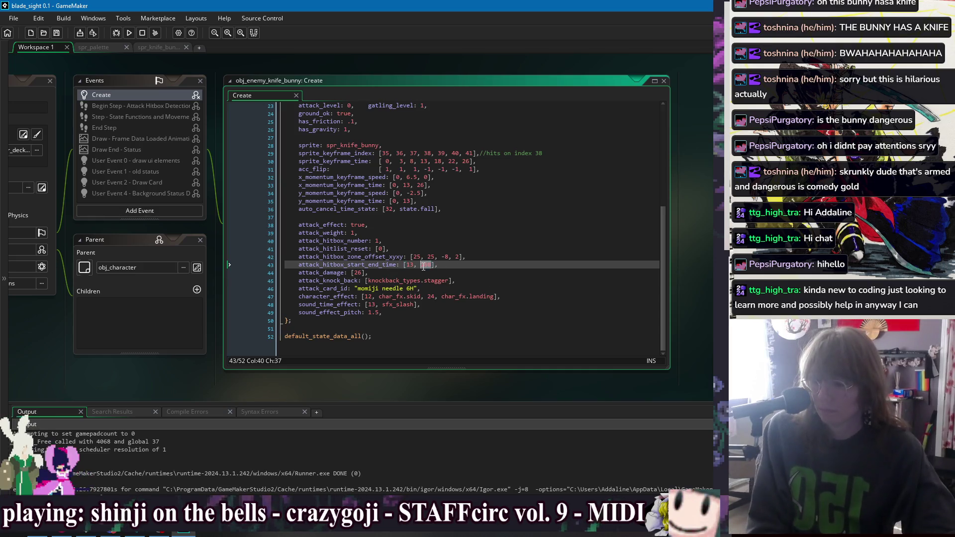
type("60")
Add loop_return_at: 50 and loop_return_to: 30 after the sound settings, then save.
key("Down")
key("Down")
key("Down")
key("Return")
key("Return")
type("loo")
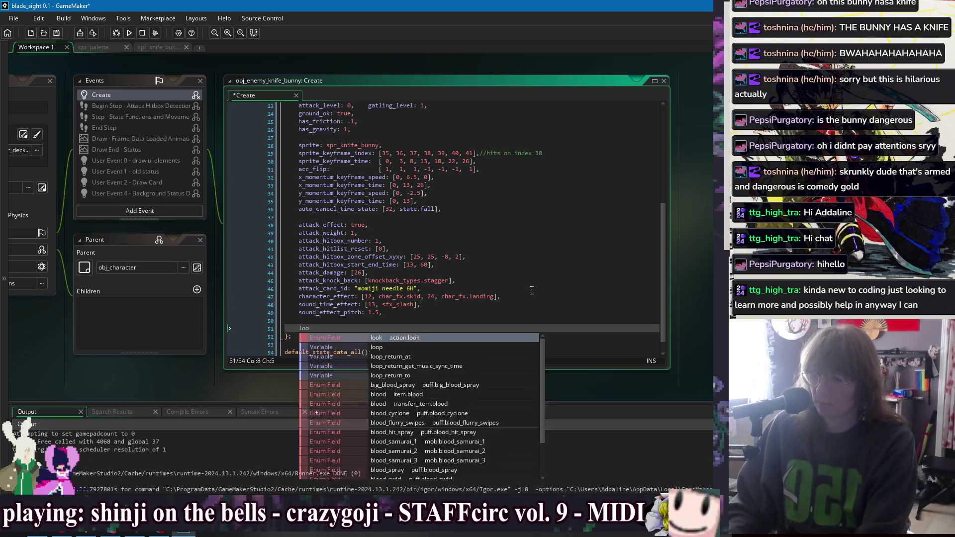
type("p_return_at: ")
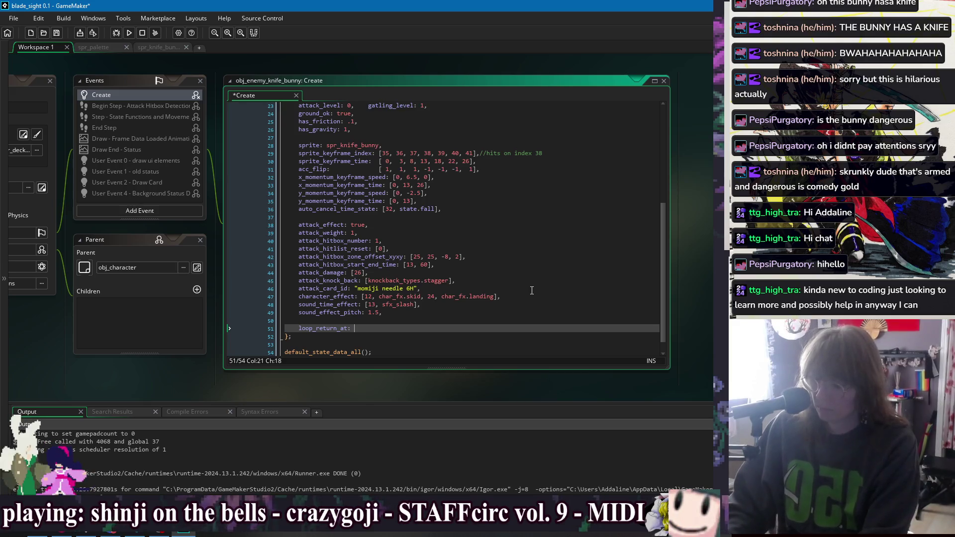
type("50,")
key("Return")
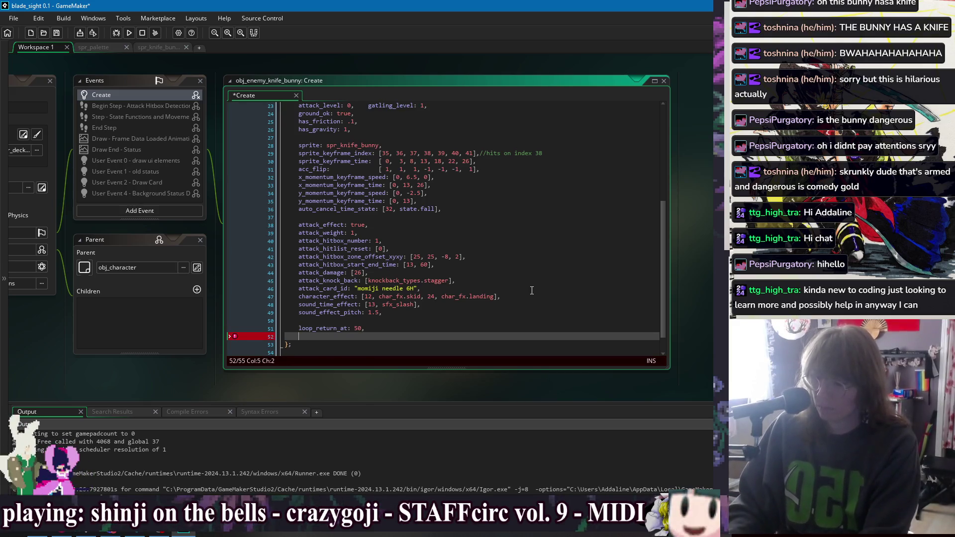
type("lop_return")
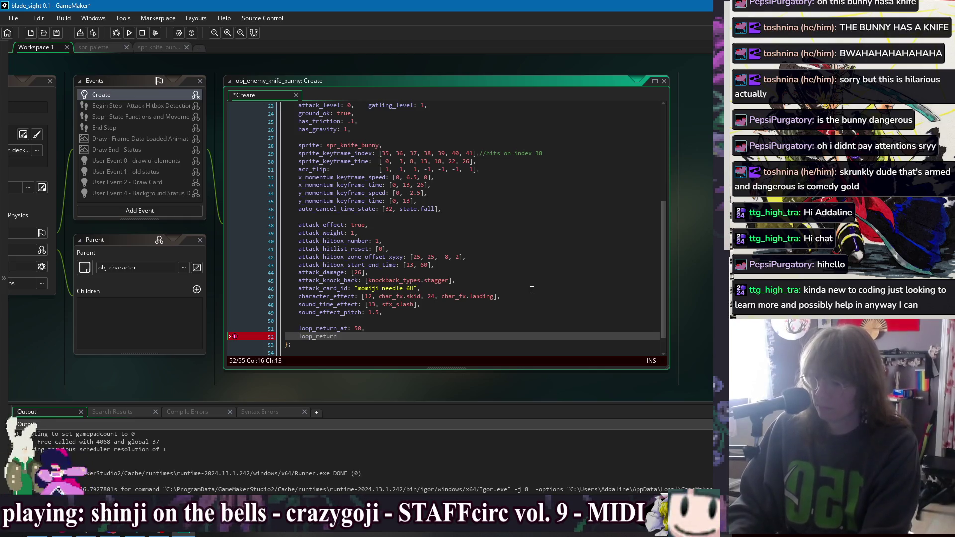
type("1")
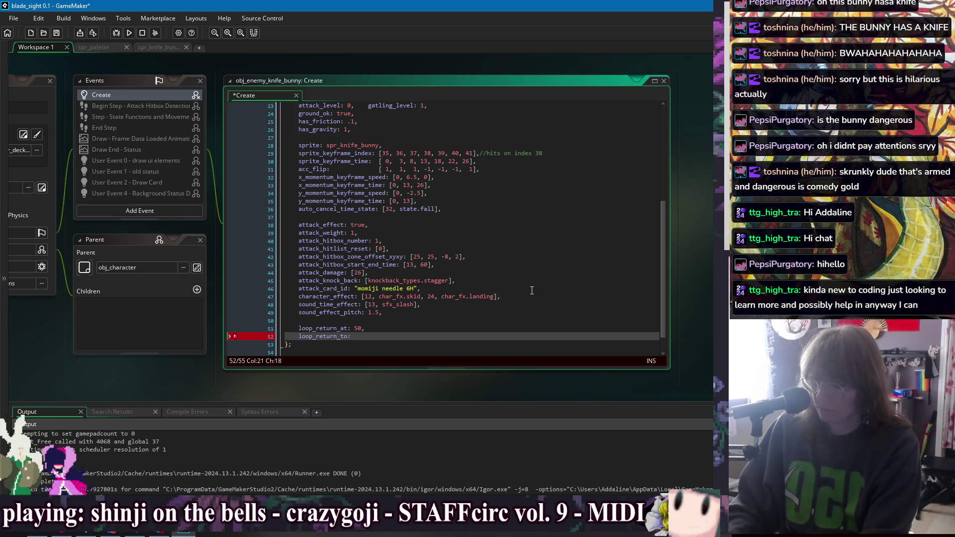
type(",")
key("ctrl+s")
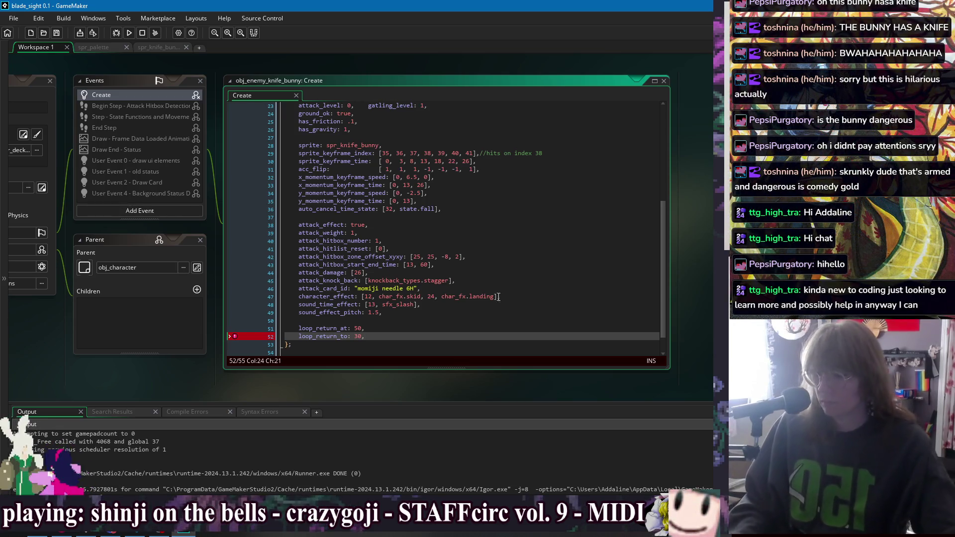
Drop the landing effect from the character effects and delete the sound time effect line.
left_click(438, 312)
left_click(439, 304)
left_click(451, 297)
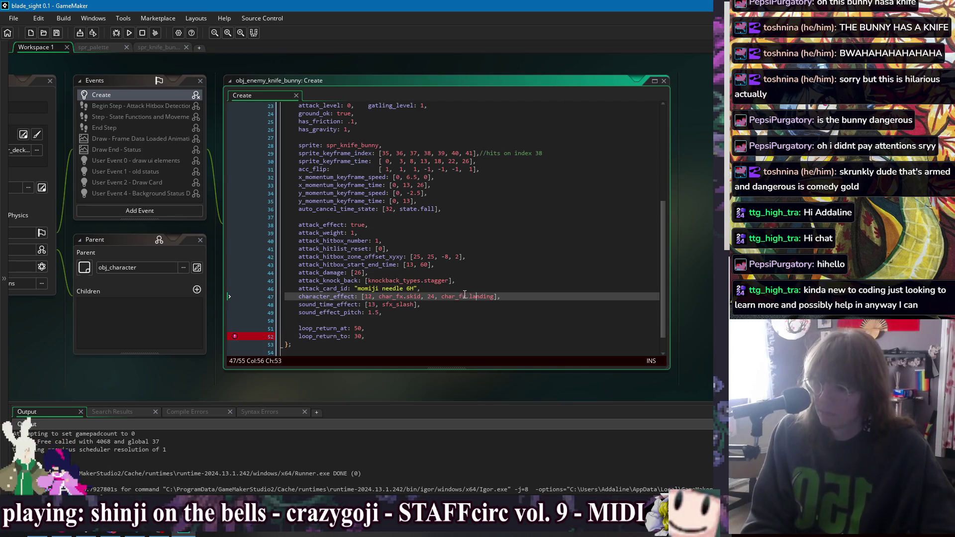
left_click(462, 293)
left_click(450, 303)
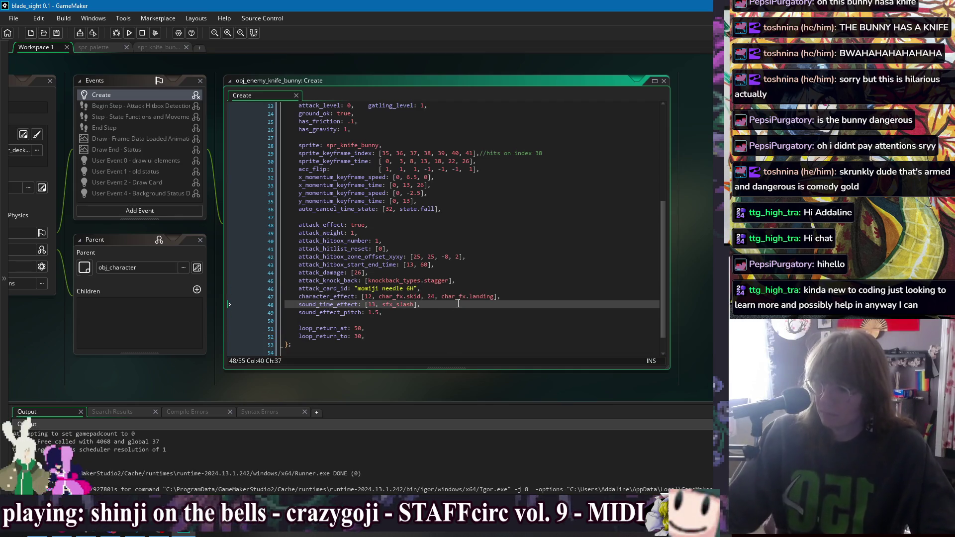
left_click(491, 297)
key("Delete")
left_click(436, 307)
left_click_drag(437, 305, 437, 300)
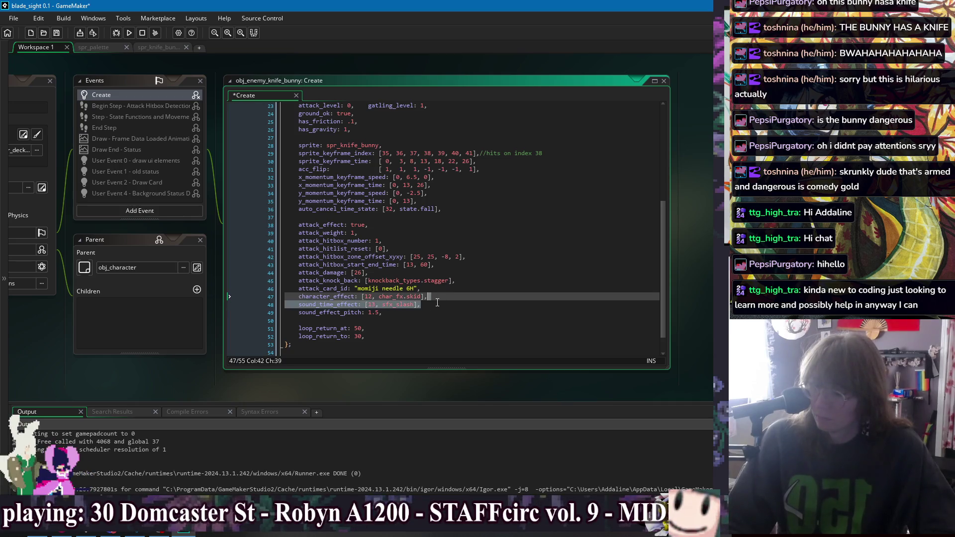
key("Delete")
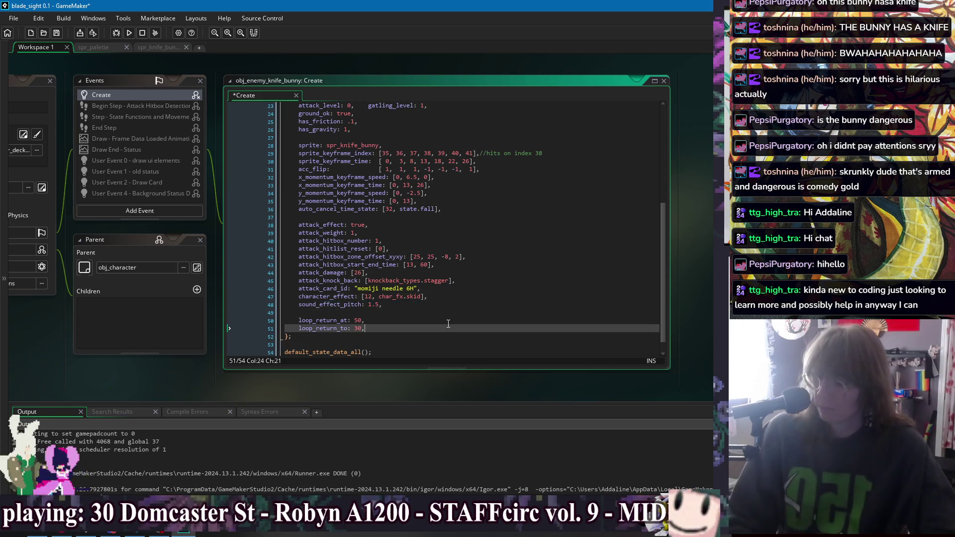
Set attack damage to 18, rename the card id to "bunny attack hop", and save.
left_click(472, 296)
key("Up")
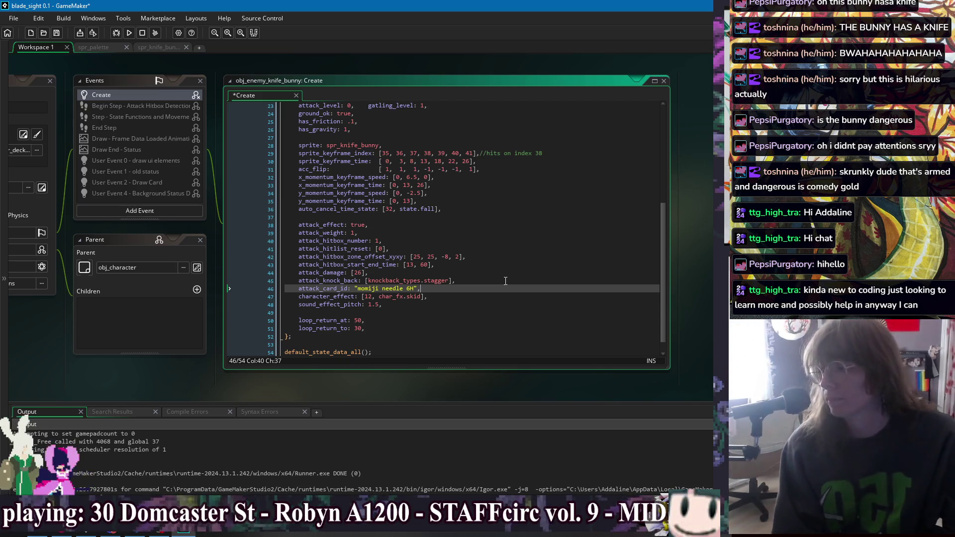
key("Up")
key("Up")
key("Up")
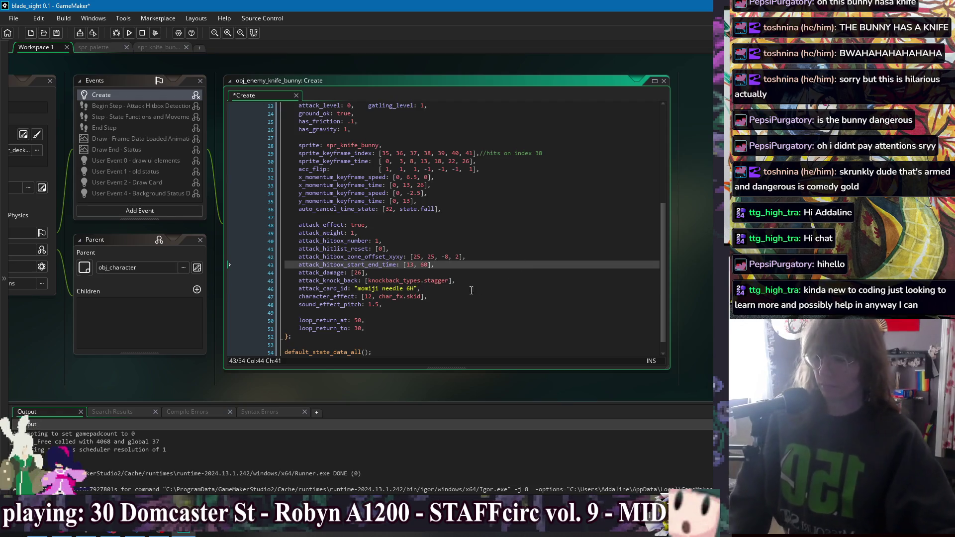
key("Down")
key("Down")
key("Down")
left_click(462, 281)
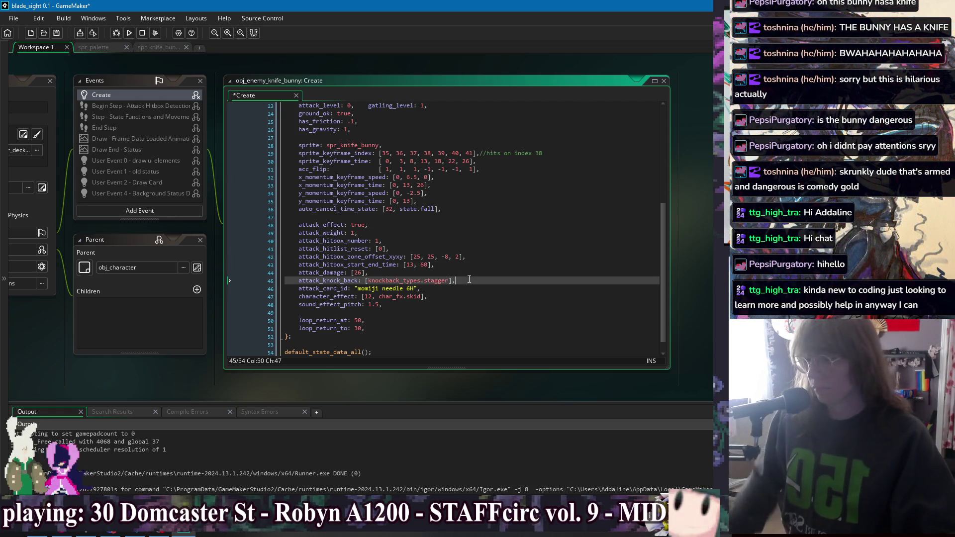
double_click(361, 272)
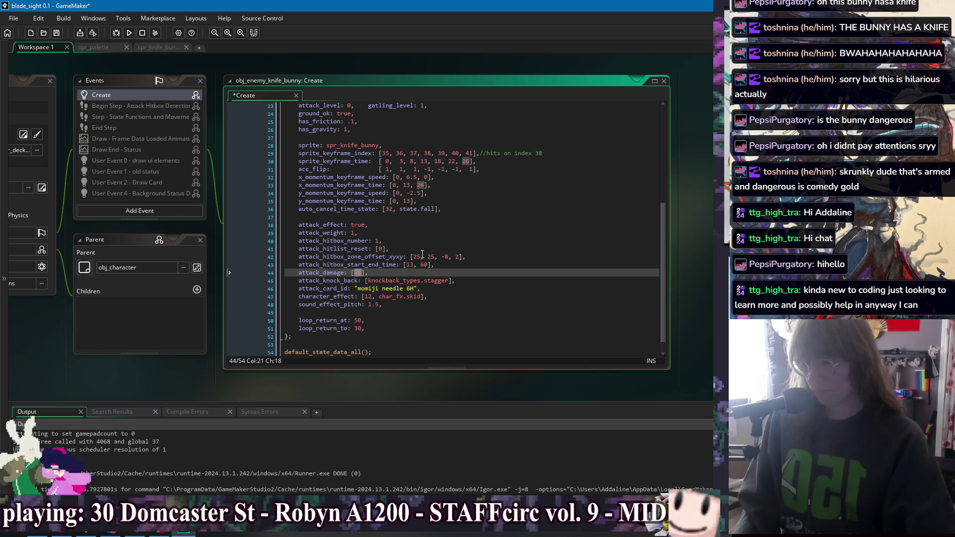
type("18")
key("Down")
key("Down")
key("Down")
key("End")
left_click_drag(413, 289, 361, 296)
type("n")
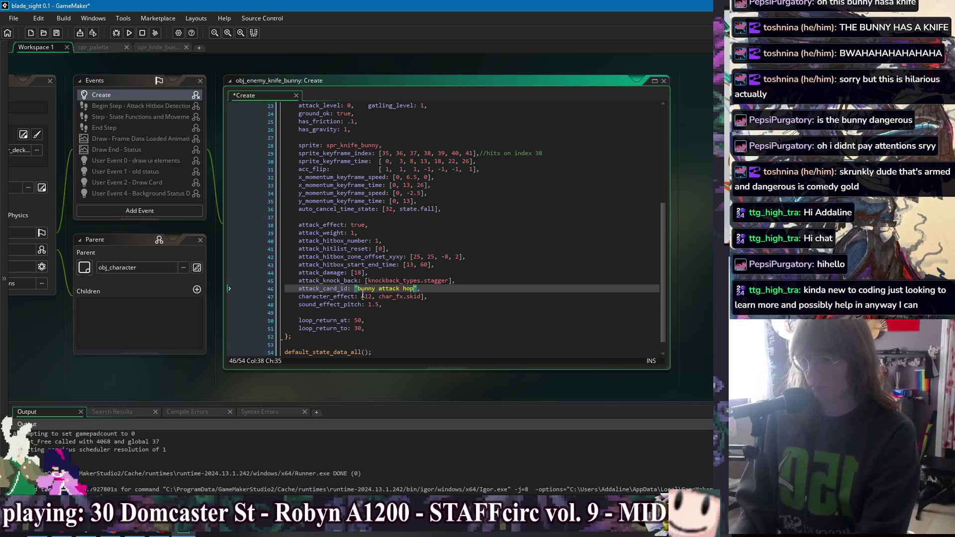
key("ctrl+s")
left_click(495, 255)
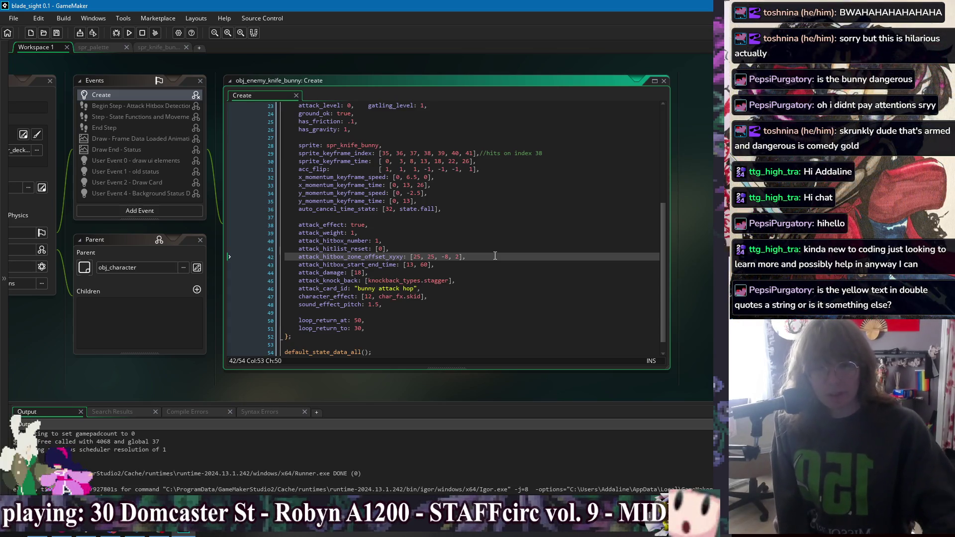
Add landing_lag: state.landing_lag, below auto_cancel_time_state and save.
left_click(434, 289)
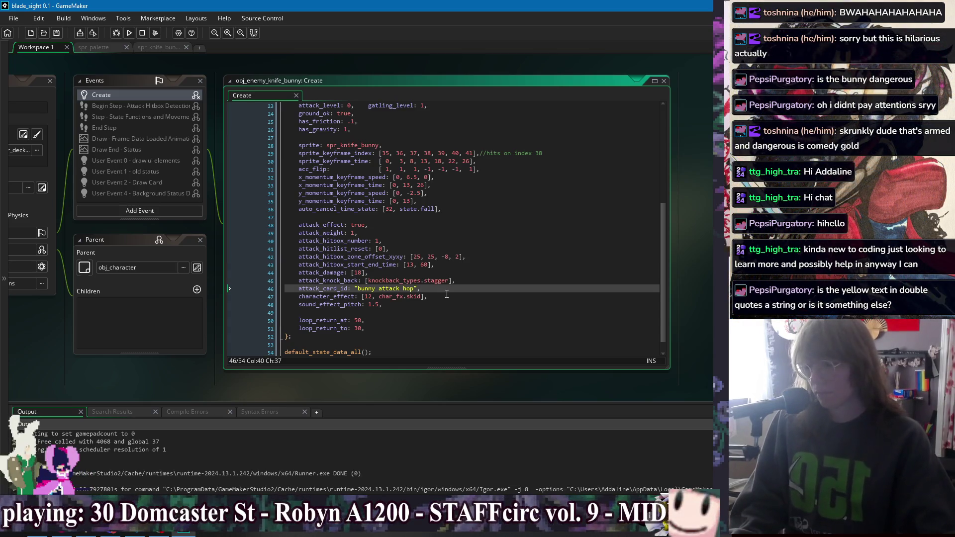
left_click(498, 273)
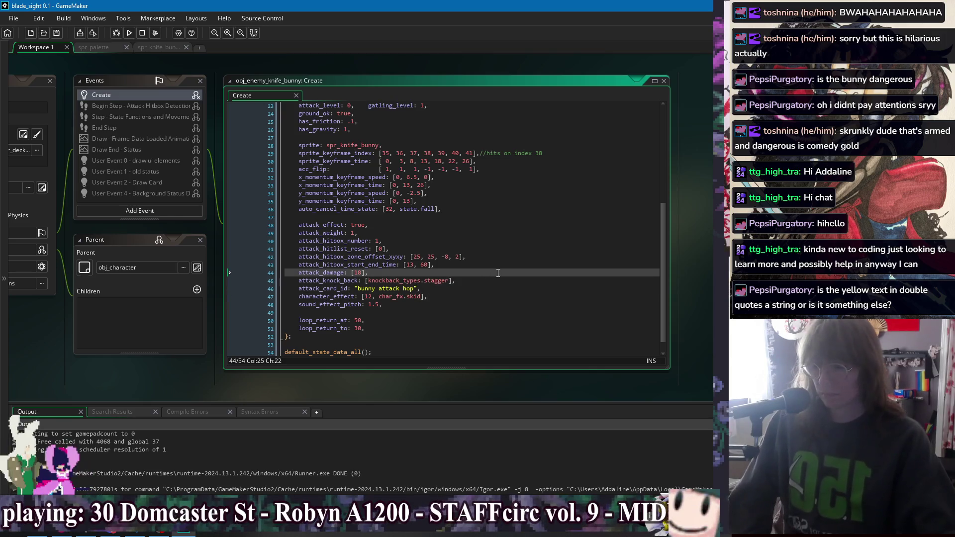
right_click(496, 273)
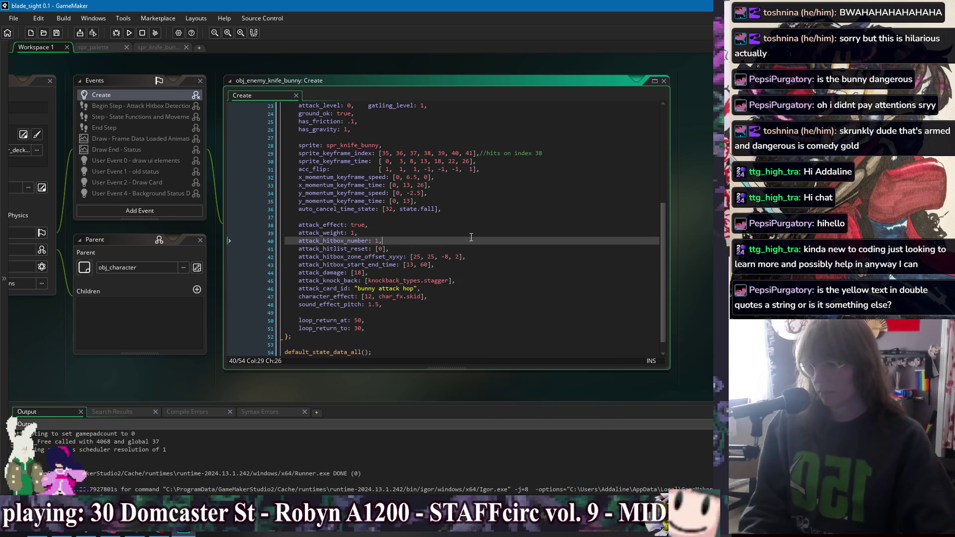
left_click(434, 265)
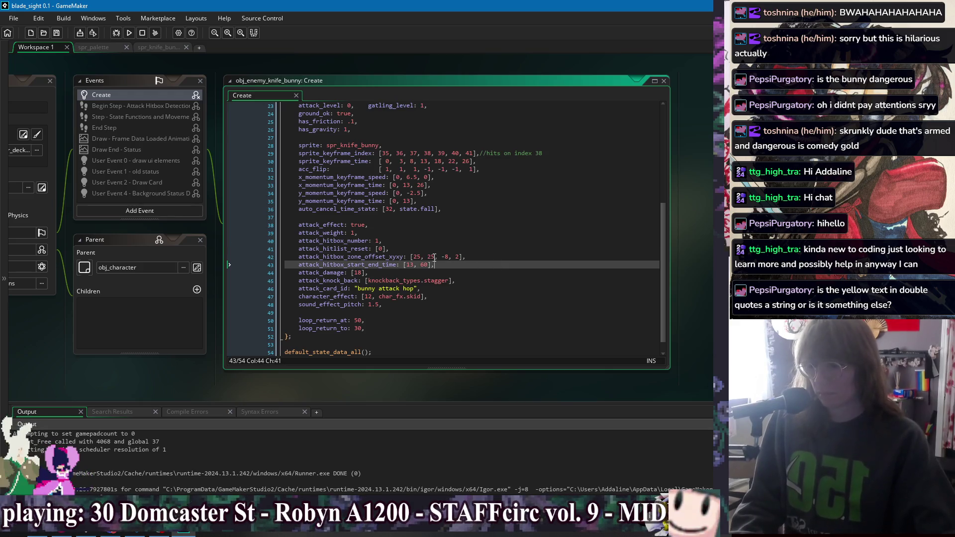
left_click(401, 274)
left_click(448, 320)
left_click(408, 325)
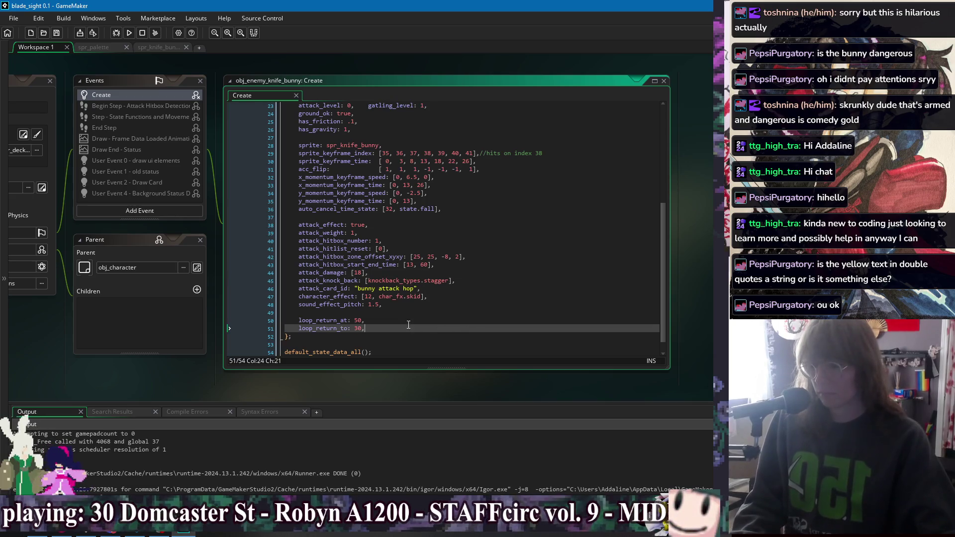
double_click(420, 210)
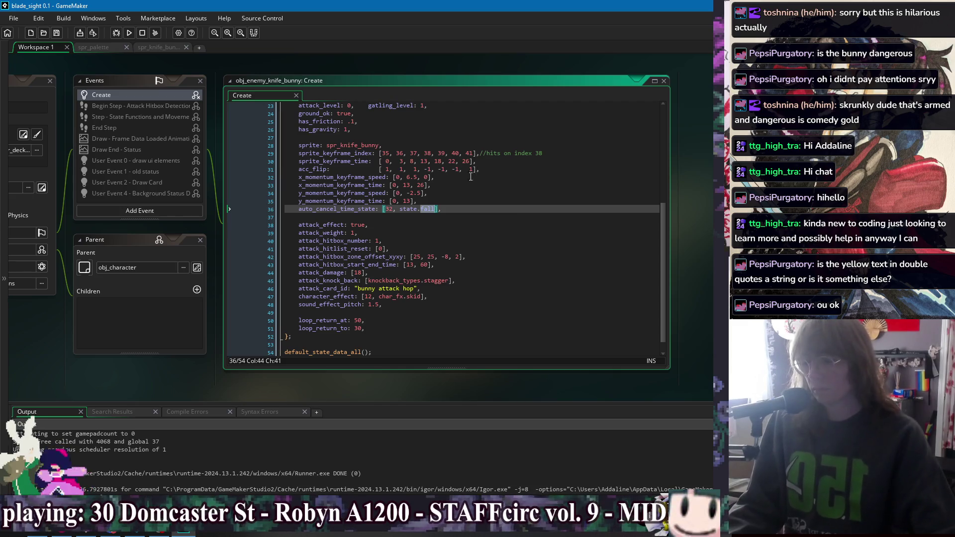
left_click(458, 209)
key("Return")
type("landing_lag: ")
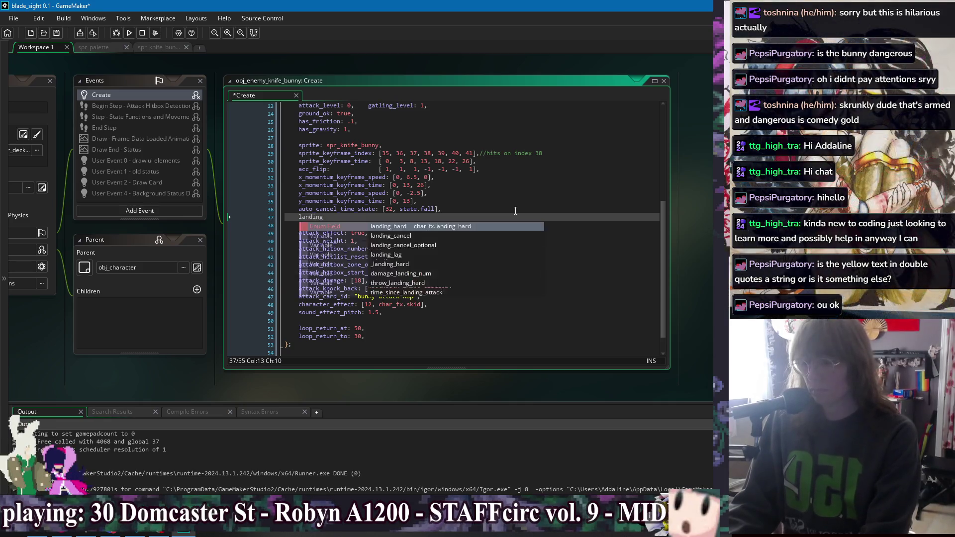
type("state.la")
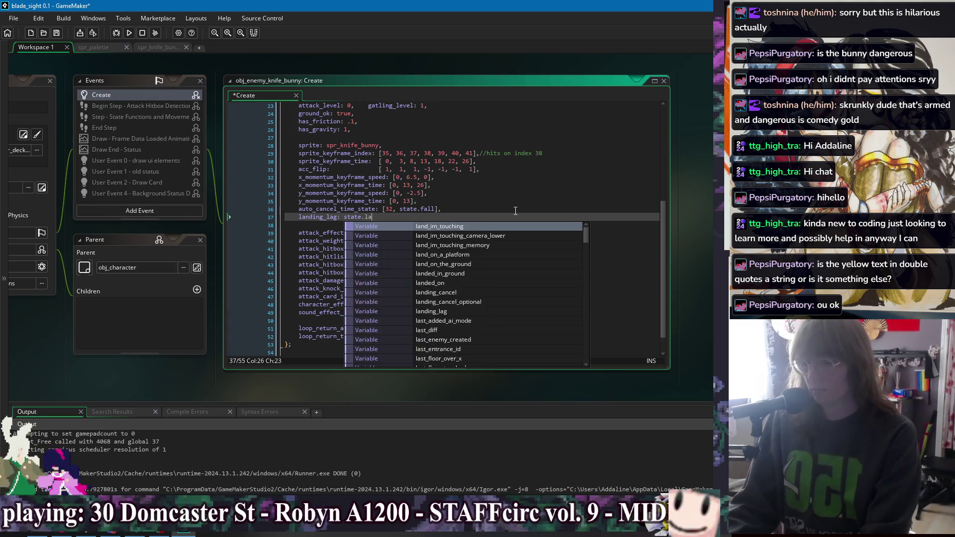
type("nding_lag,")
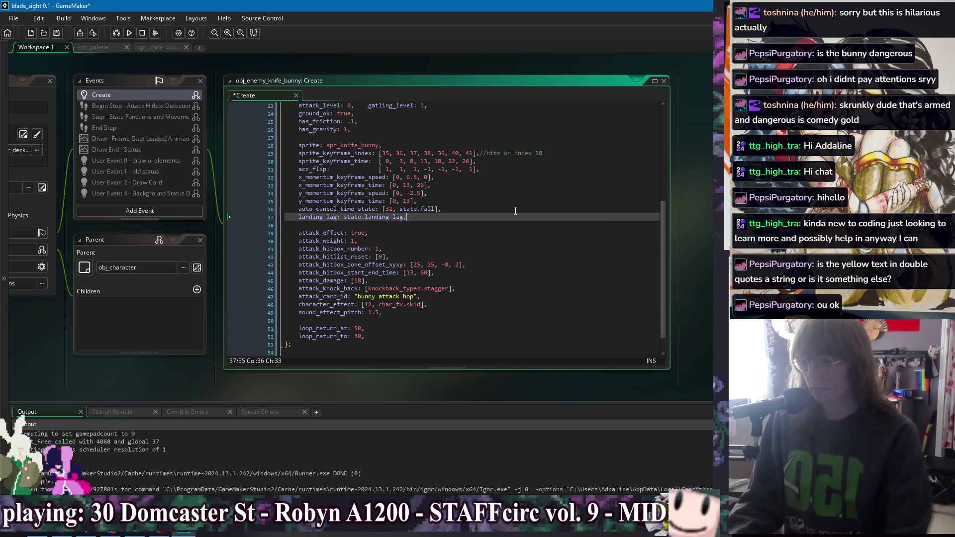
key("ctrl+s")
Delete the auto_cancel_time_state line and save the Create code.
left_click_drag(474, 209, 458, 201)
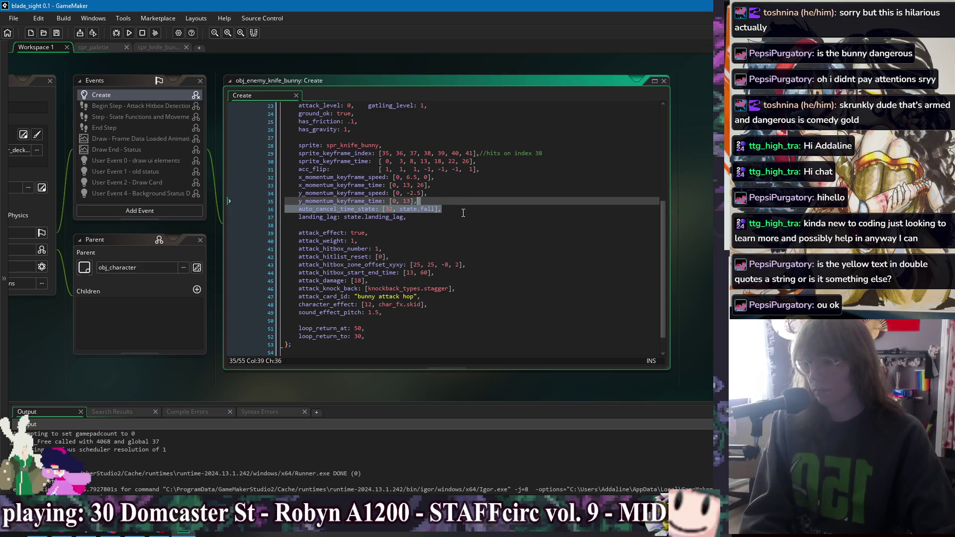
key("Delete")
left_click(466, 217)
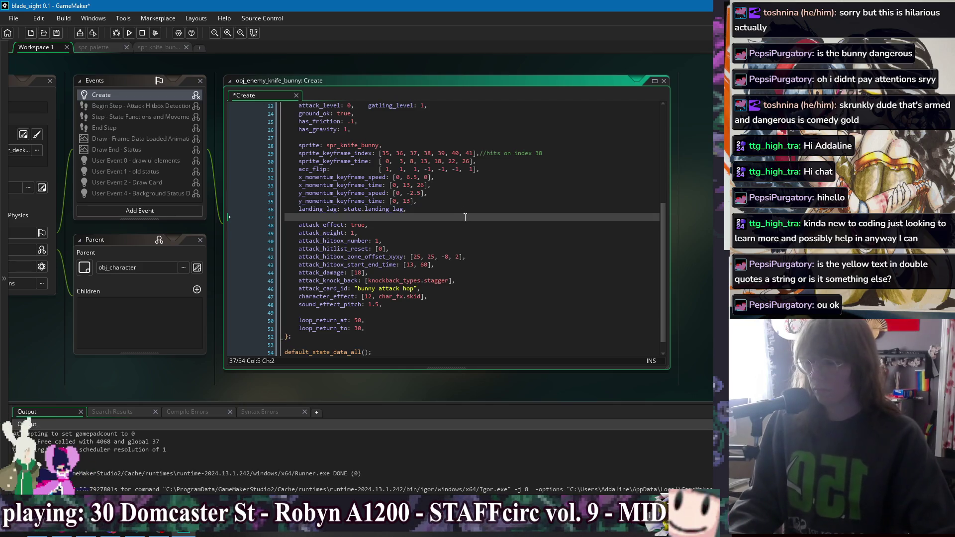
key("ctrl+s")
Delete the has_friction: .1 line from the battle_hop state and save.
scroll(473, 214, "up", 1)
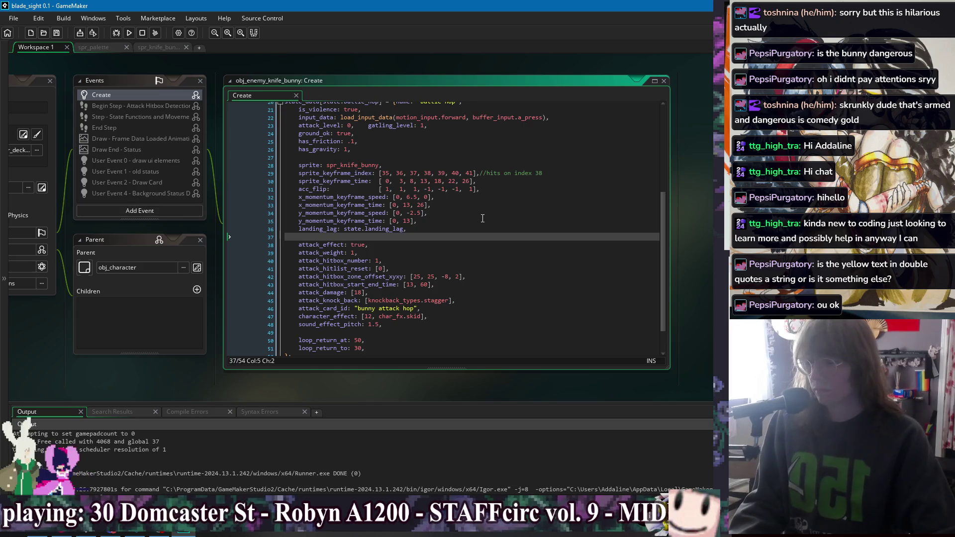
scroll(468, 217, "up", 1)
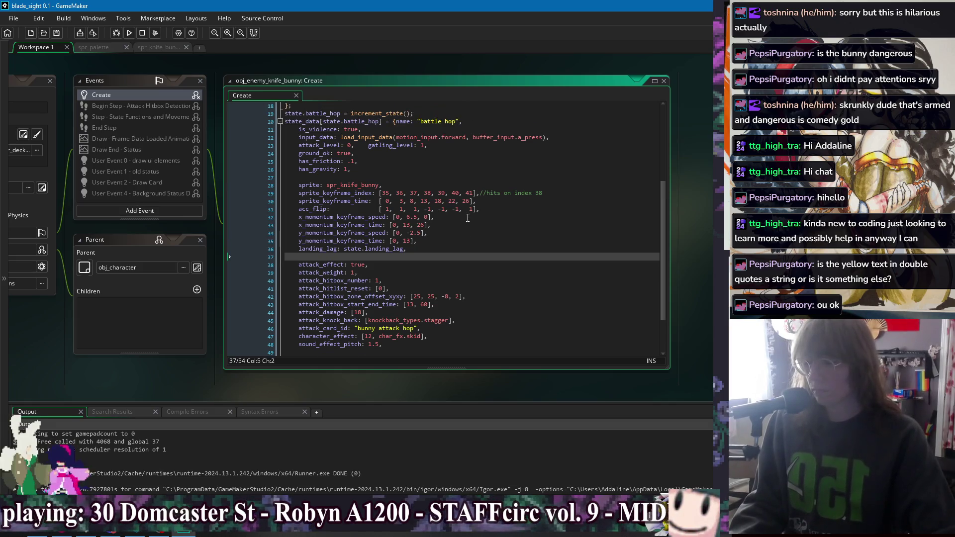
left_click(392, 178)
key("Up")
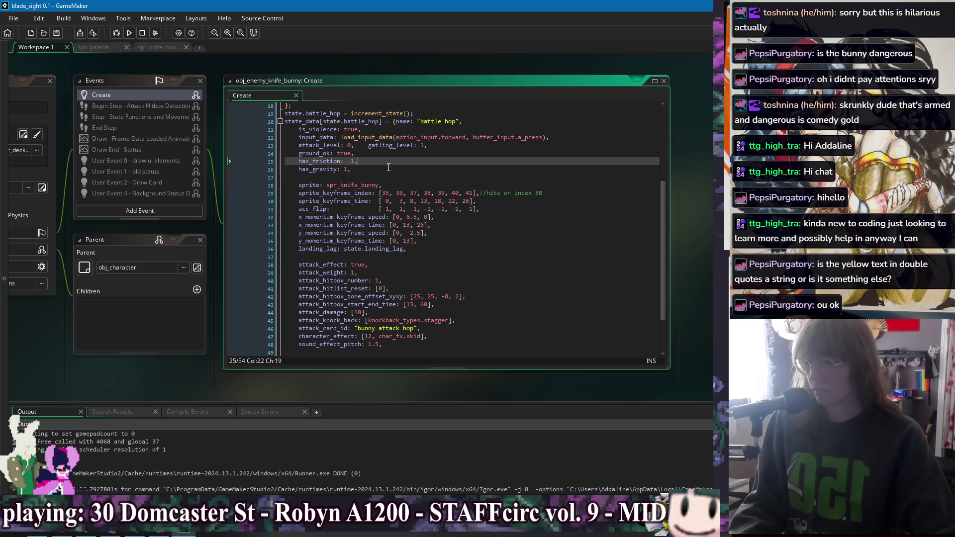
left_click(382, 161)
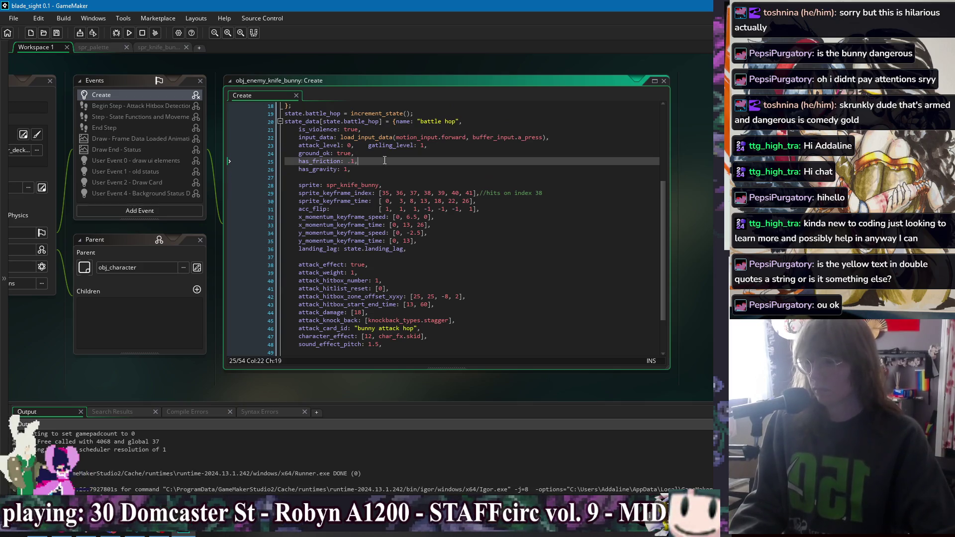
key("shift+Up")
key("Delete")
key("ctrl+s")
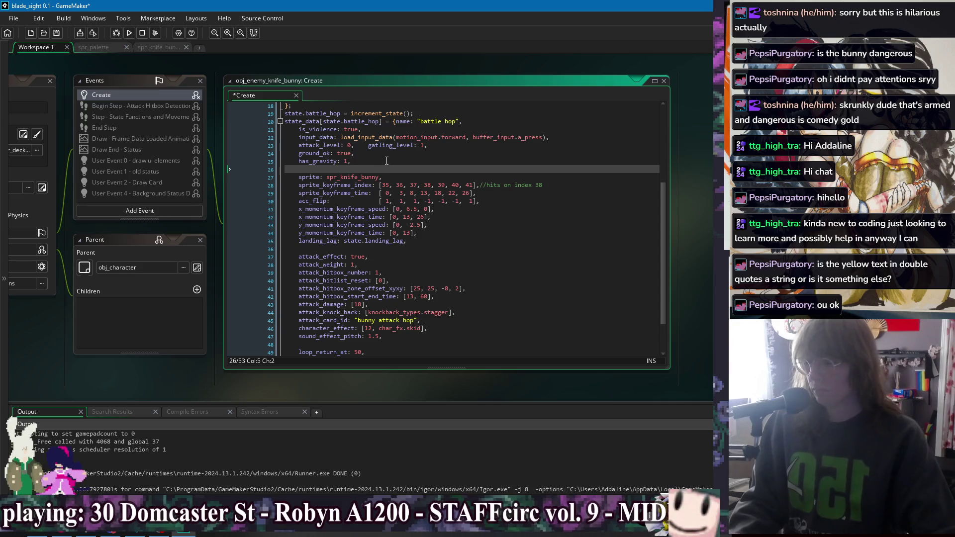
Insert blank lines after default_state_data_all() at the end of the code.
scroll(405, 176, "down", 2)
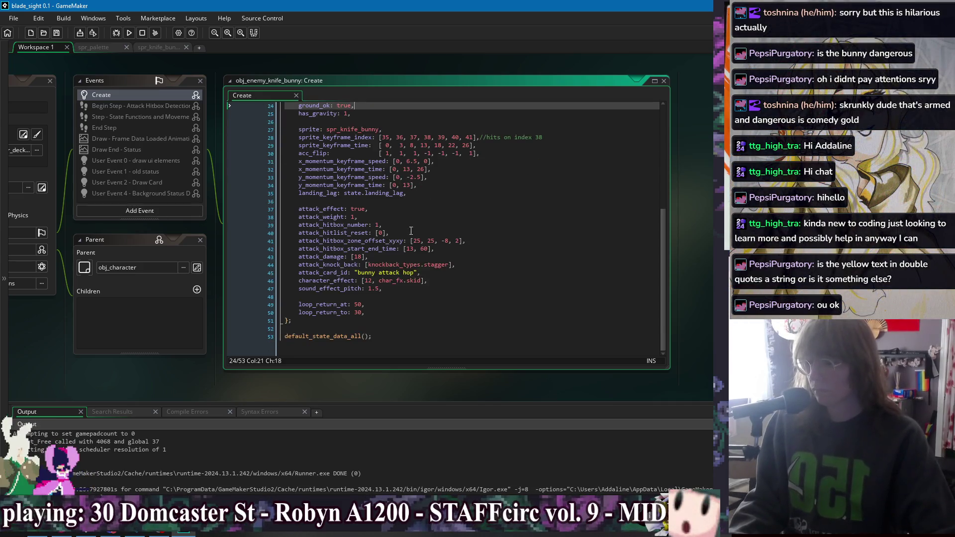
left_click(398, 324)
scroll(448, 278, "up", 5)
scroll(498, 259, "down", 5)
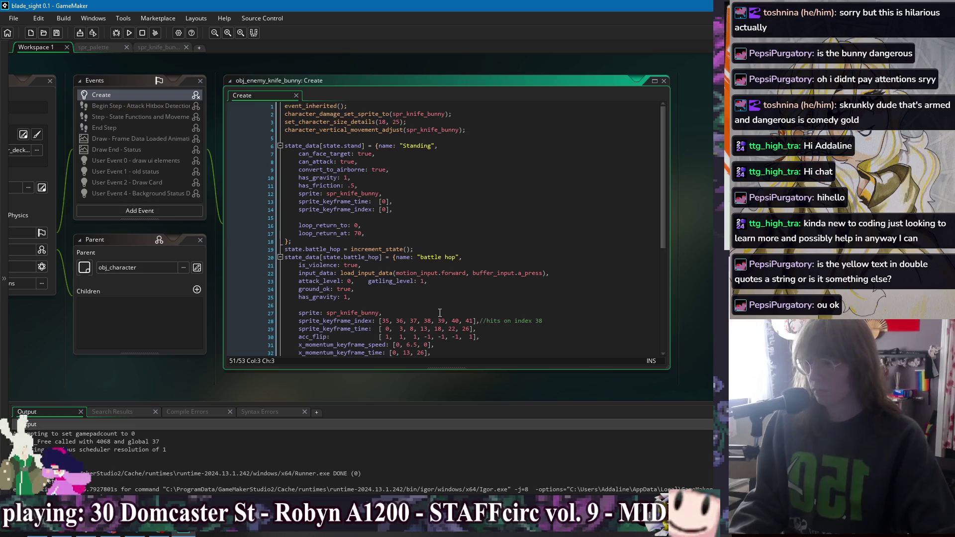
key("Return")
key("Return")
Write valid_input_states = [state.platform_drop, state.battle_hop]; at the end of the code.
key("BackSpace")
key("BackSpace")
key("ctrl+End")
key("Return")
key("Return")
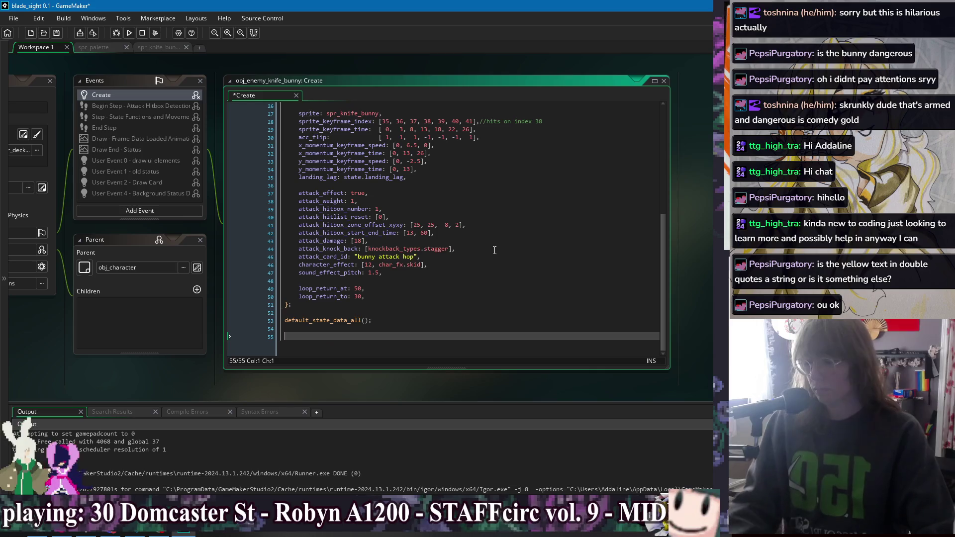
type("valid_input")
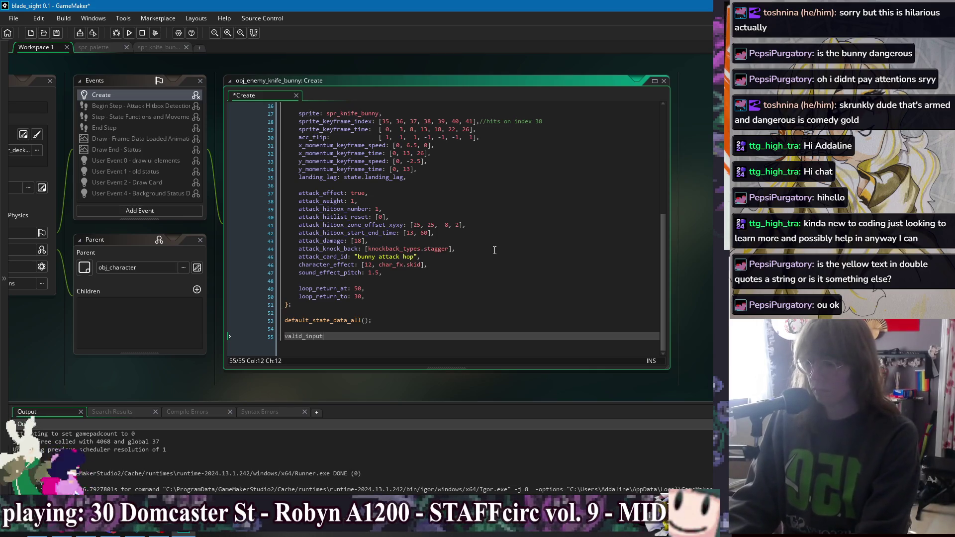
type("_states = ")
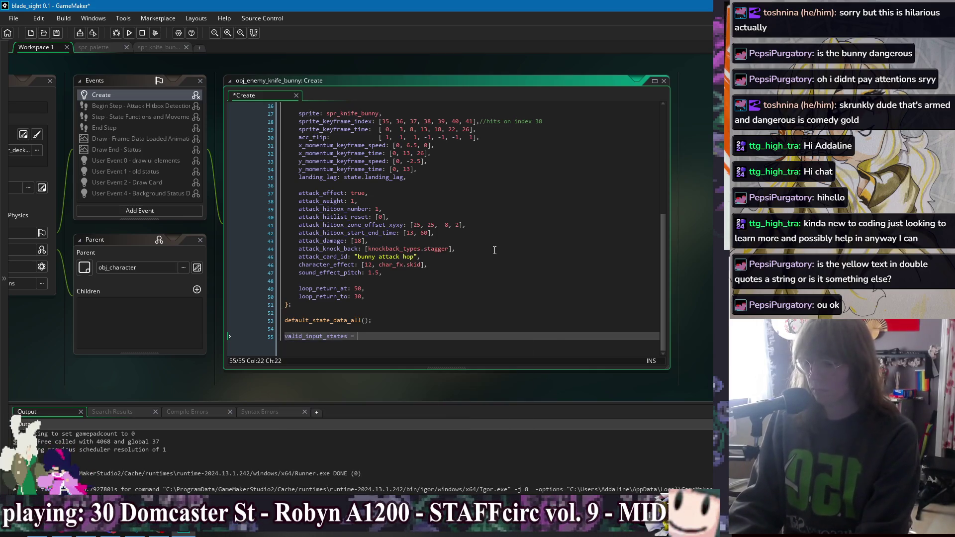
type(";")
key("Left")
key("Left")
type("state.")
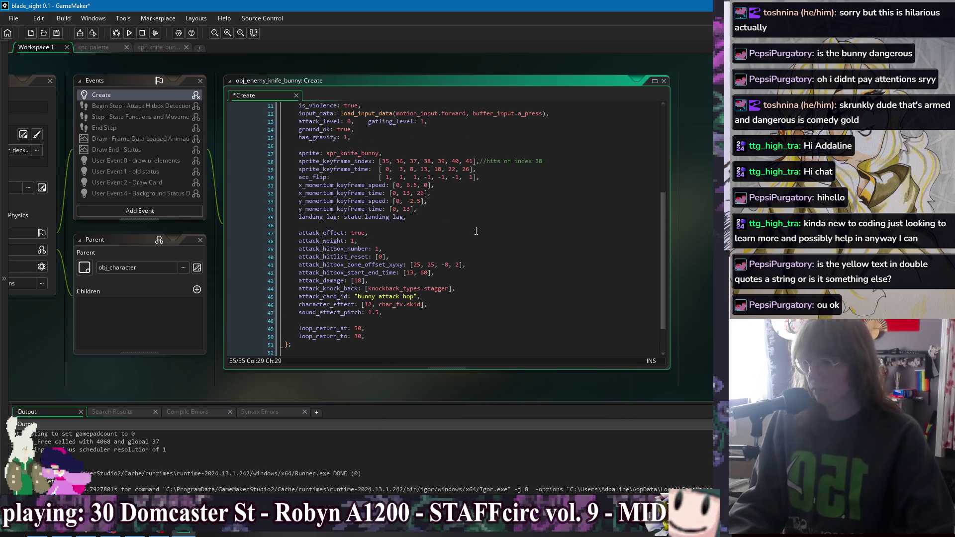
type("platform_drop")
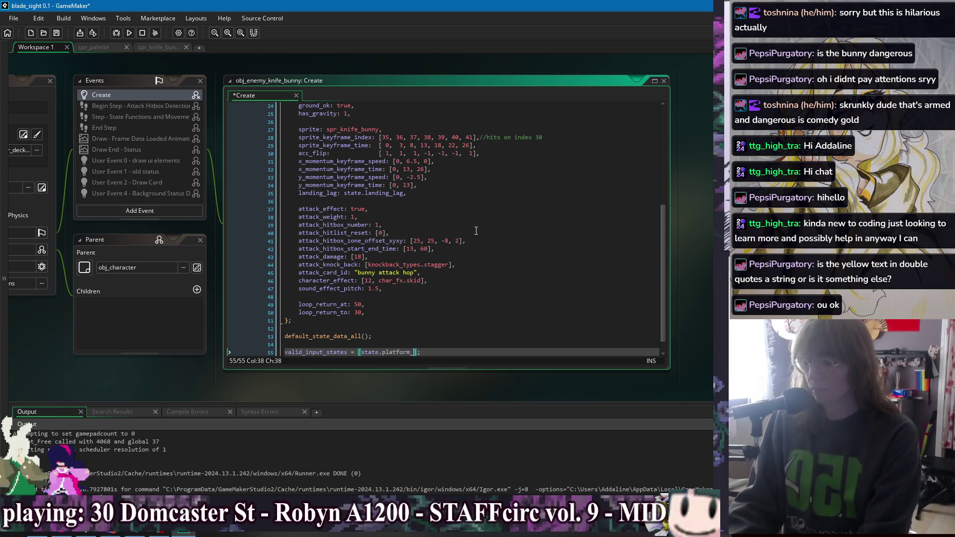
type(", st")
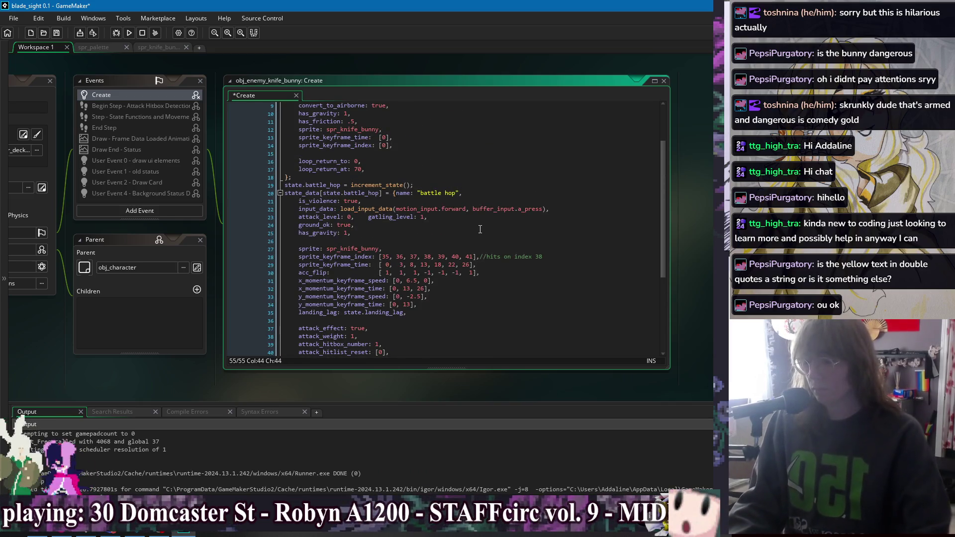
type("ate.battle_hop];")
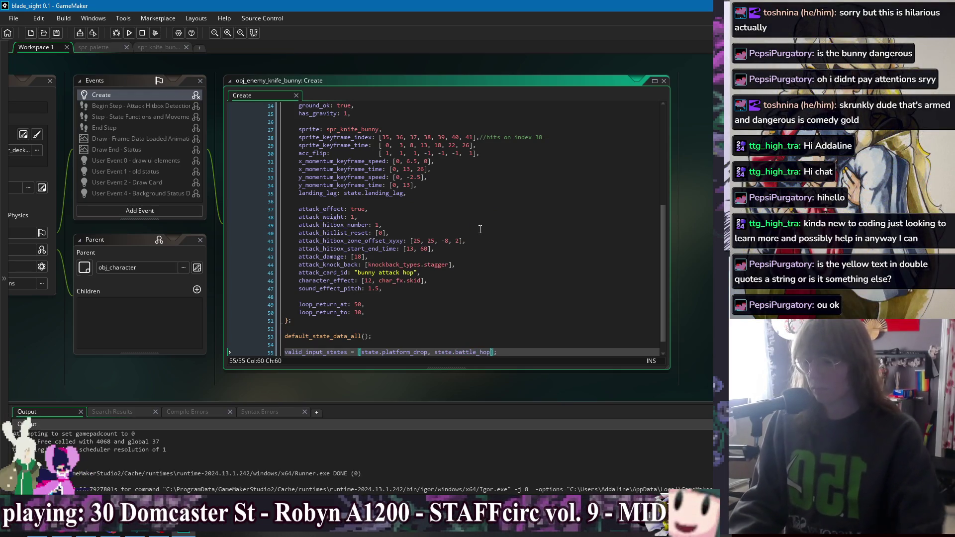
key("Return")
key("End")
key("Return")
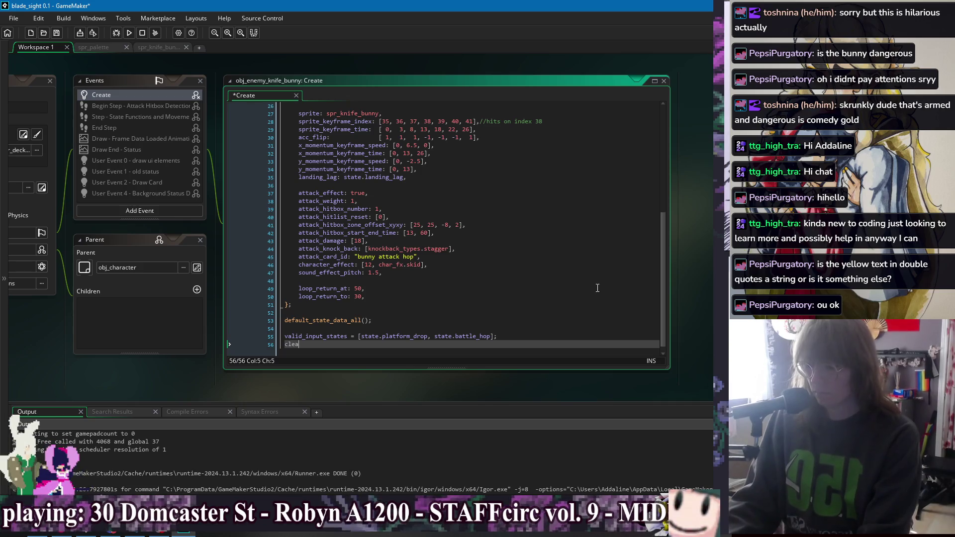
Call ai_clear_mode_table(); and begin an add_ai line below it.
type("_ai")
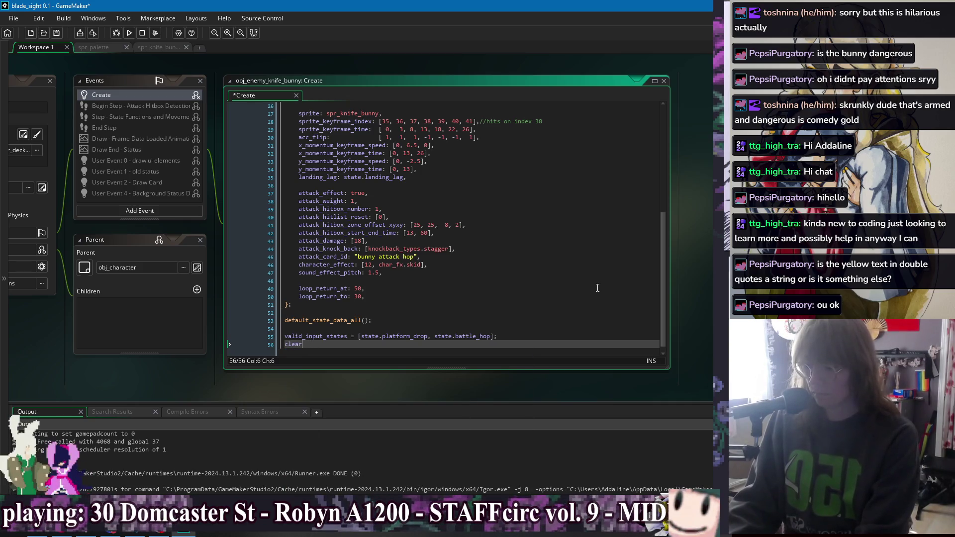
type("_clear")
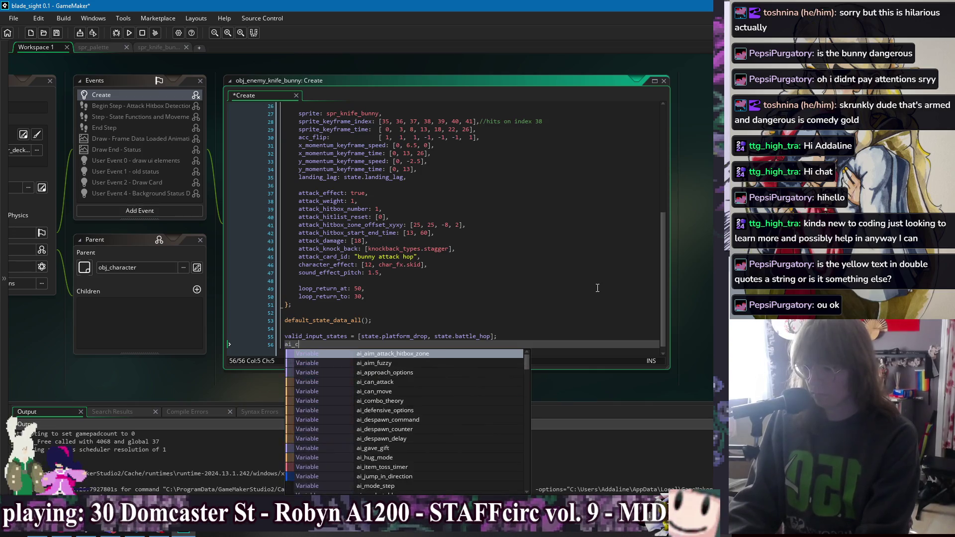
key("Return")
type(");")
key("Return")
type("add_ai")
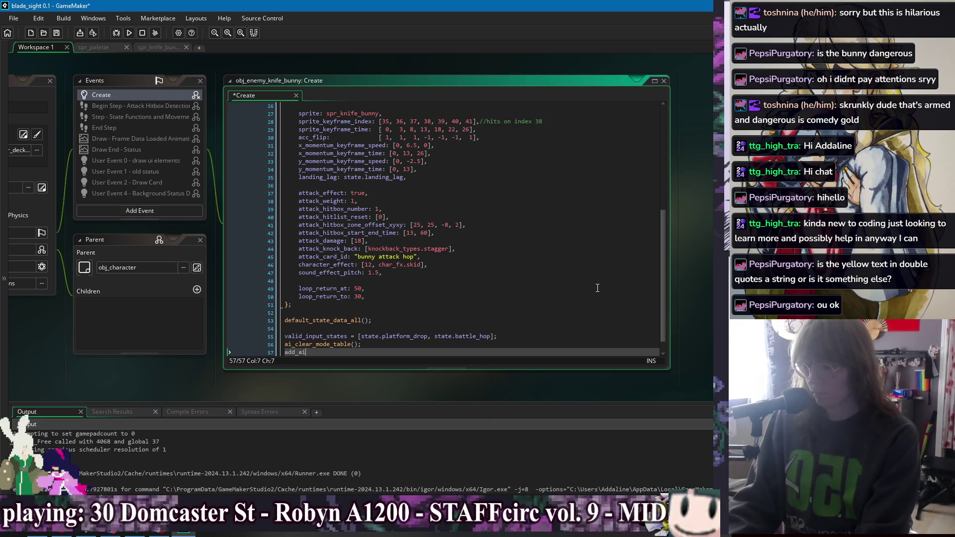
type("_ai_ad")
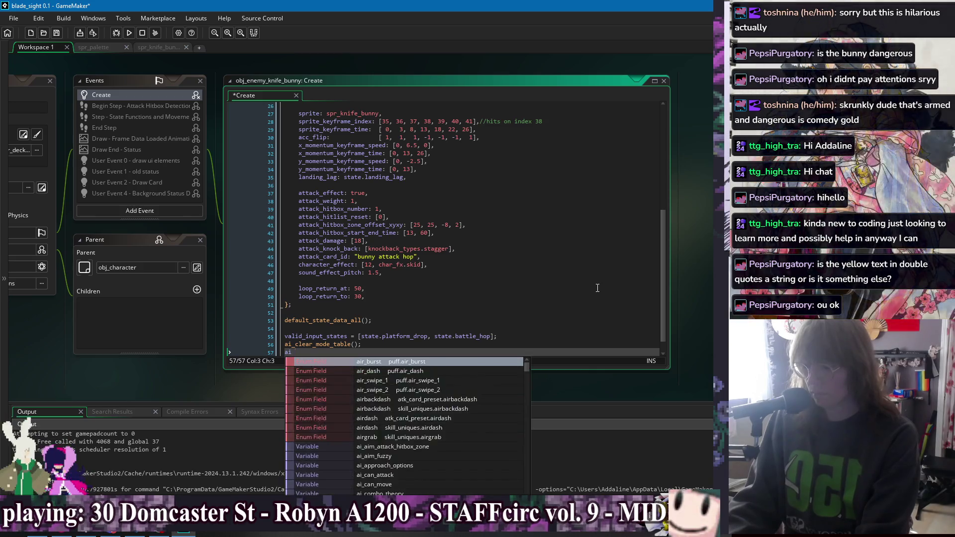
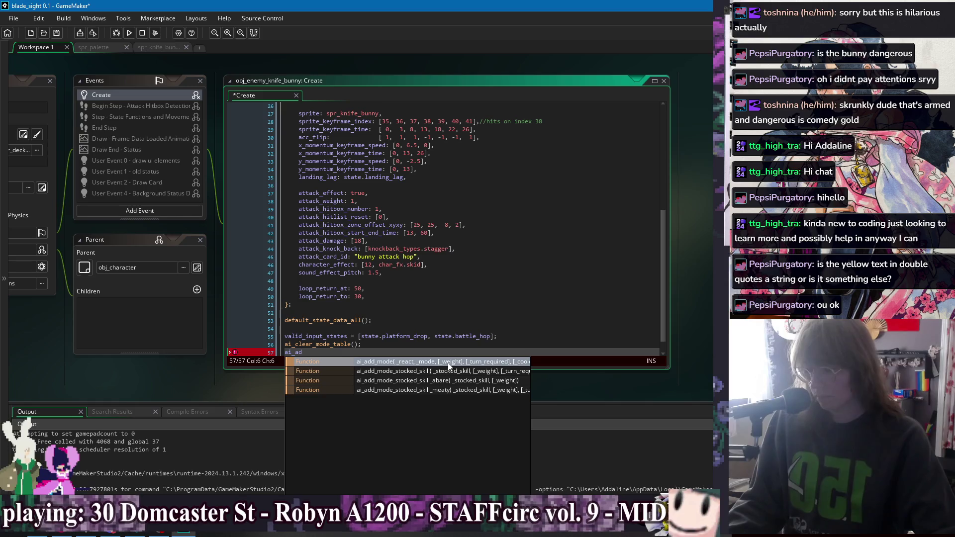
Add ai_add_mode_stocked_skill(state.battle_hop, 100, false, 80); on line 57 of the Create event and save.
left_click(475, 371)
type("state.b")
type("attle_hop")
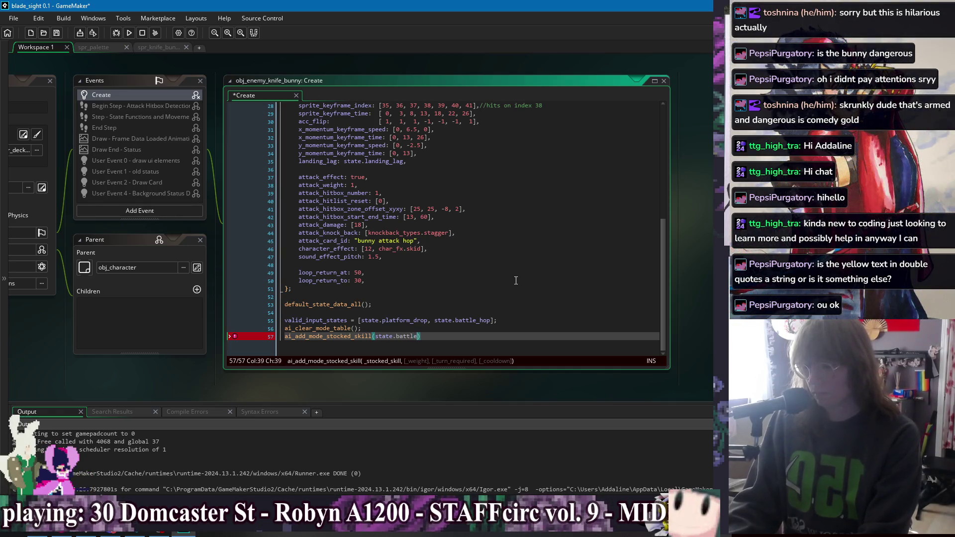
type(", 12")
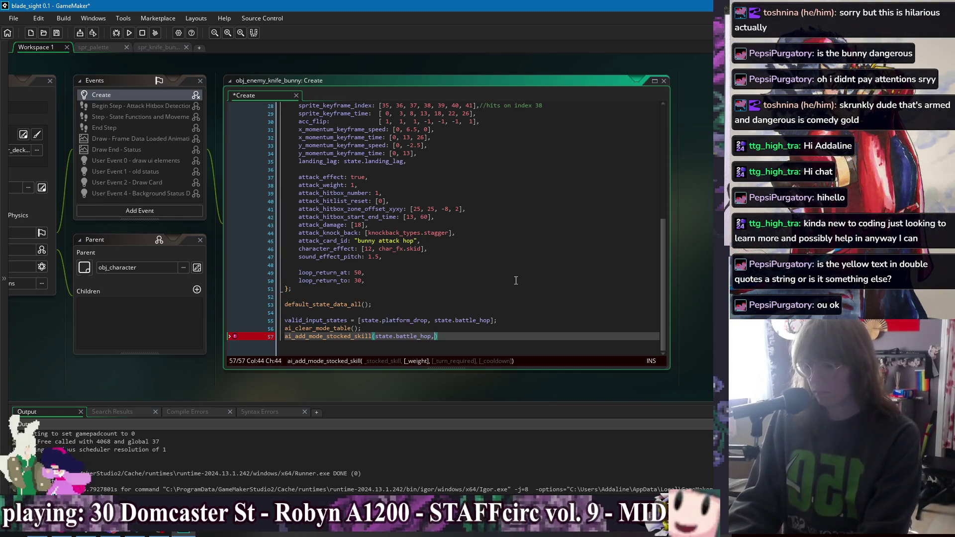
key("BackSpace")
key("BackSpace")
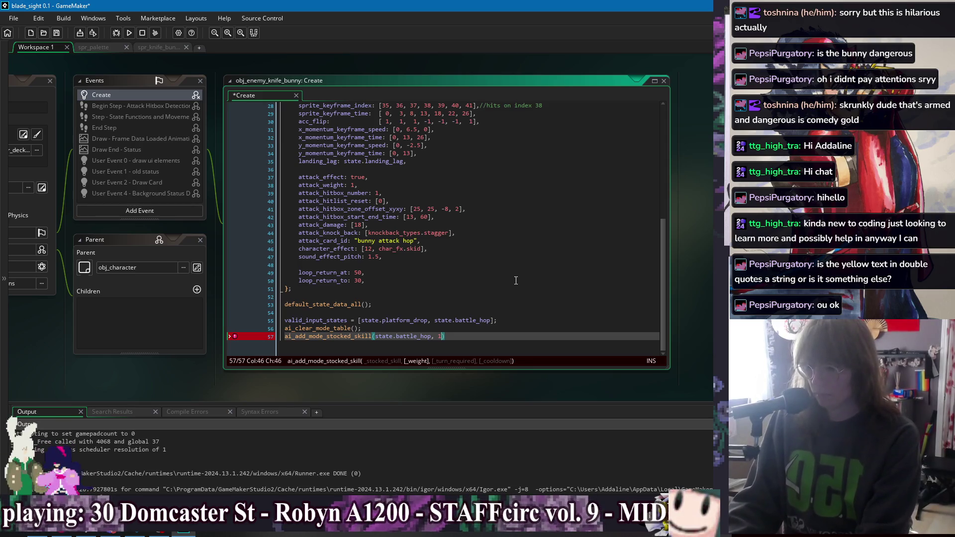
type("100, false")
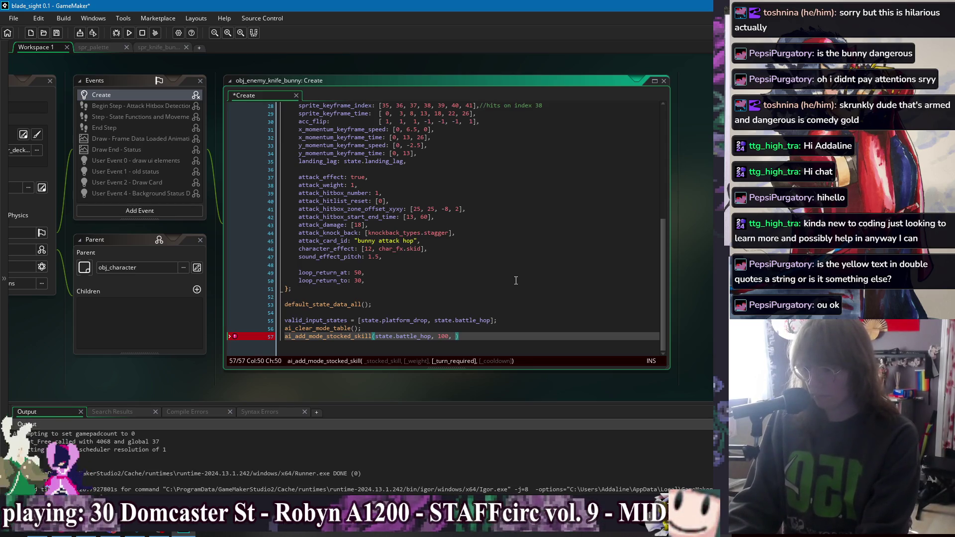
type(", 60")
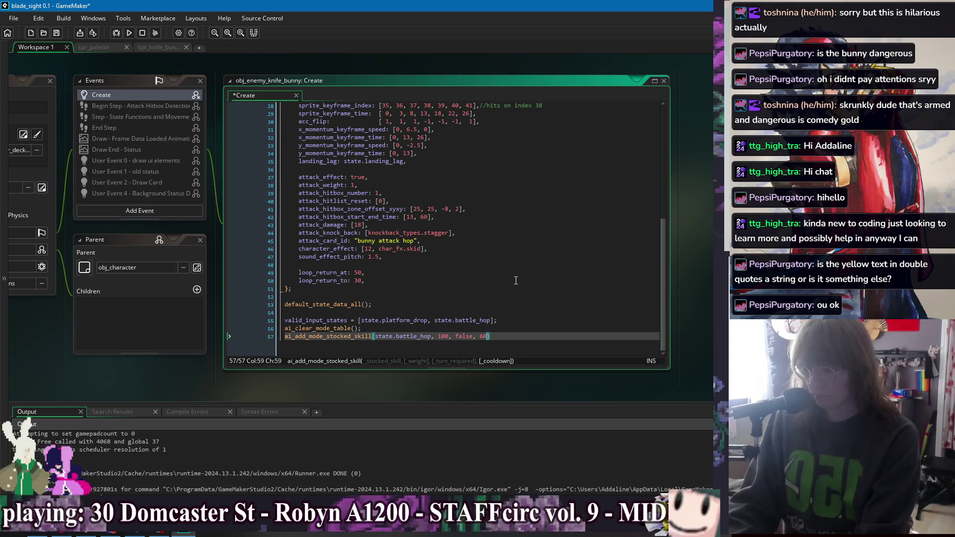
key("BackSpace")
key("BackSpace")
type("80")
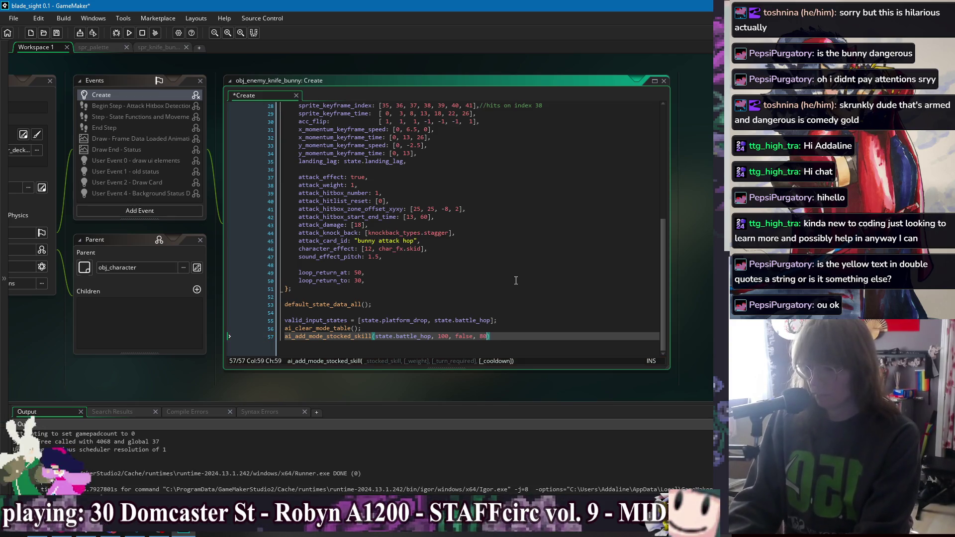
type(");")
key("ctrl+s")
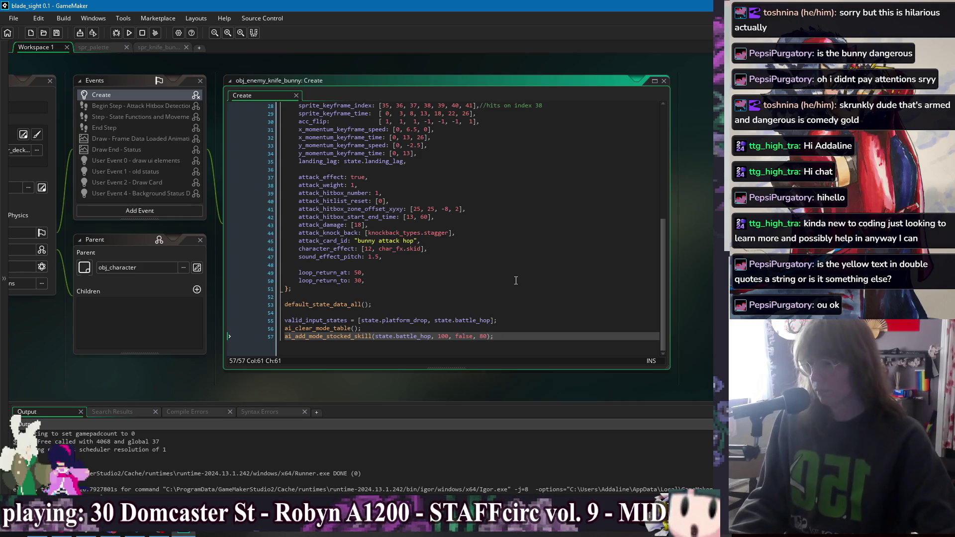
scroll(523, 311, "up", 6)
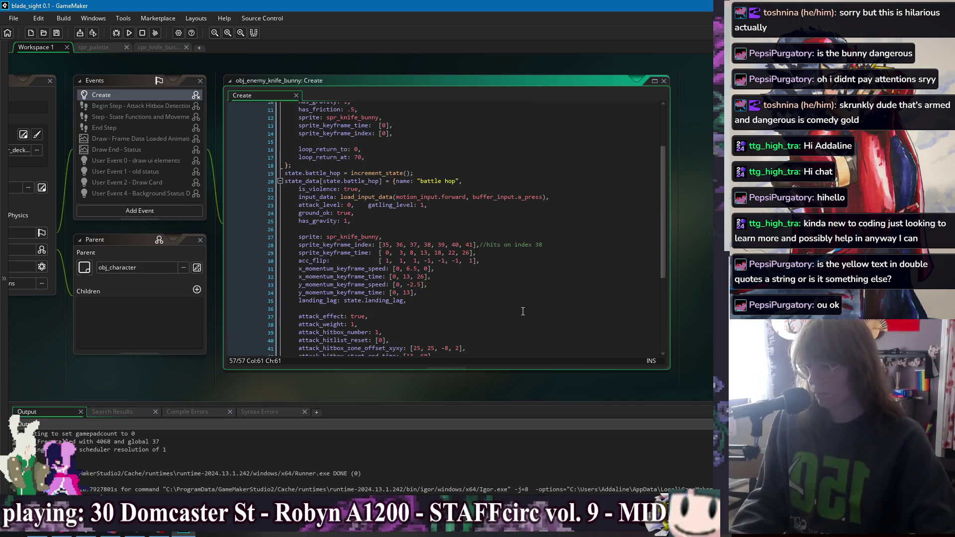
scroll(523, 311, "up", 3)
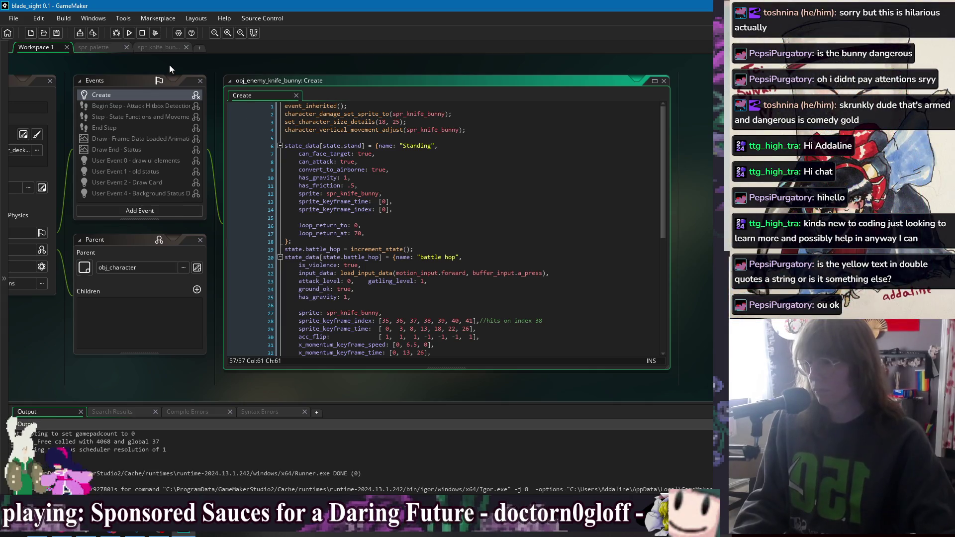
left_click_drag(153, 61, 243, 63)
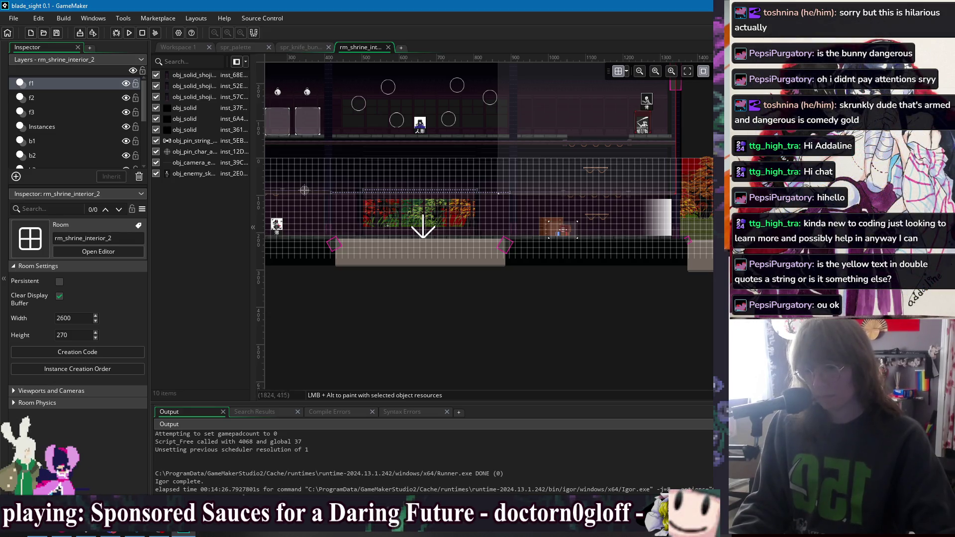
Place an obj_enemy_knife_bunny instance by the tree window in rm_shrine_interior_2 and run with F5.
left_click(465, 334)
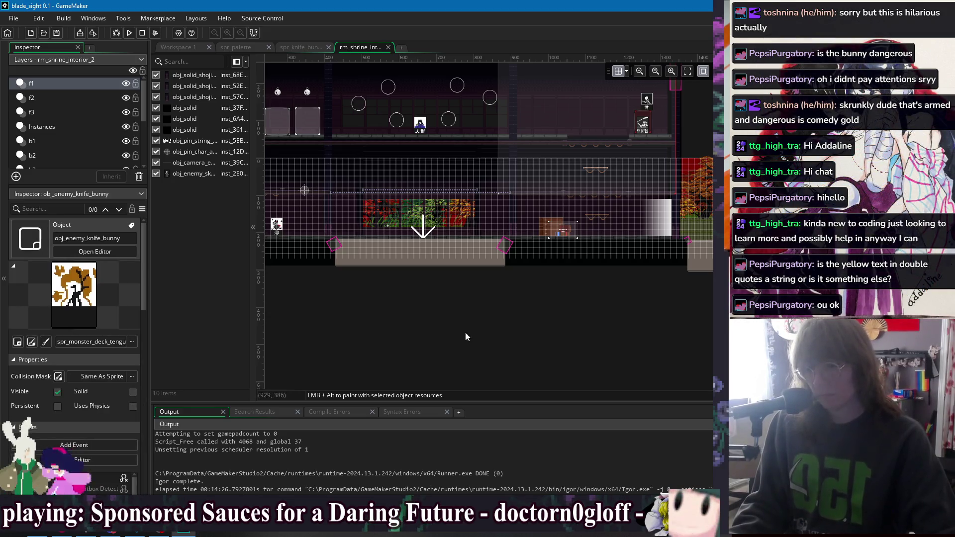
scroll(365, 234, "up", 2)
left_click(409, 237, "alt")
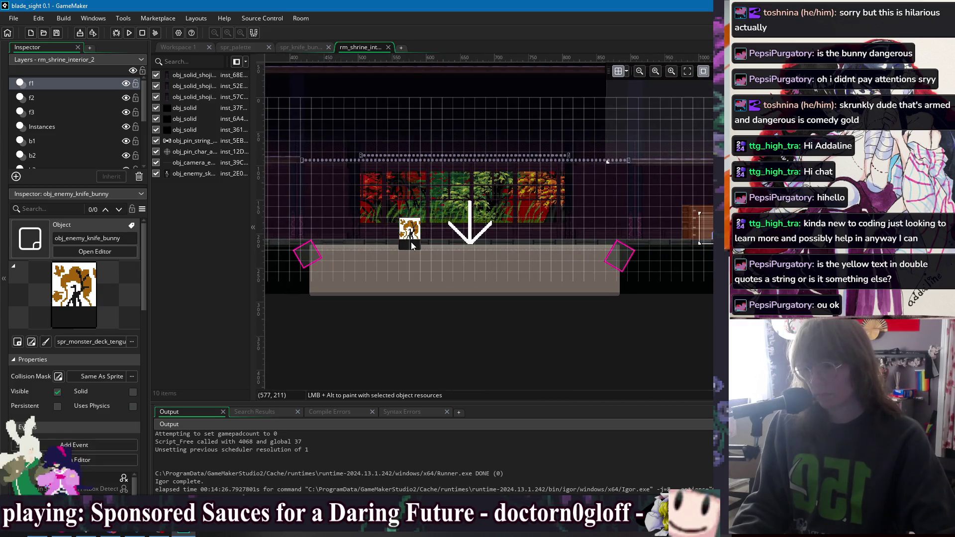
left_click(405, 231, "alt")
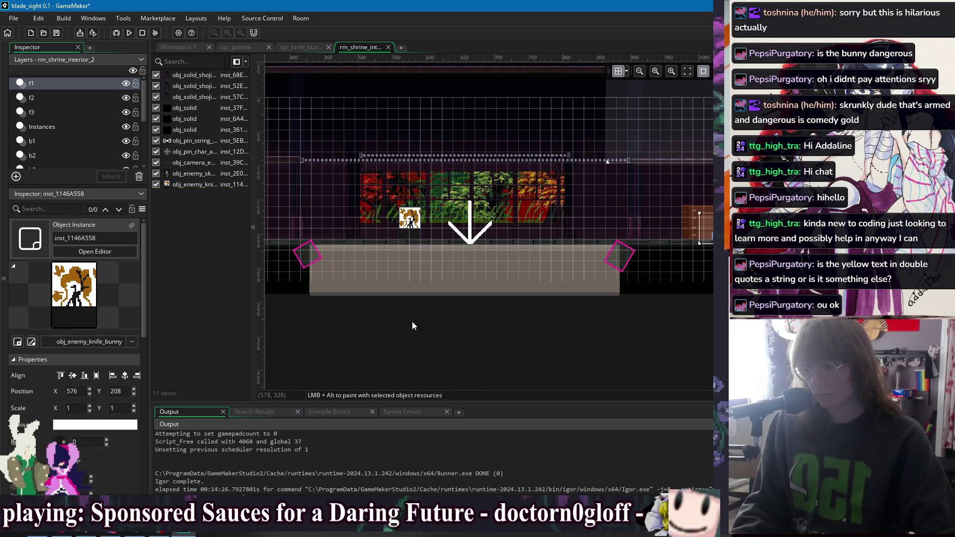
key("F5")
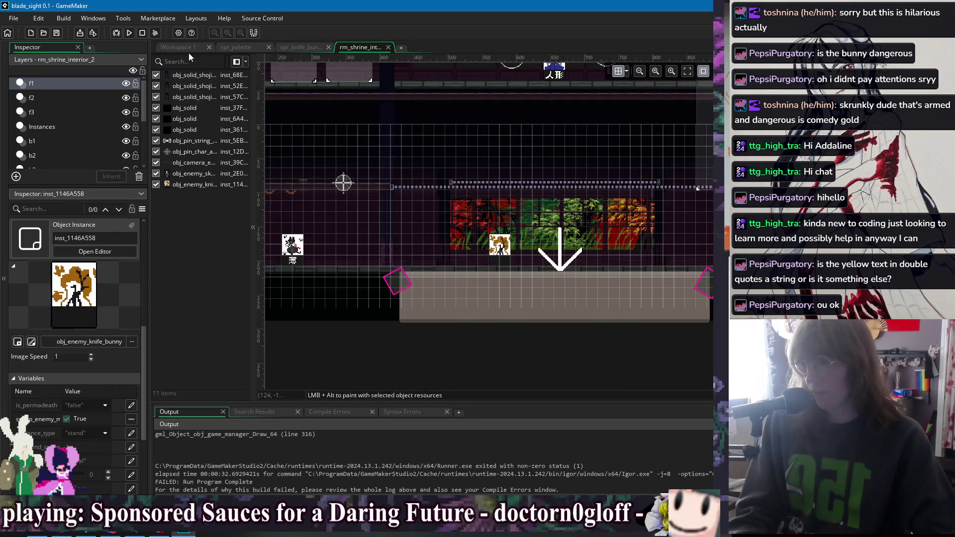
Close the crashed game window and pan back to the knife bunny's Create code.
left_click(185, 48)
left_click_drag(504, 62, 295, 65)
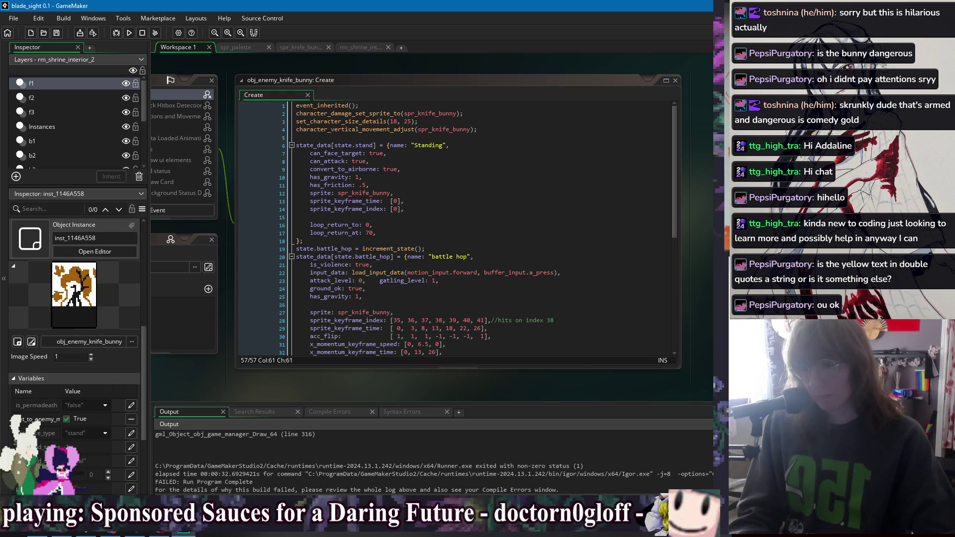
Pan the workspace and jump to the obj_game_manager event editor through the Windows list.
left_click_drag(418, 83, 540, 82)
mouse_move(125, 76)
left_mouse_down()
mouse_move(217, 76)
mouse_move(306, 99)
left_mouse_up()
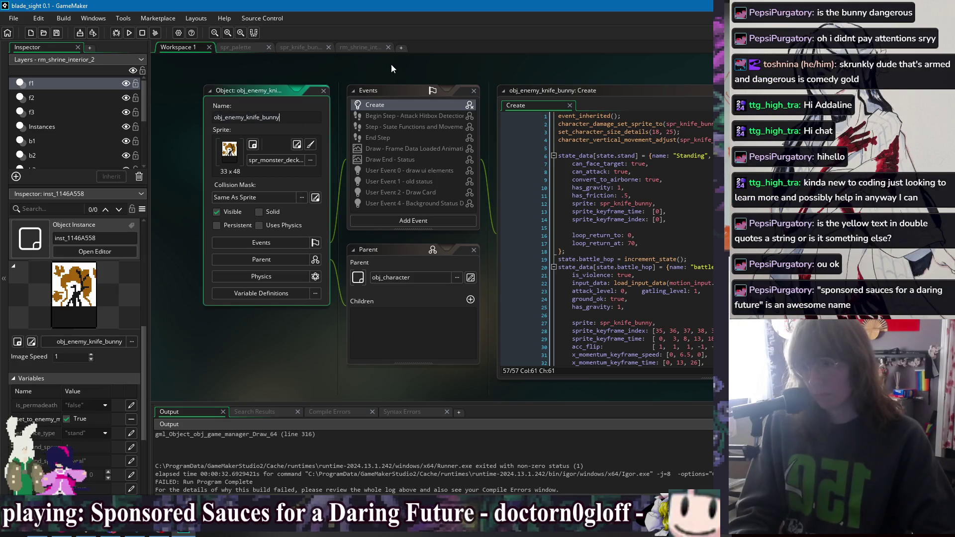
left_click_drag(392, 63, 335, 64)
right_click(375, 66)
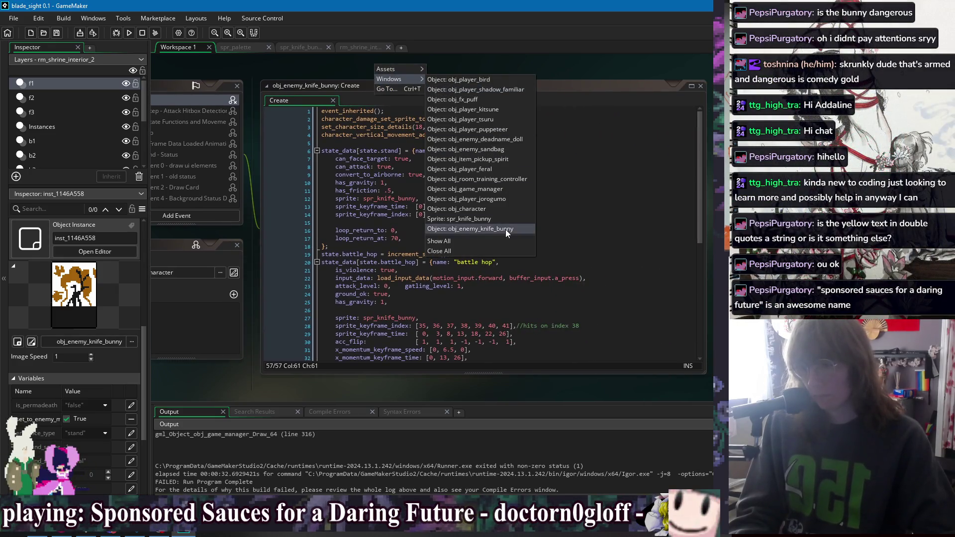
left_click(503, 189)
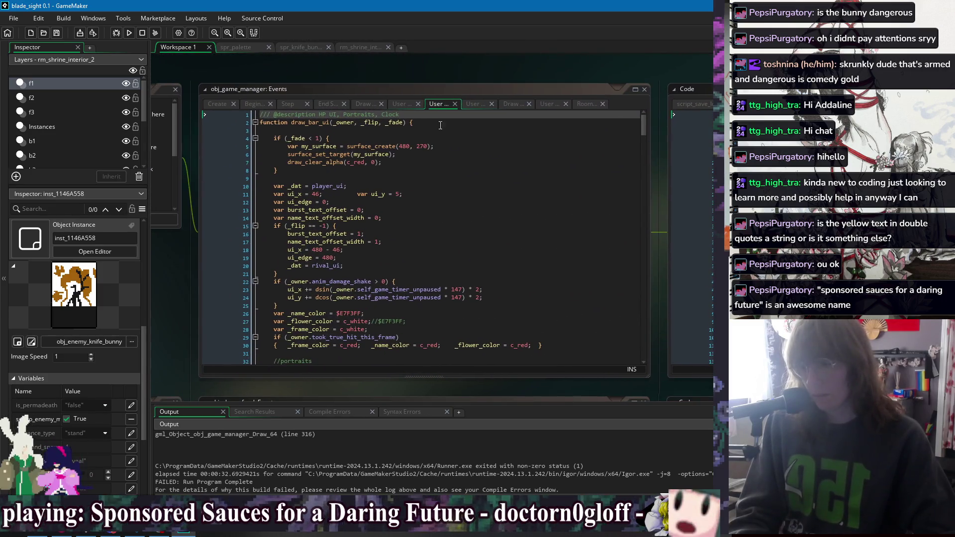
Browse the game manager's User, Draw, End Step, Step, Begin Step, Create and UI Draw events.
left_click(474, 104)
left_click(503, 104)
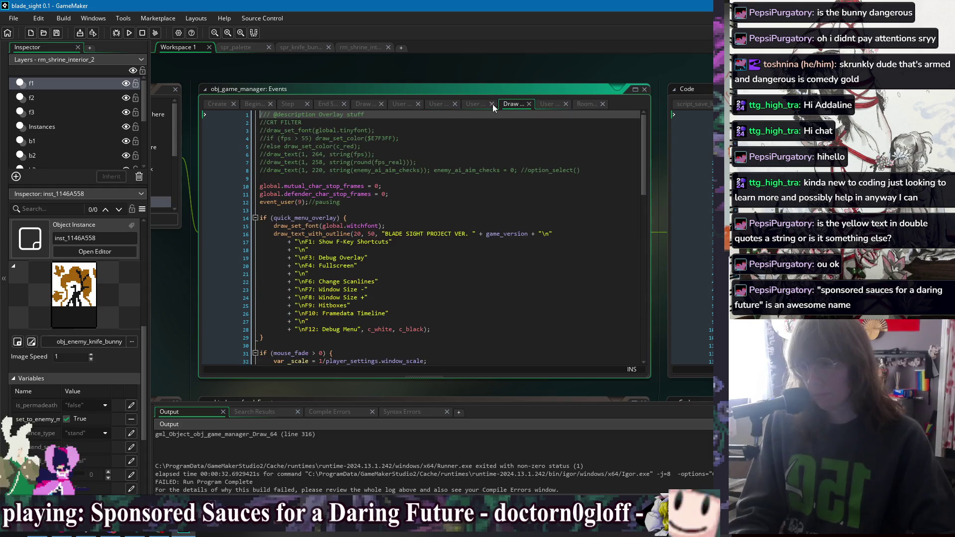
left_click(432, 104)
left_click(399, 104)
left_click(369, 103)
left_click(333, 104)
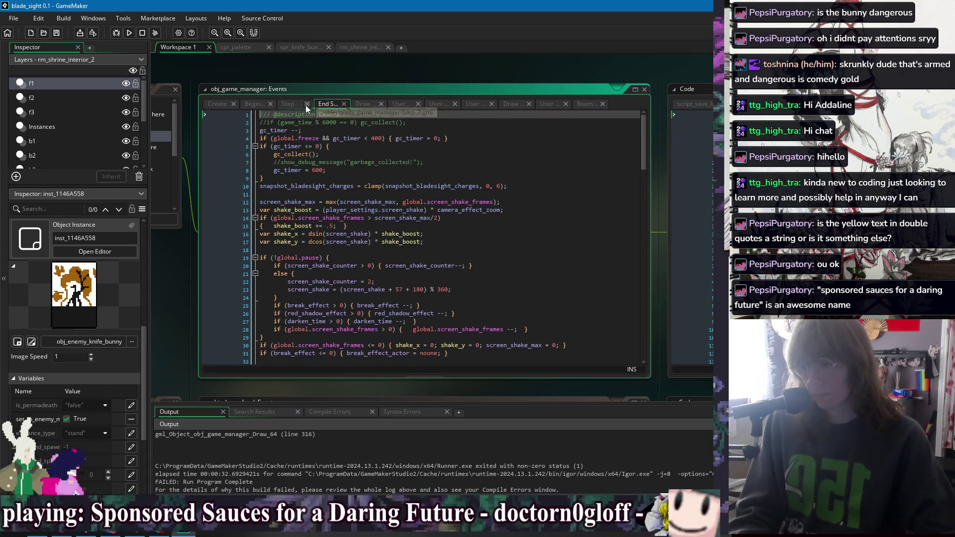
left_click(294, 105)
left_click(254, 104)
left_click(219, 104)
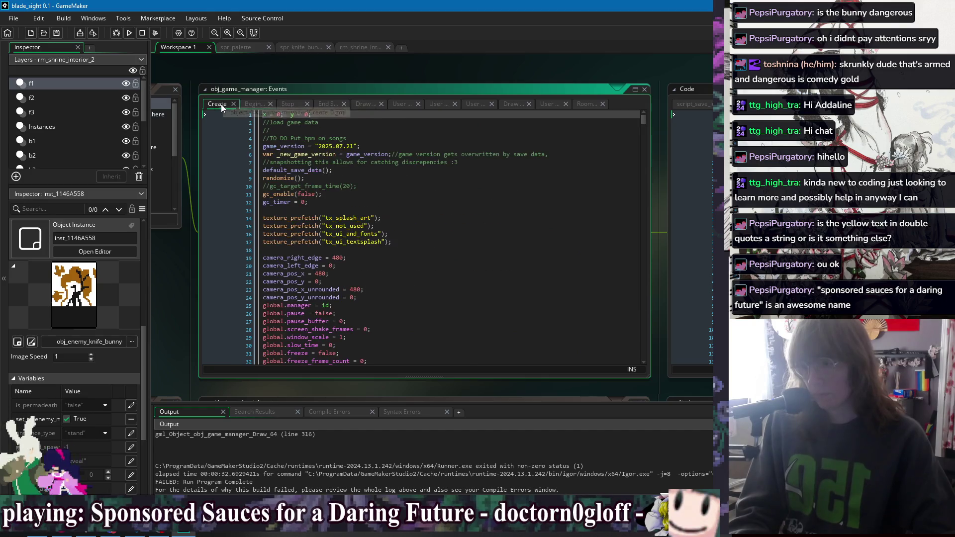
left_click(370, 104)
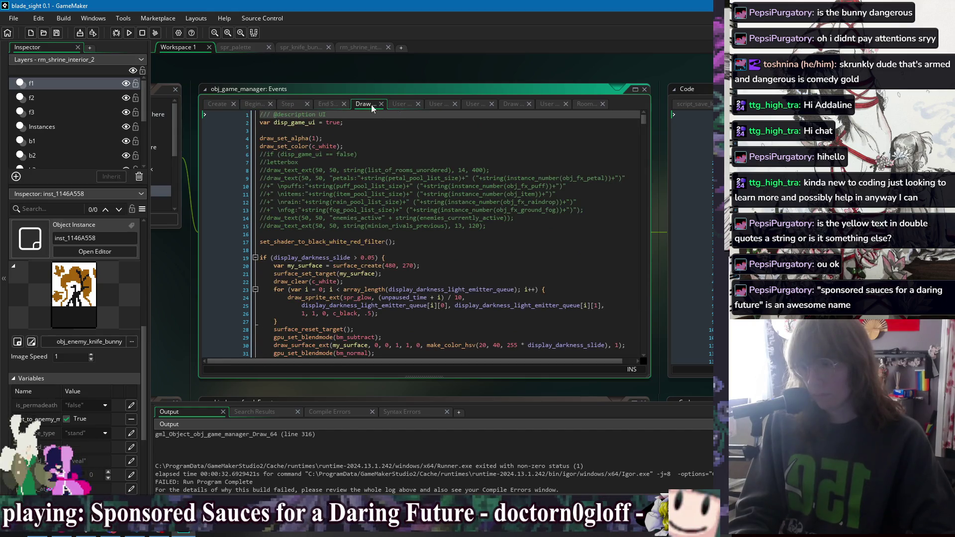
left_click(217, 104)
Bring up the obj_character object window and its code.
right_click(230, 69)
mouse_move(252, 80)
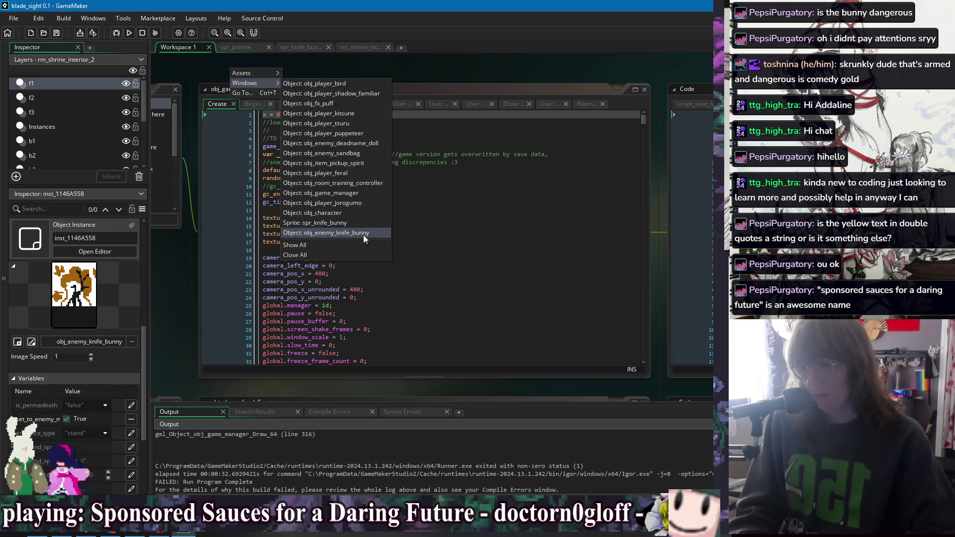
left_click(355, 213)
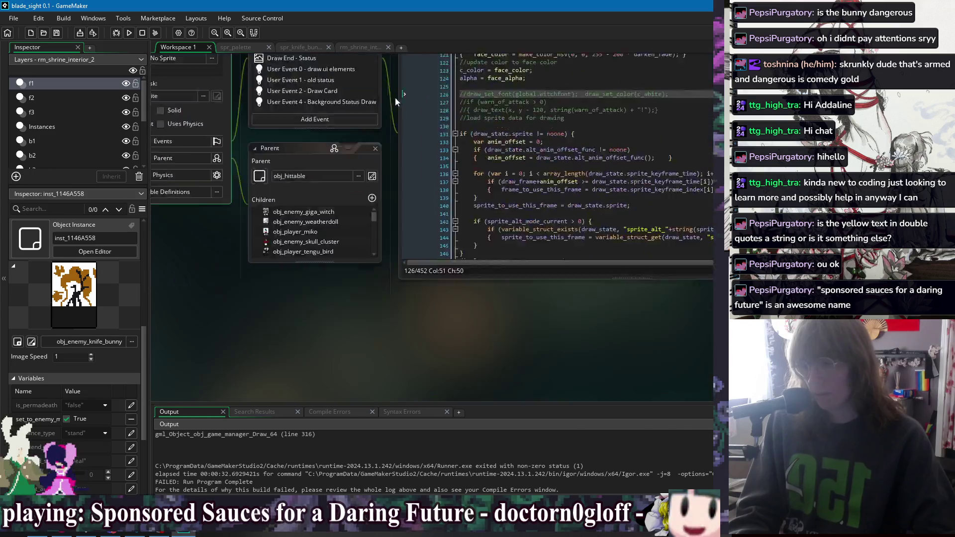
Find character_get_attributes in obj_character's Create code and open its definition with F12.
left_click(299, 94)
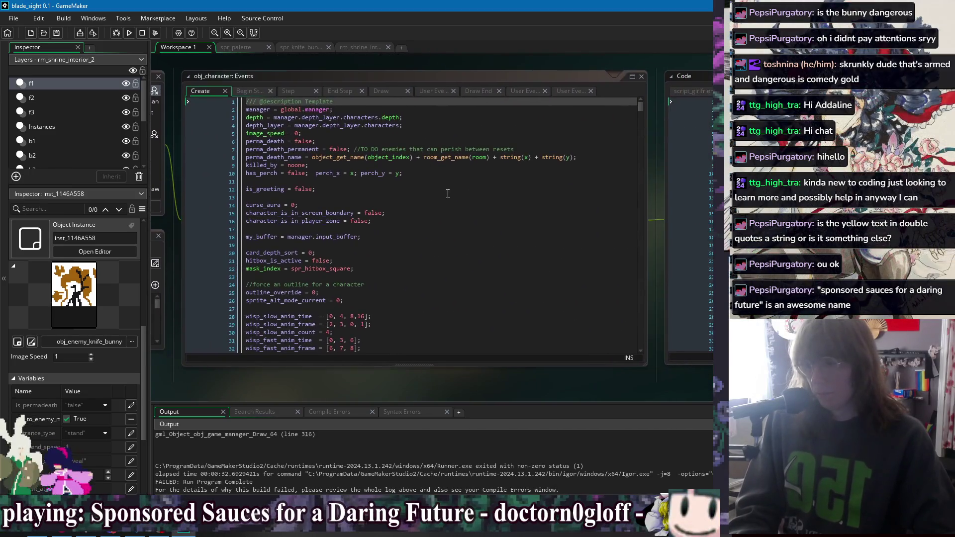
key("ctrl+f")
type("character_attri")
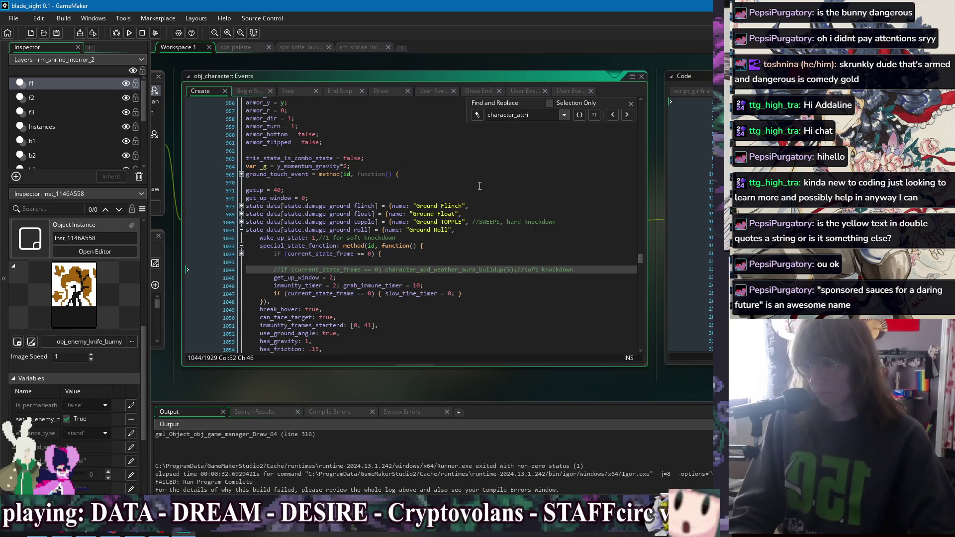
type("attributes")
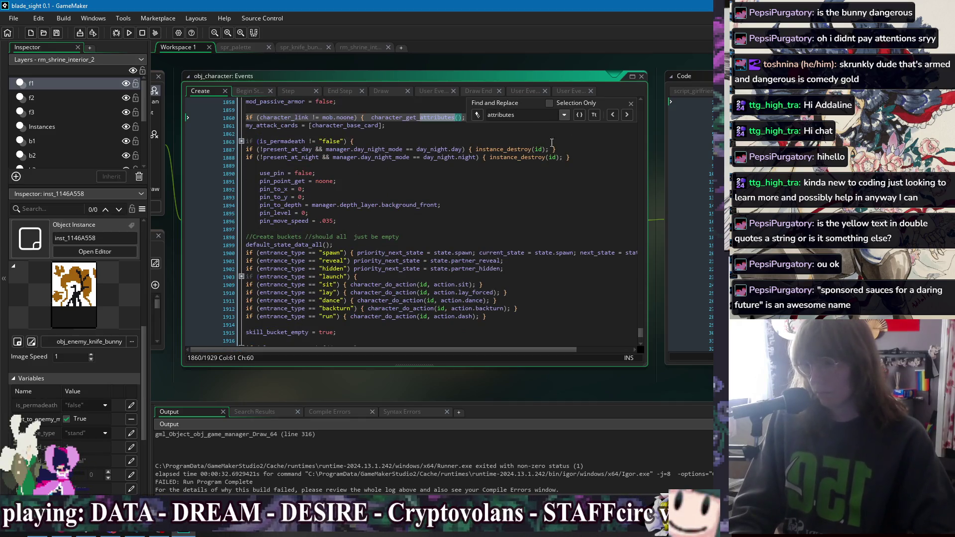
key("F12")
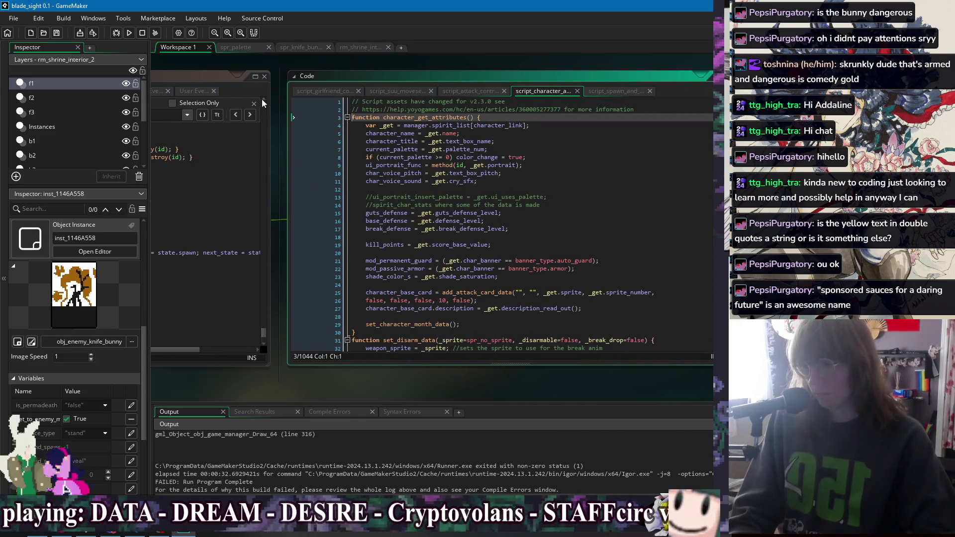
left_click(254, 102)
Jump to the set_character_month_data definition, inspect it, then bring the Events window into view.
left_click(538, 128)
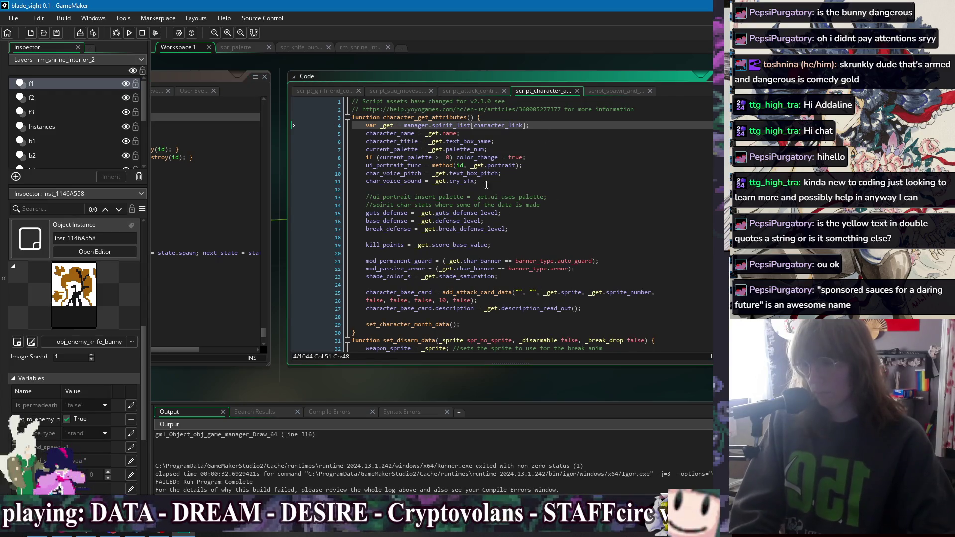
left_click(528, 253)
left_click(512, 277)
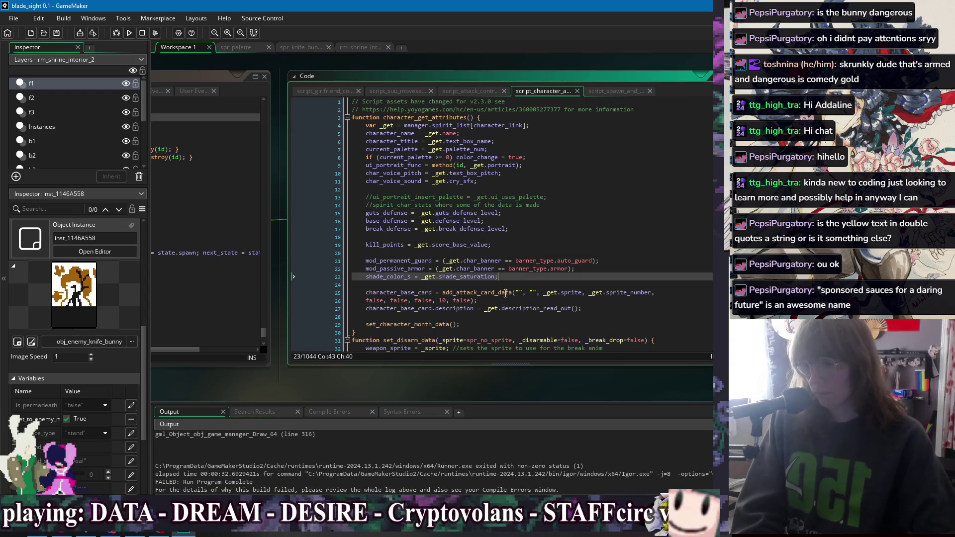
left_click(419, 315)
left_click(436, 325)
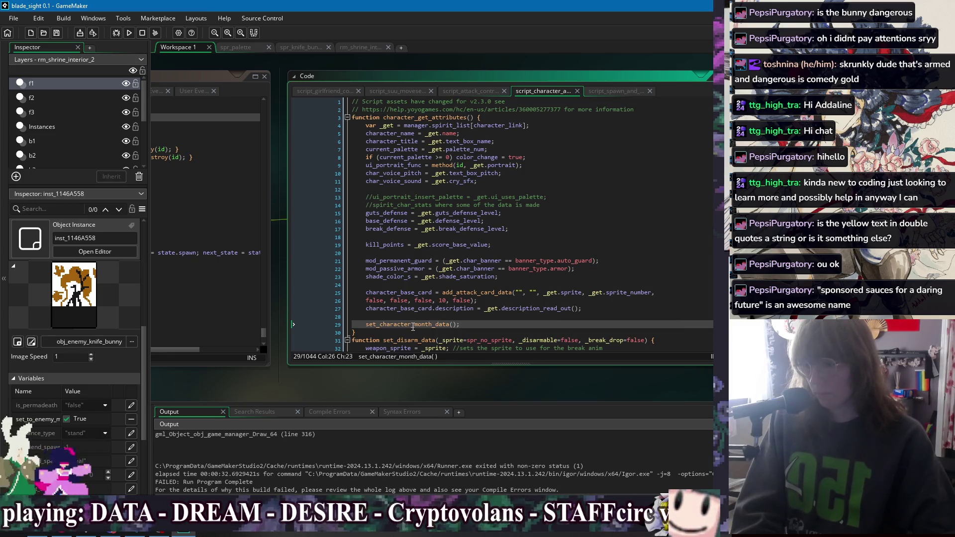
middle_click(413, 326)
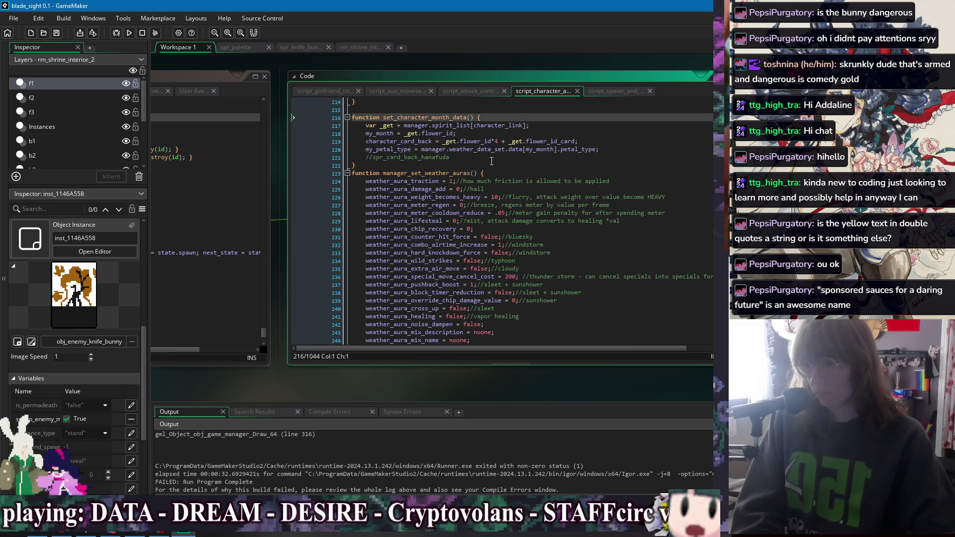
scroll(493, 146, "up", 3)
left_click(517, 177)
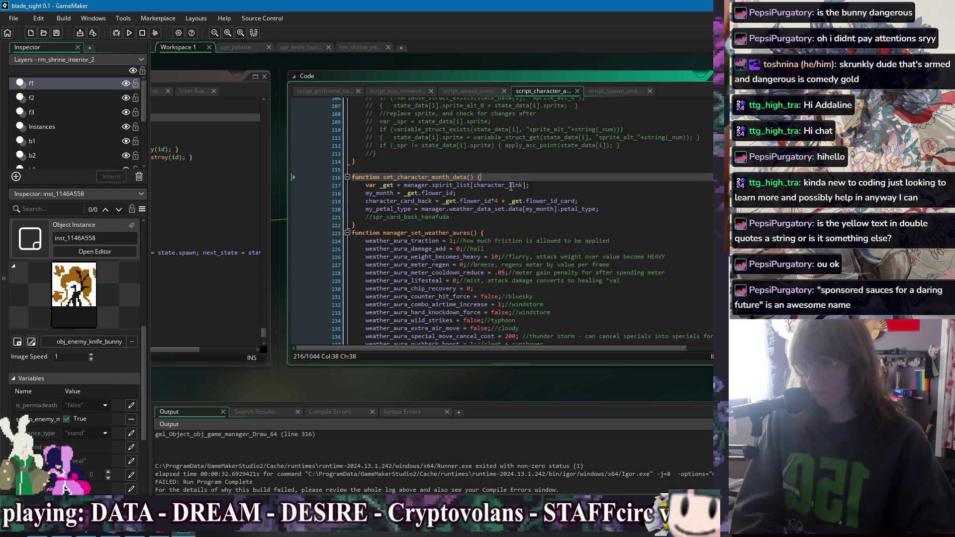
left_click(479, 224)
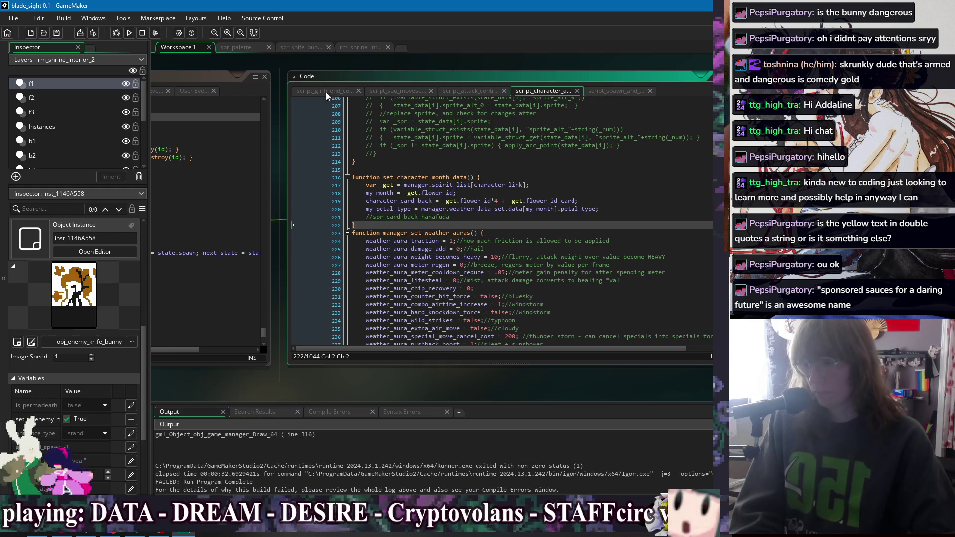
left_click_drag(276, 70, 601, 87)
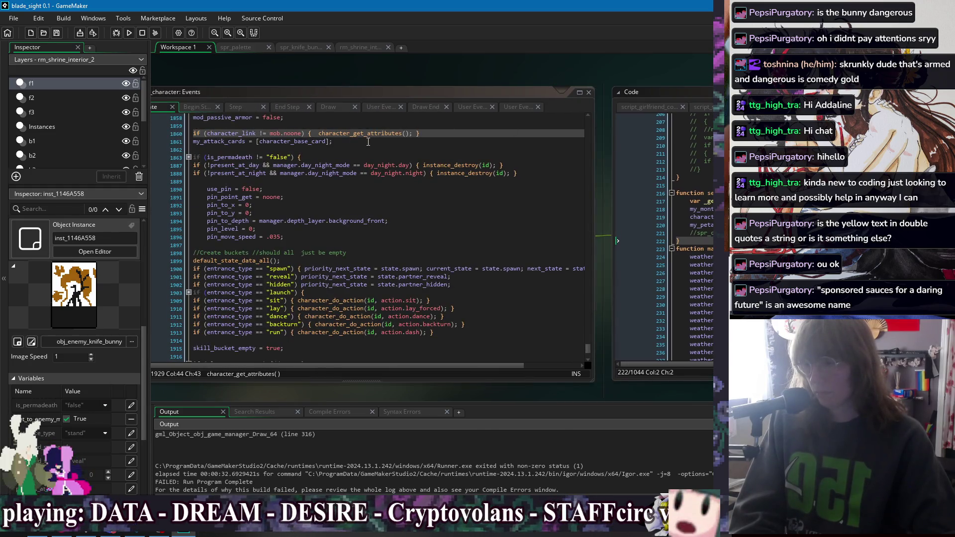
Review character_get_attributes and expand the folded for loop to trace character_link.
middle_click(368, 133)
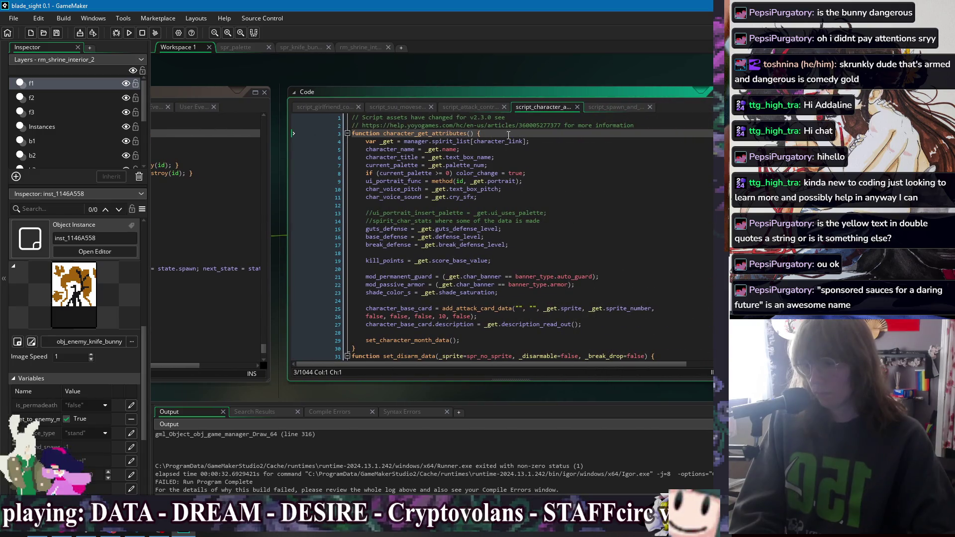
left_click(567, 143)
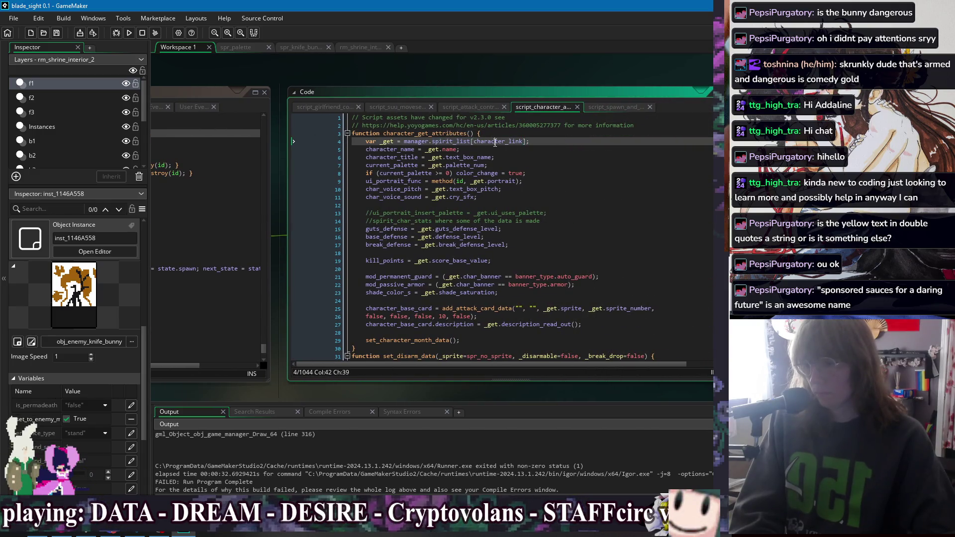
left_click_drag(263, 75, 550, 85)
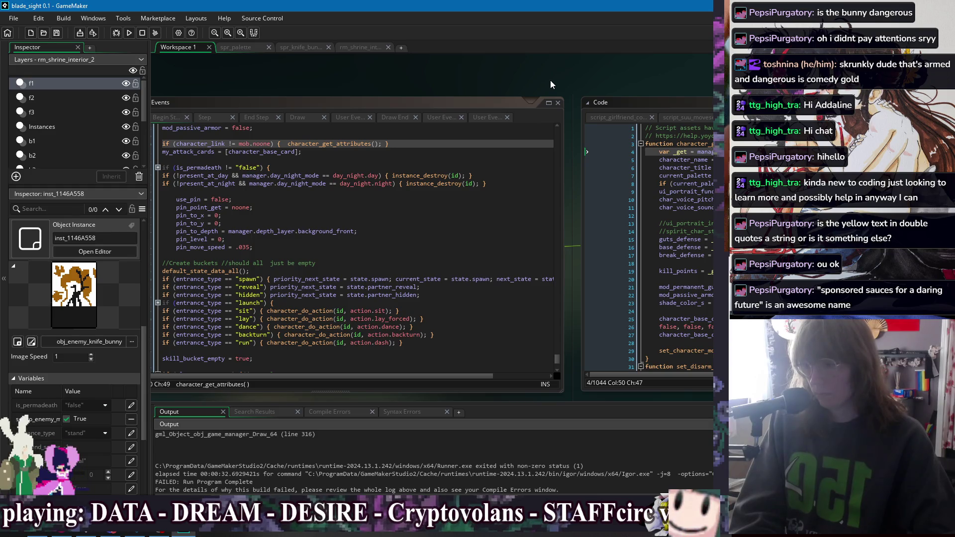
scroll(343, 209, "up", 2)
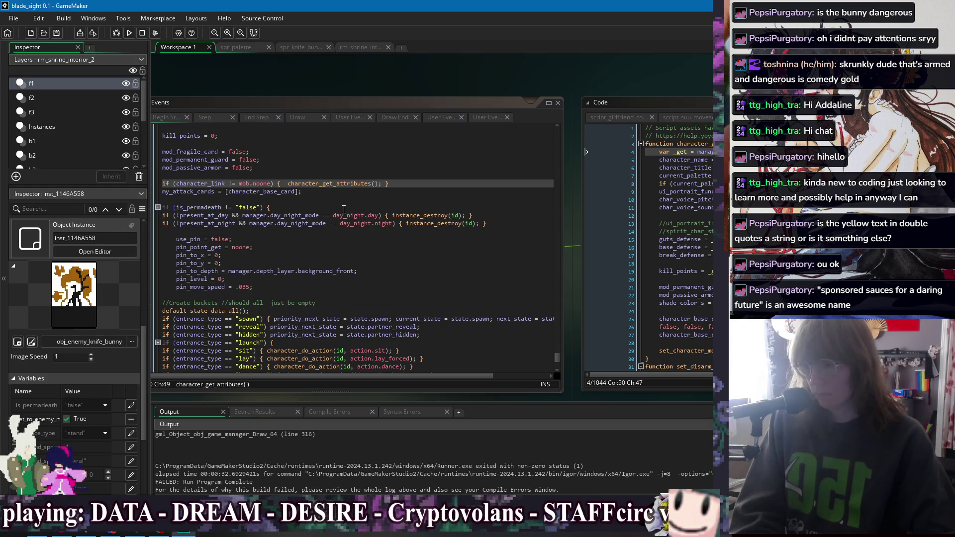
double_click(200, 186)
scroll(328, 198, "up", 5)
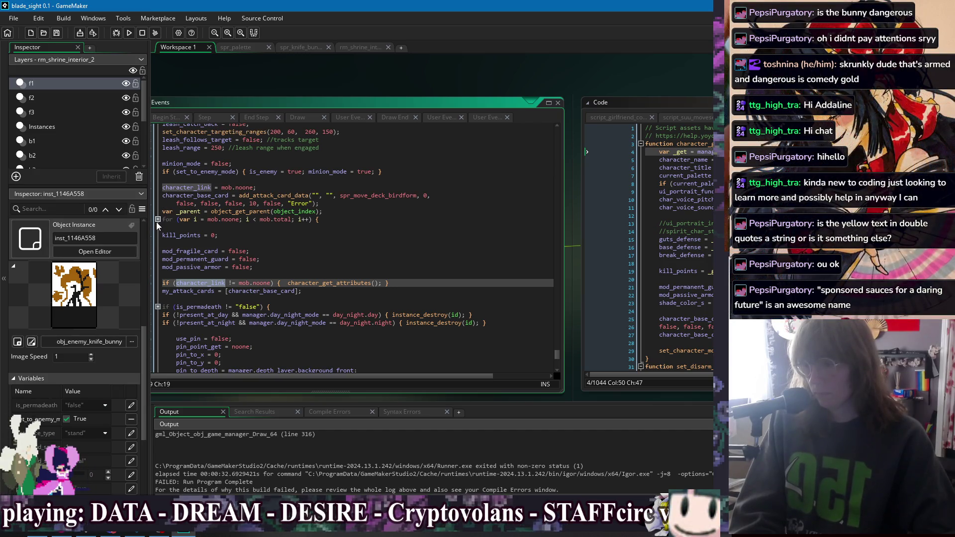
left_click(158, 220)
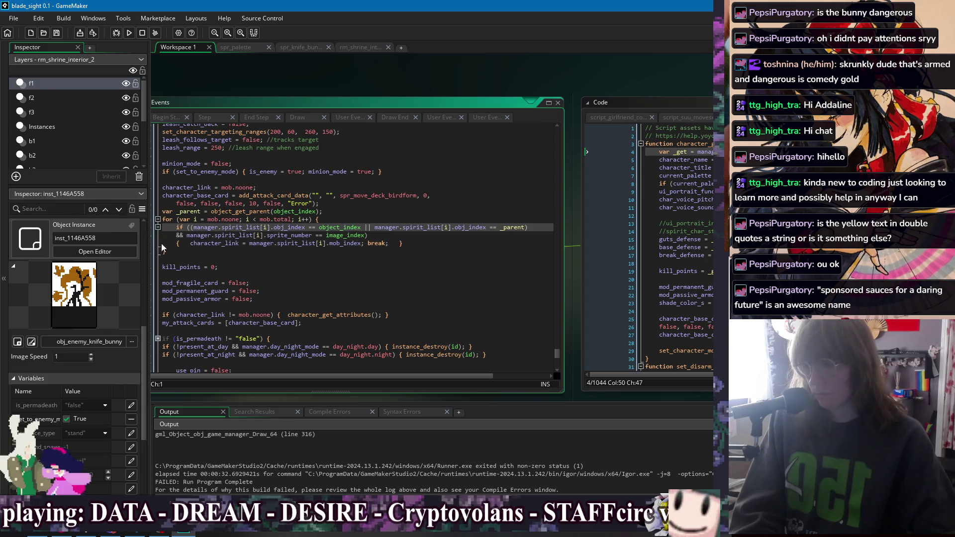
left_click(306, 253)
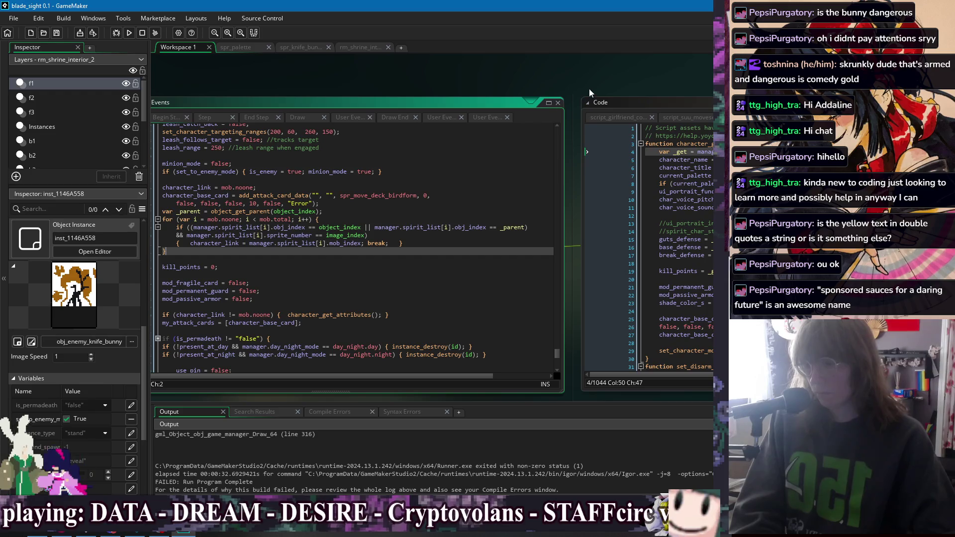
mouse_move(619, 86)
left_mouse_down()
mouse_move(516, 85)
mouse_move(636, 80)
mouse_move(566, 82)
left_mouse_up()
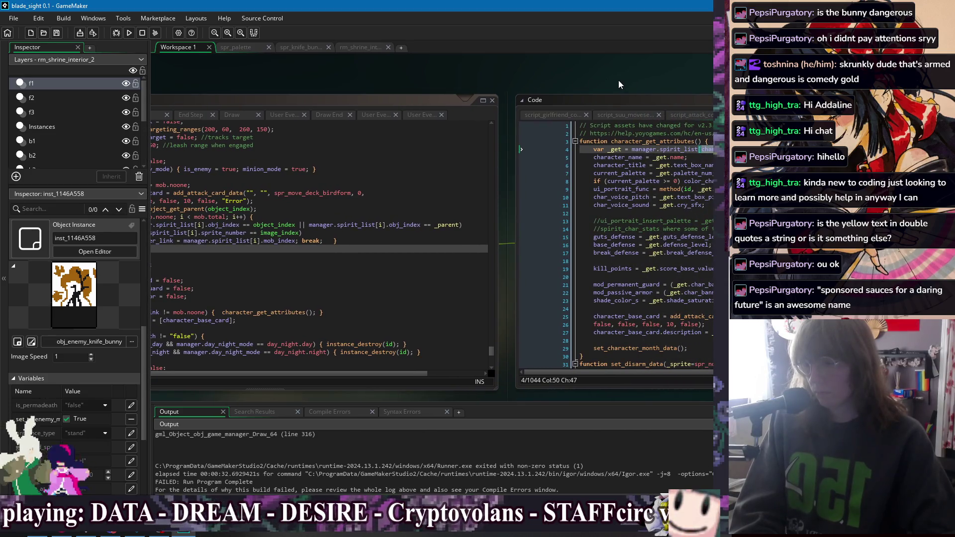
scroll(619, 80, "left", 3)
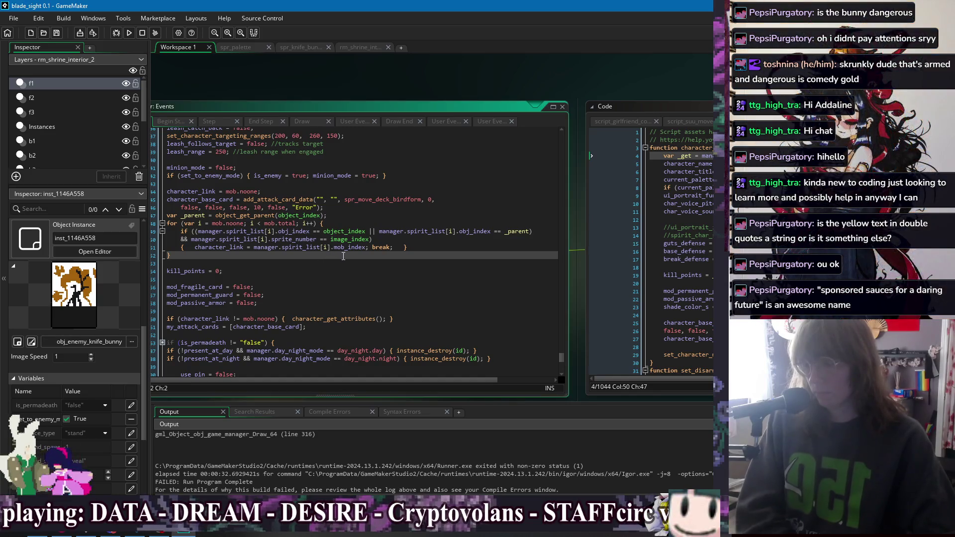
Inspect the add_attack_card_data arguments and the character_link reset line after the loop.
left_click(371, 210)
left_click(241, 209)
left_click(258, 208)
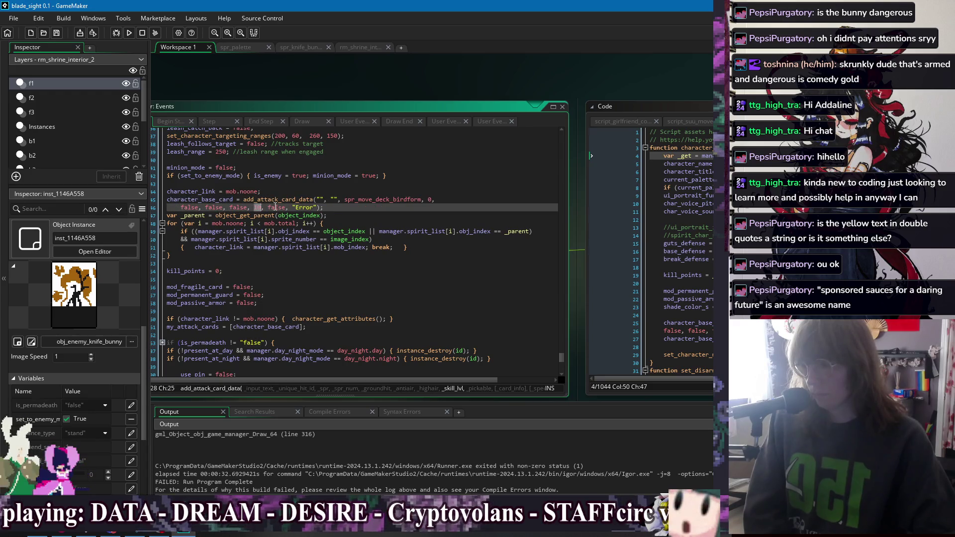
key("ctrl+Right")
key("ctrl+Right")
key("ctrl+Right")
left_click(337, 208)
left_click(242, 192)
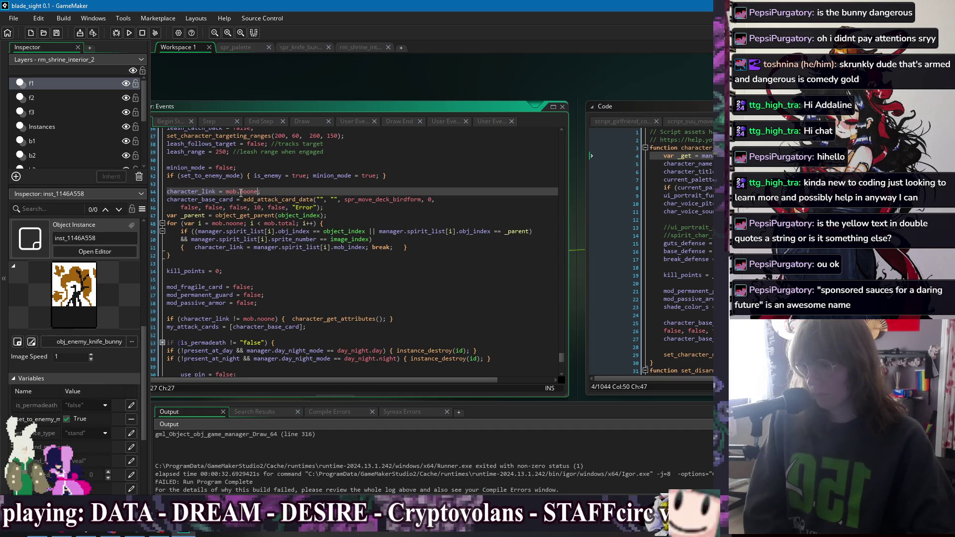
double_click(198, 191)
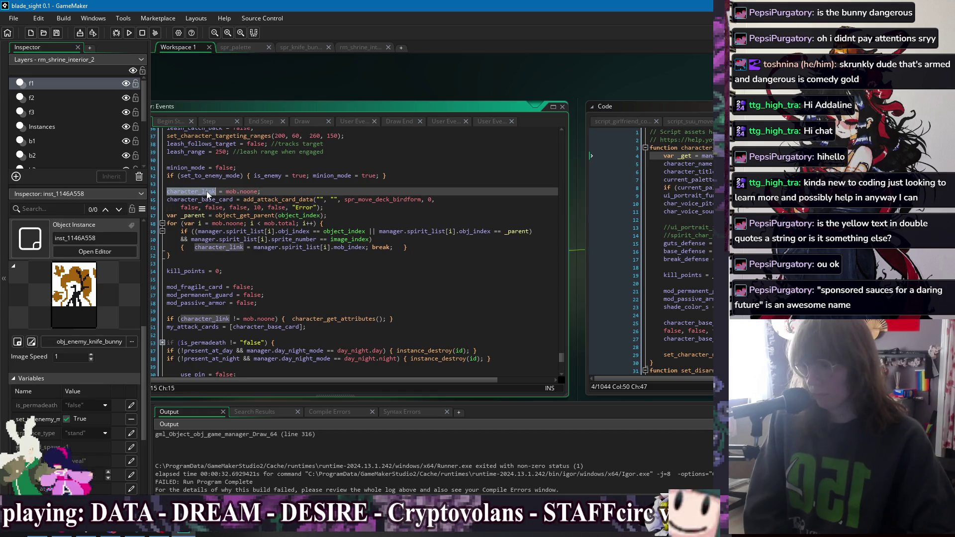
left_click(233, 255)
left_click(236, 261)
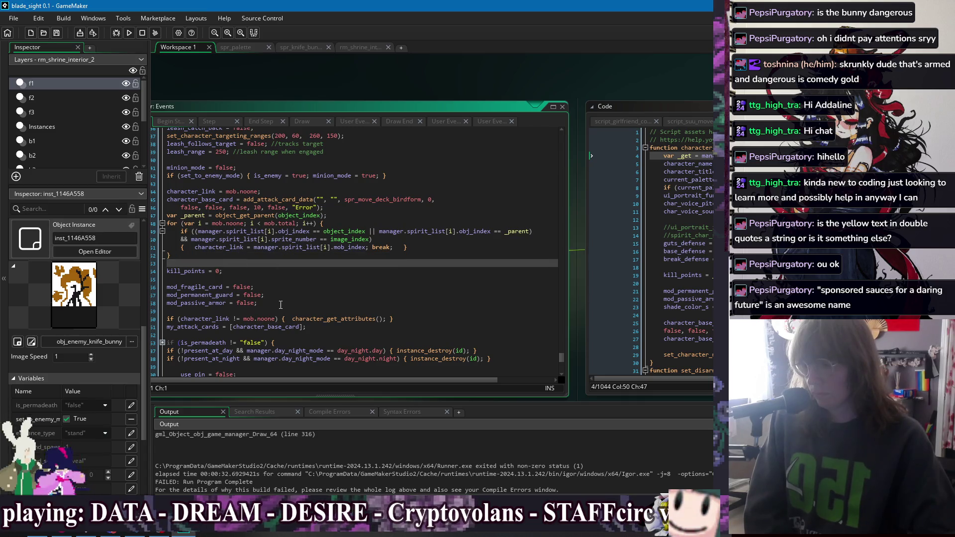
Move the brace to its own line, comment out the character_link != mob.noone check, and run.
double_click(206, 319)
left_click(427, 321)
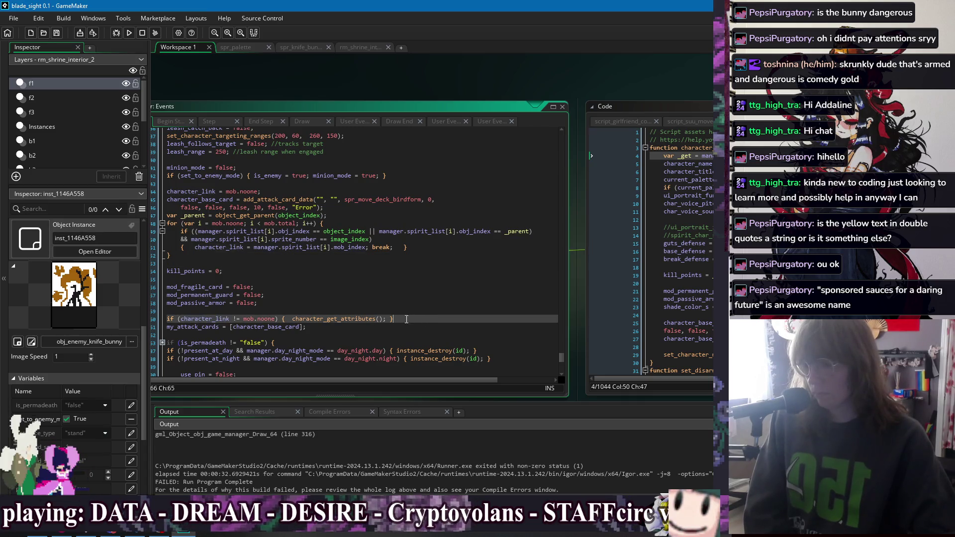
key("Return")
type("if")
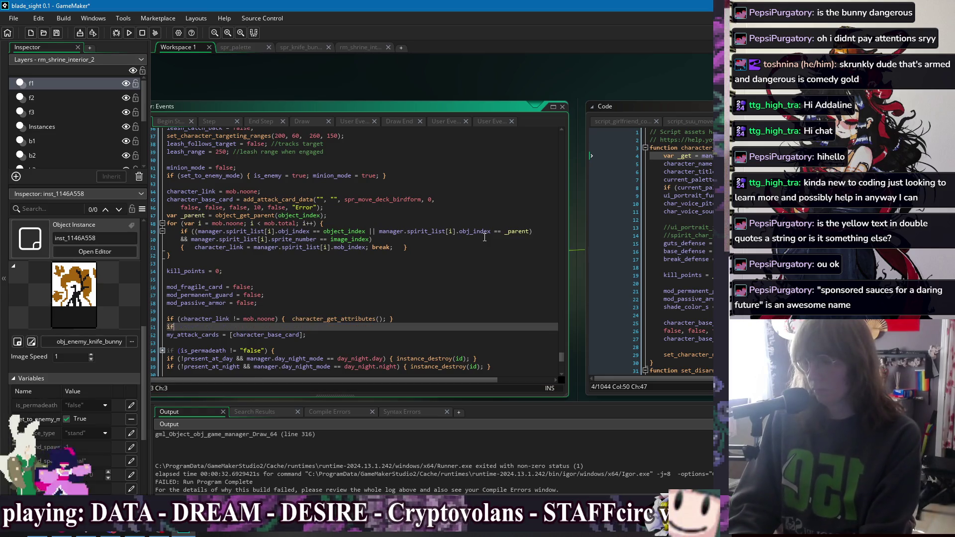
key("BackSpace")
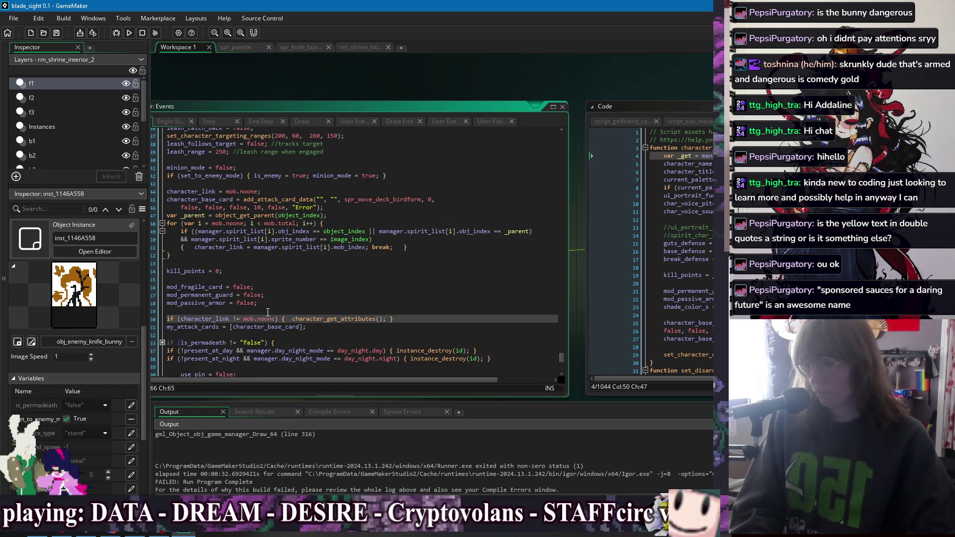
left_click(282, 319)
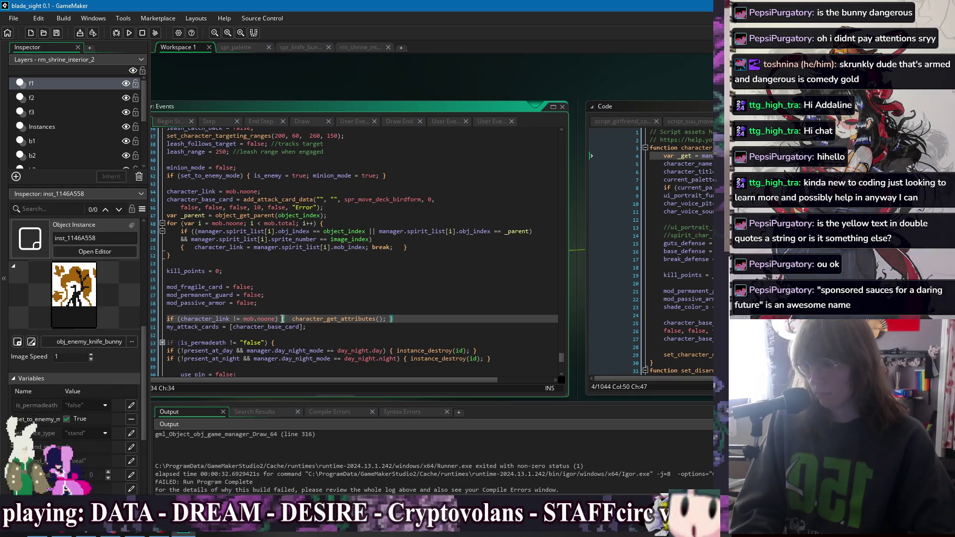
key("Return")
left_click(167, 320)
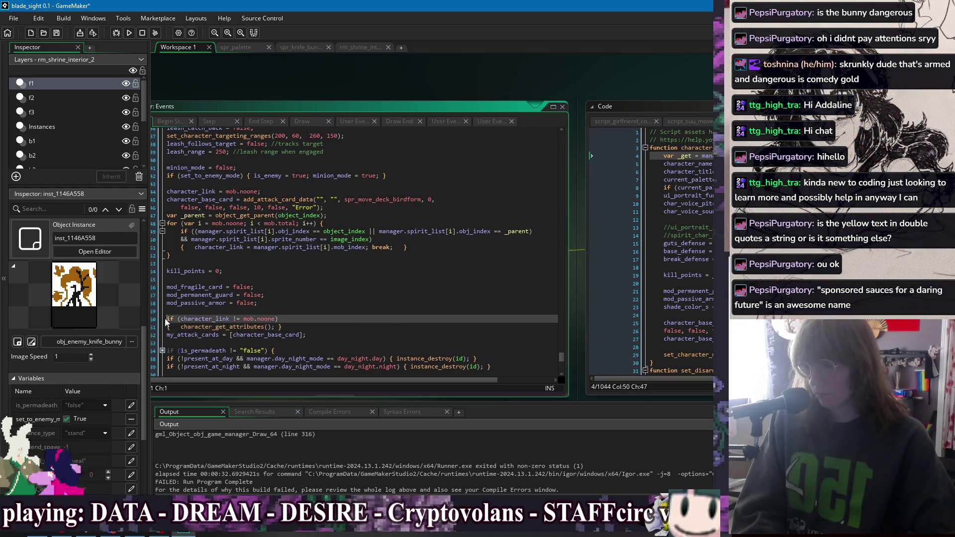
type("//")
left_click(355, 310)
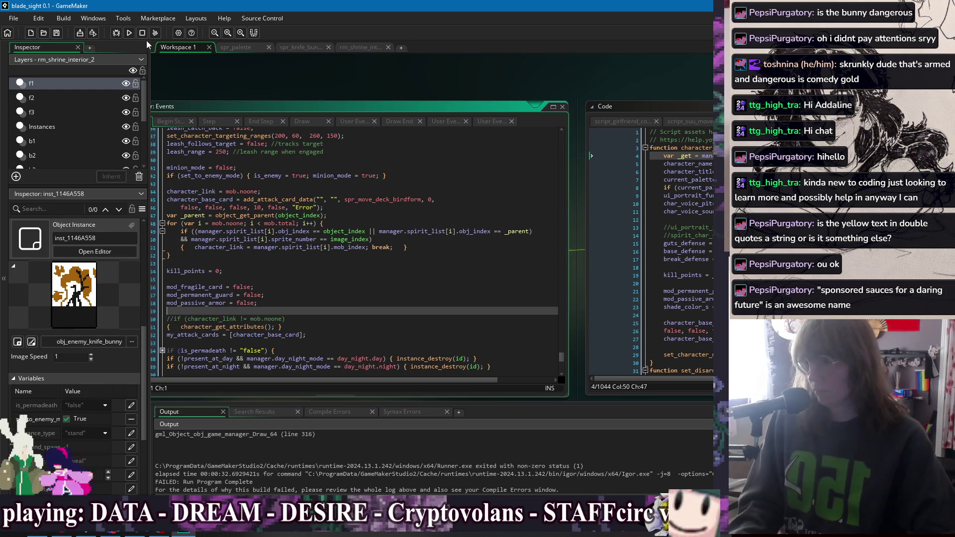
left_click(129, 33)
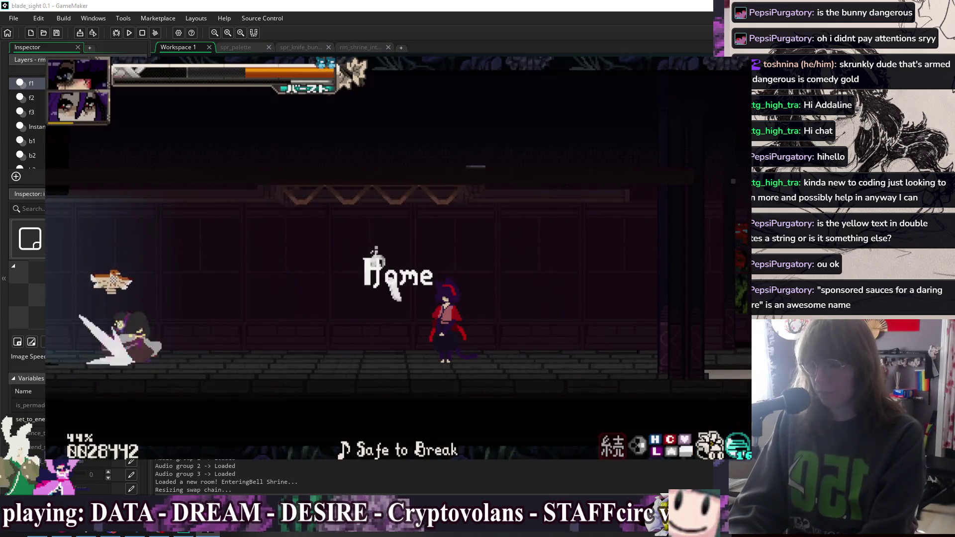
Dash twice at the knife bunny, jump over it, toggle hitboxes with H, then quit with Escape.
key("Right")
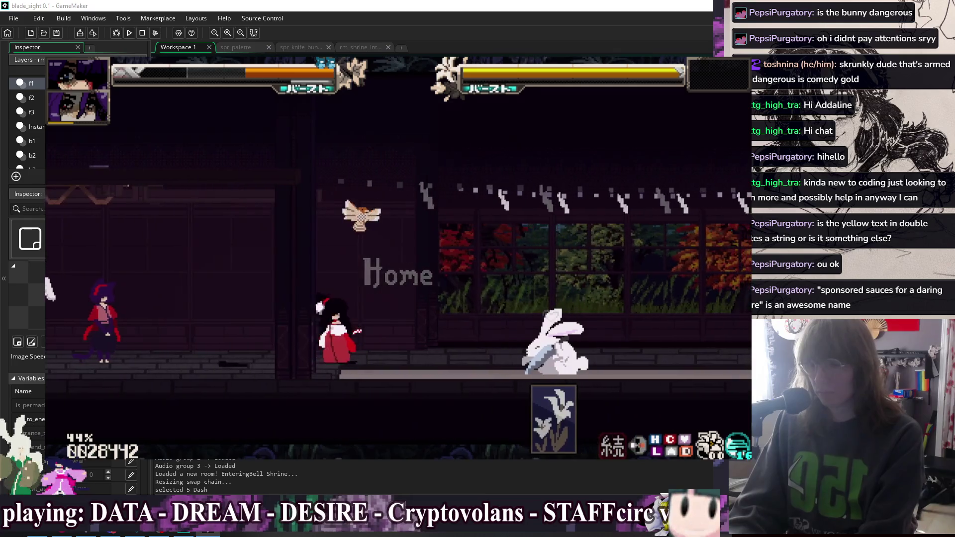
key("Right")
key("Right")
key("Right")
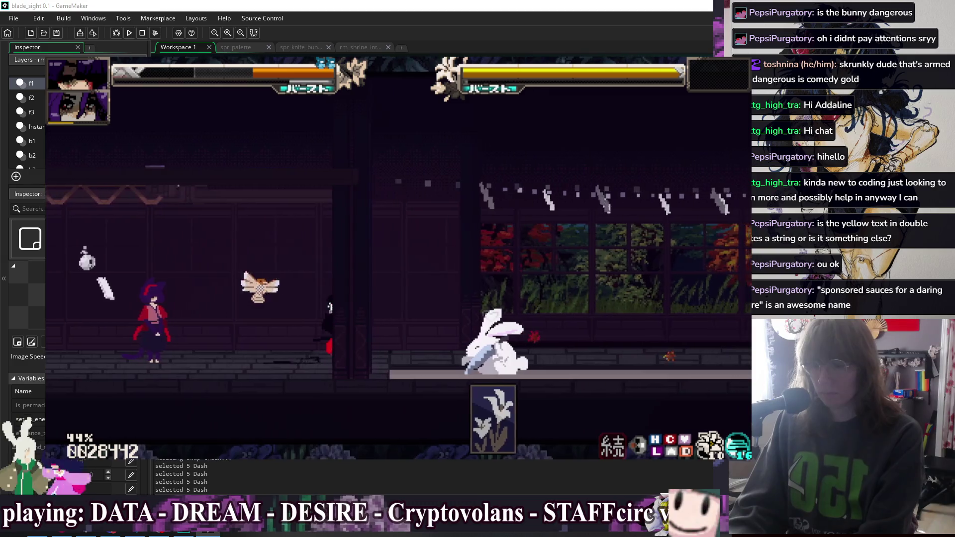
key("Up")
key("Up")
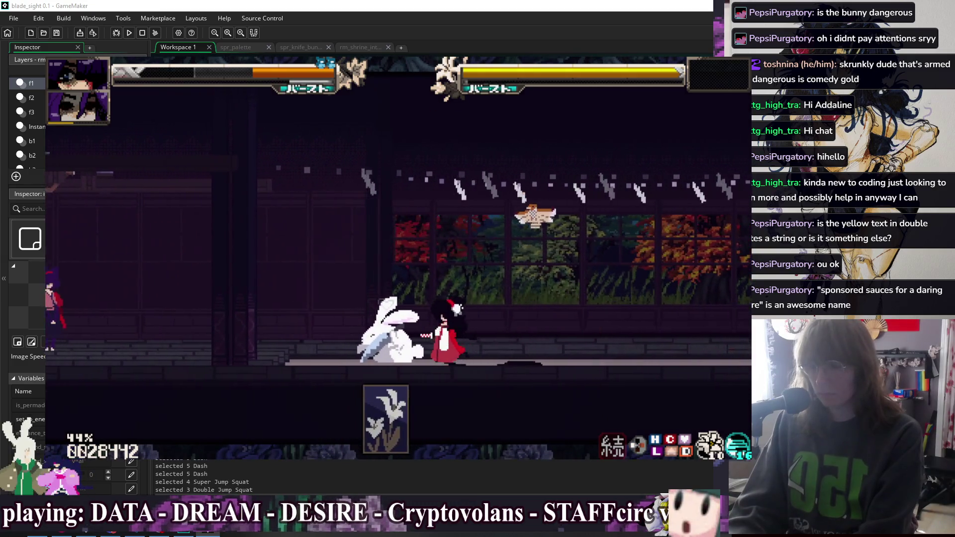
key("h")
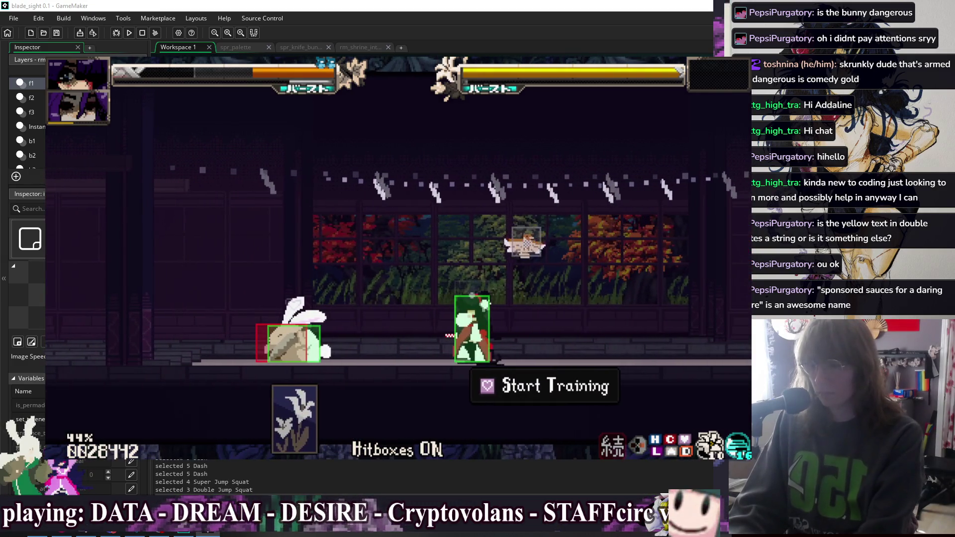
key("Escape")
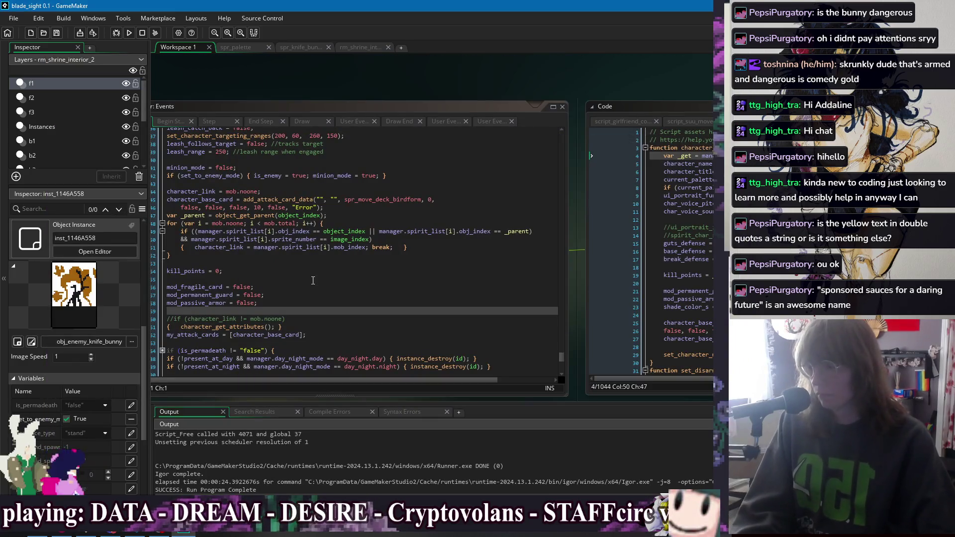
Delete the //if line and the braces around character_get_attributes().
left_click(313, 279)
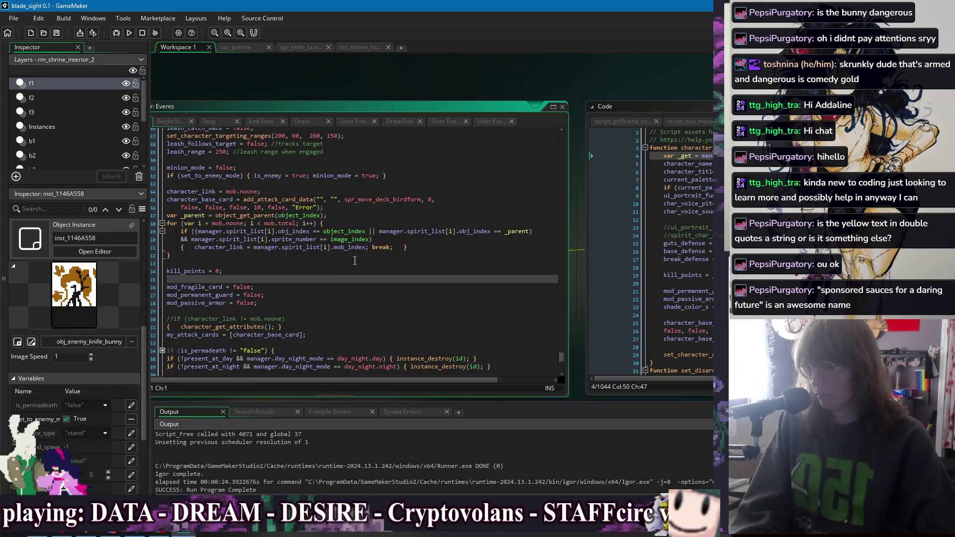
left_click(677, 299)
left_click(324, 287)
scroll(324, 276, "down", 1)
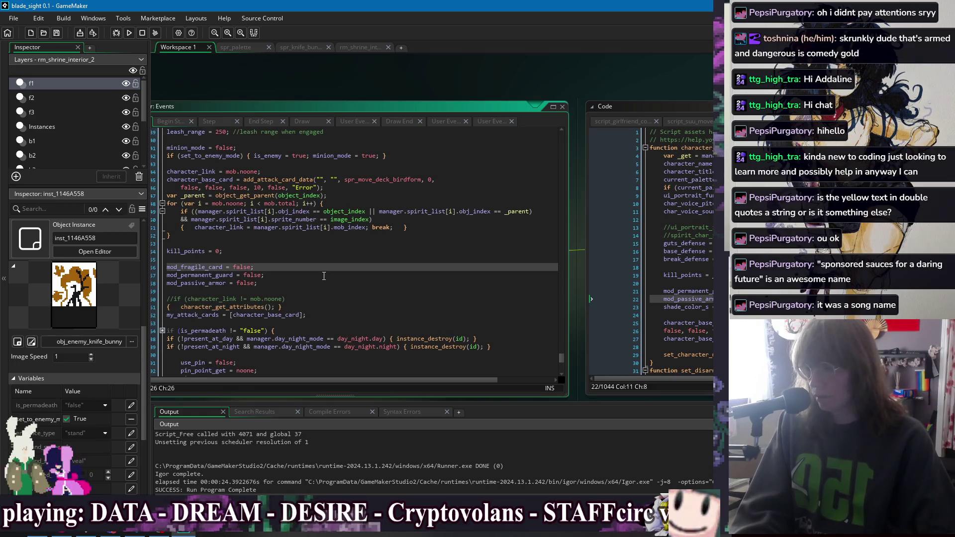
left_click(306, 301)
key("shift+Up")
key("BackSpace")
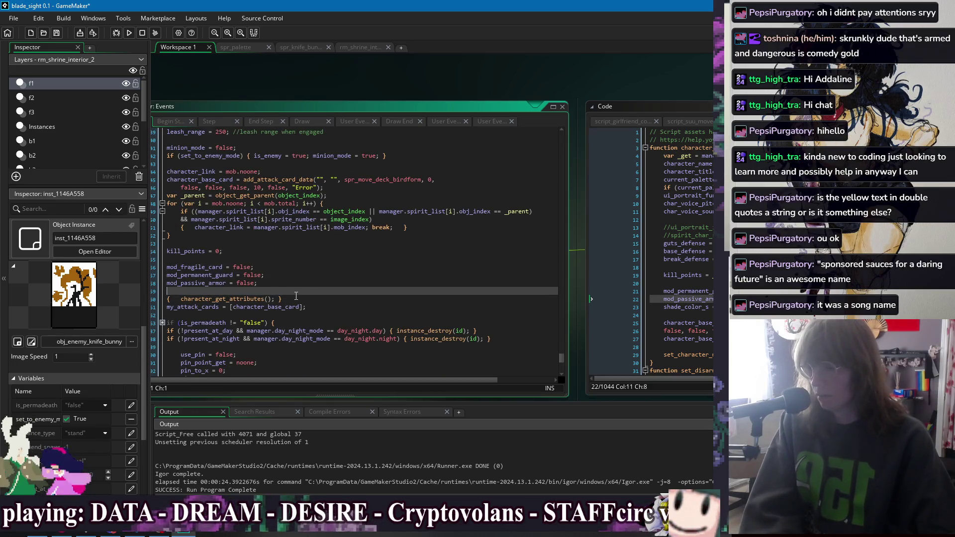
left_click(298, 299)
key("BackSpace")
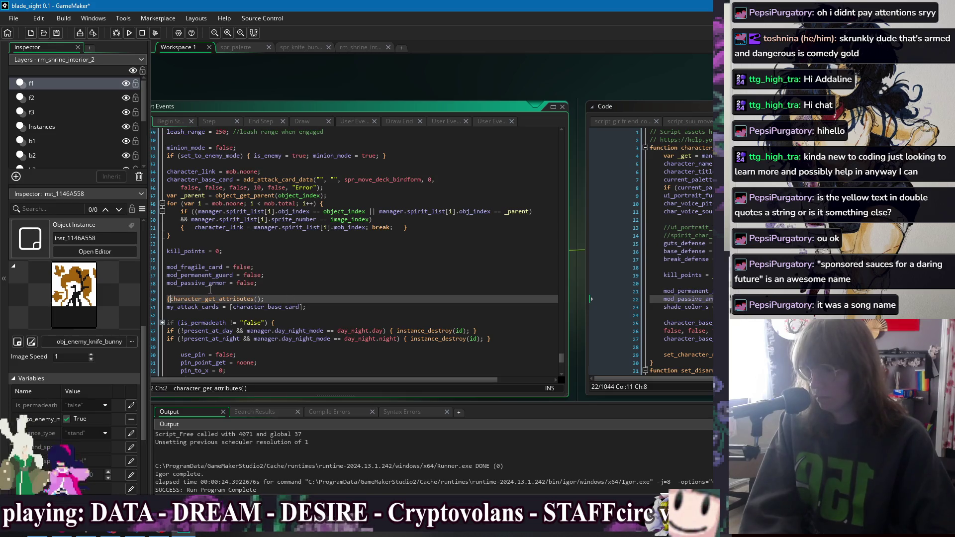
key("BackSpace")
Save the project with Ctrl+S and launch a new test build.
left_click(330, 277)
left_click(340, 292)
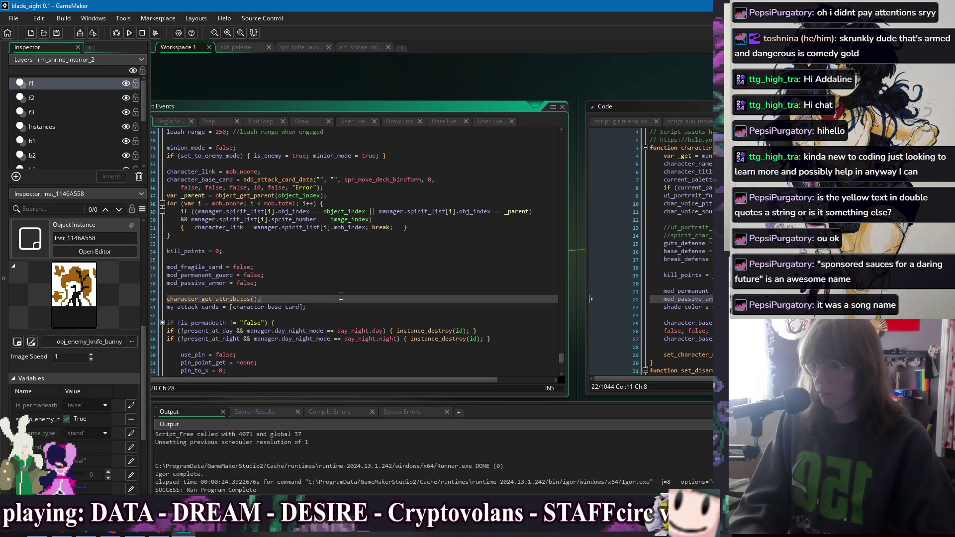
key("ctrl+s")
scroll(362, 265, "down", 2)
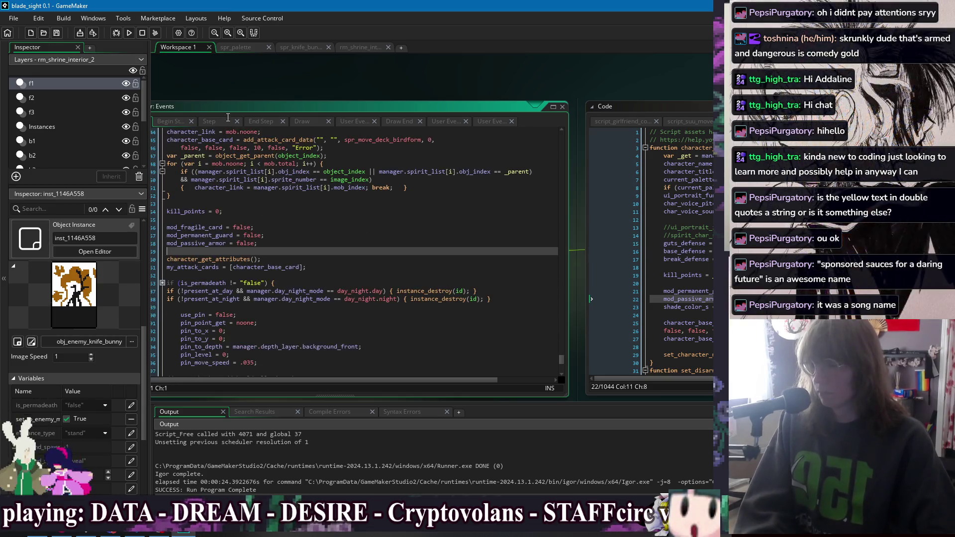
left_click(128, 33)
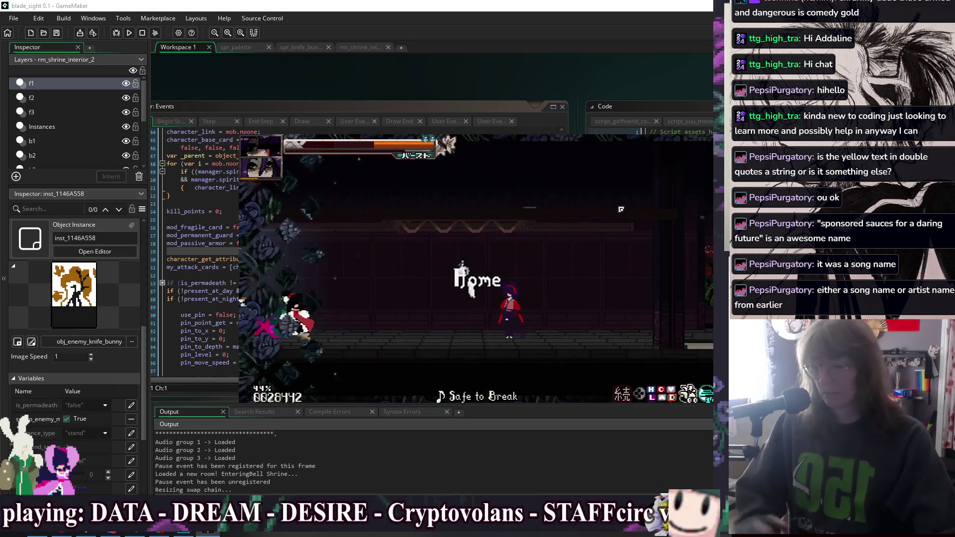
Move and dash right toward the knife bunny, double-jump over it, then quit with Escape.
key("Right")
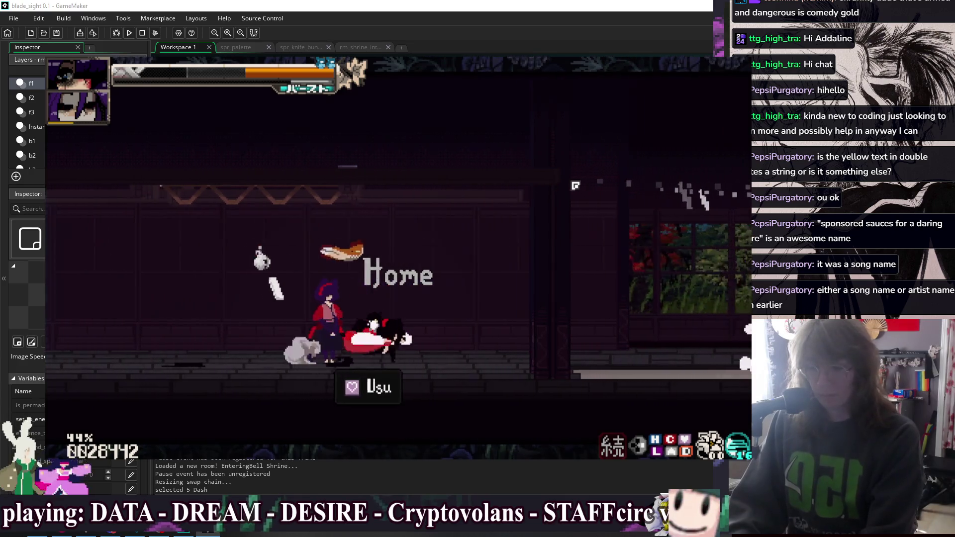
key("5")
key("Right")
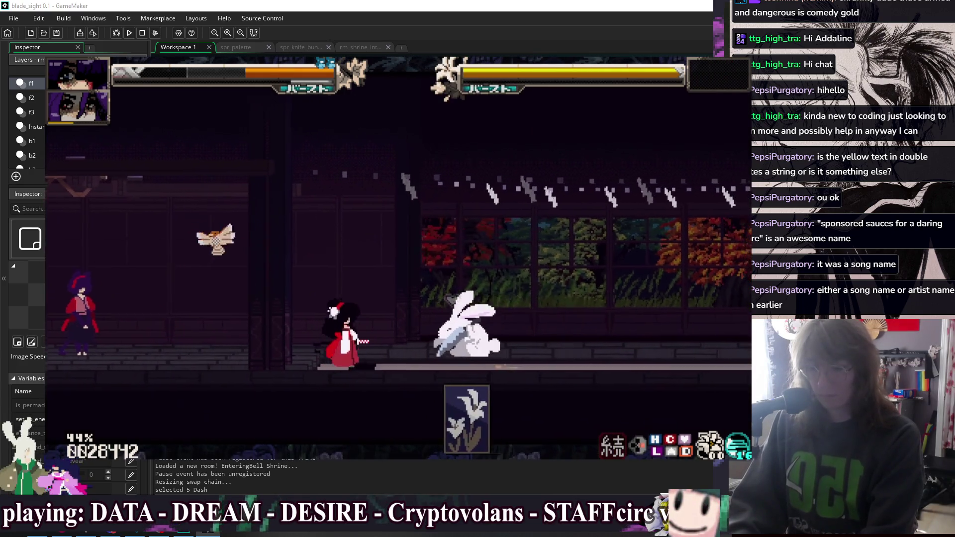
key("shift")
key("space")
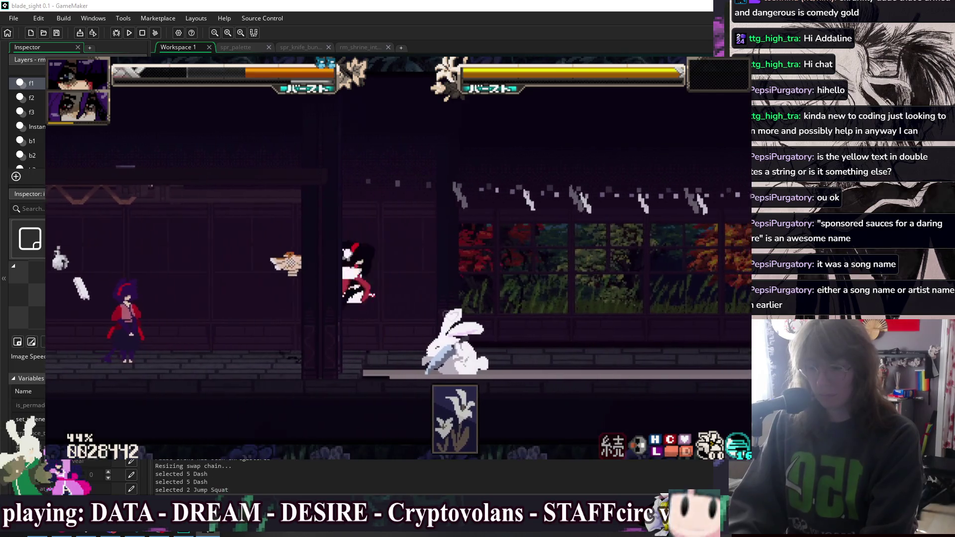
key("space")
key("Escape")
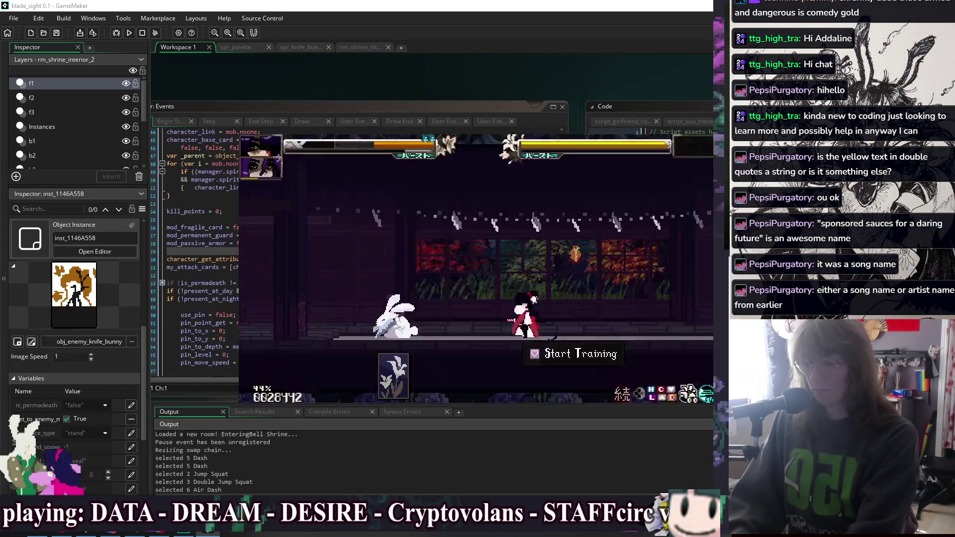
left_click(324, 72)
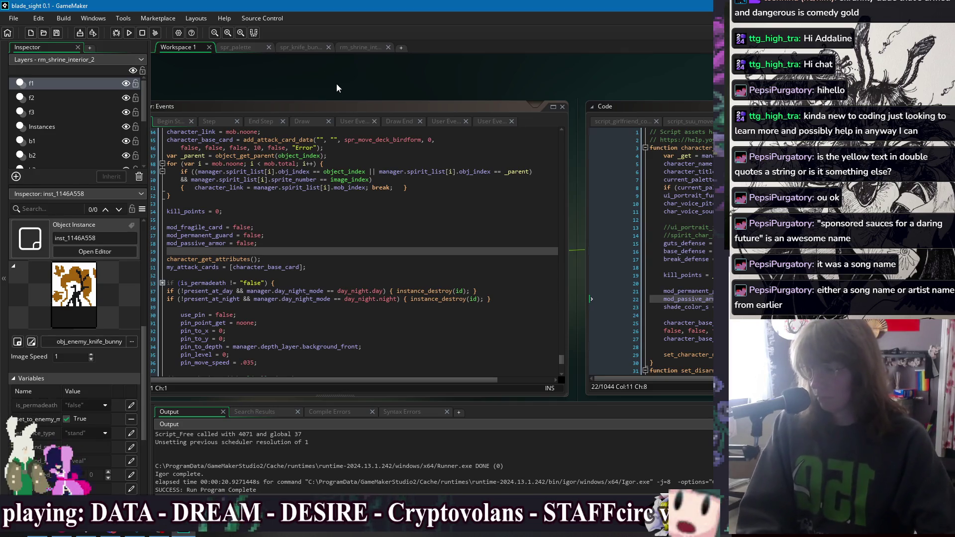
View the spr_knife_bunny sprite, then return to the obj_character event code.
right_click(336, 84)
mouse_move(346, 102)
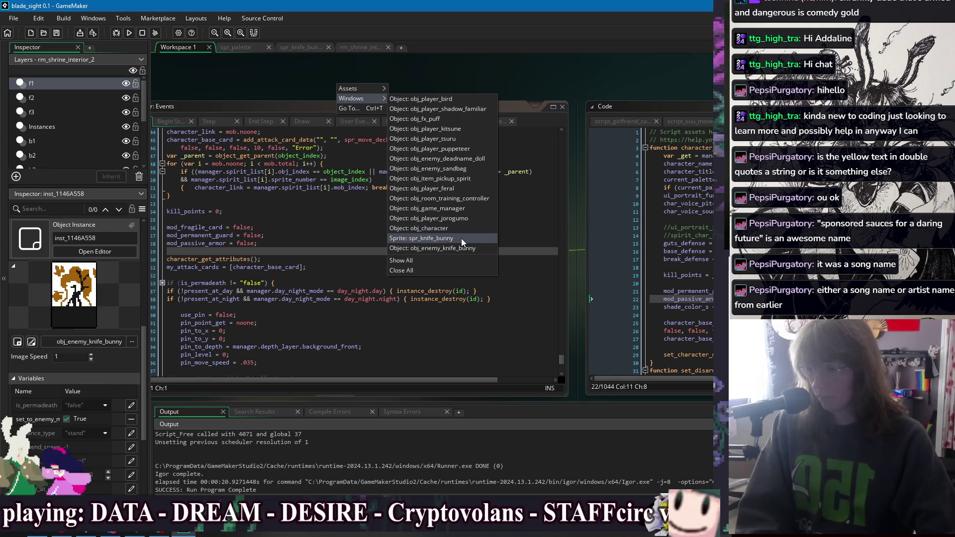
left_click(447, 239)
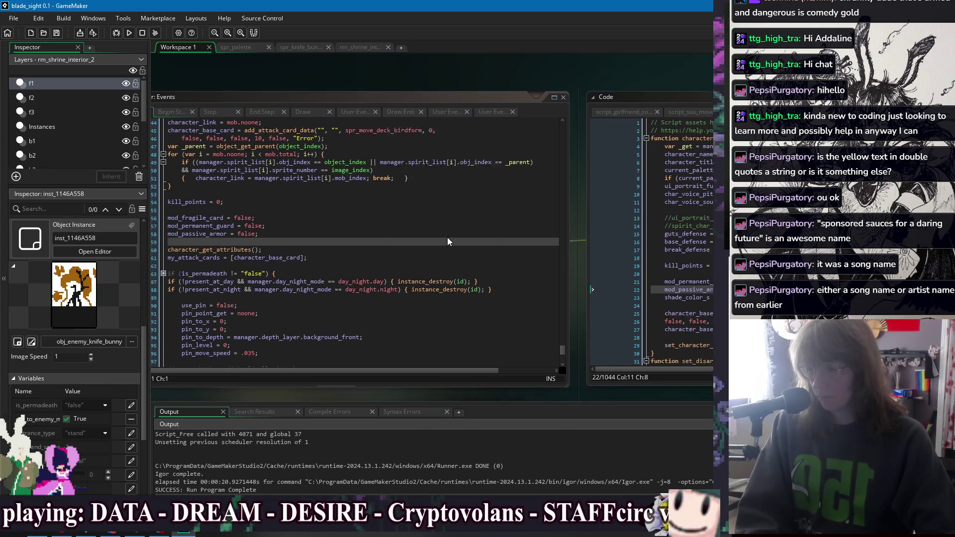
right_click(513, 70)
mouse_move(525, 83)
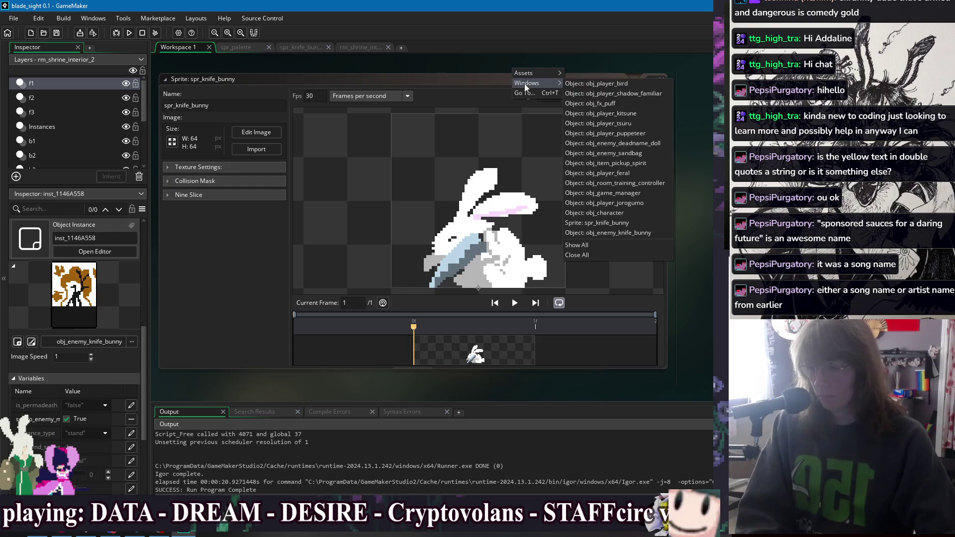
left_click(637, 214)
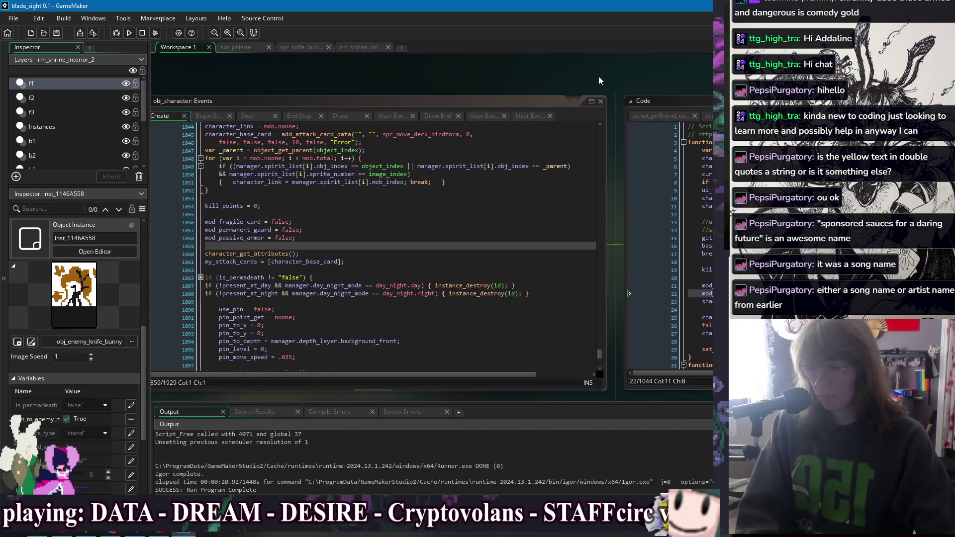
Reopen the spr_knife_bunny sprite, then bring up the obj_enemy_knife_bunny object editor.
right_click(423, 72)
left_click_drag(348, 75, 383, 73)
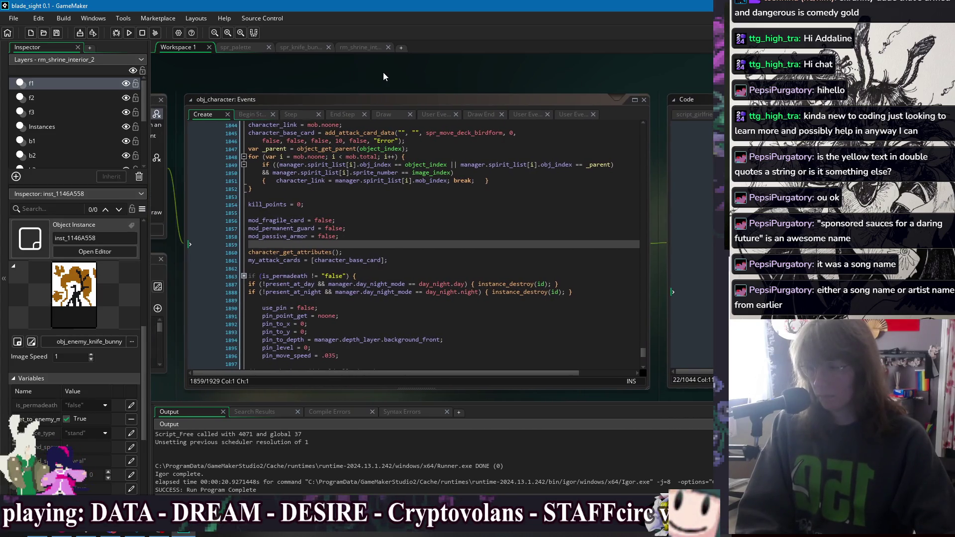
right_click(384, 74)
mouse_move(396, 89)
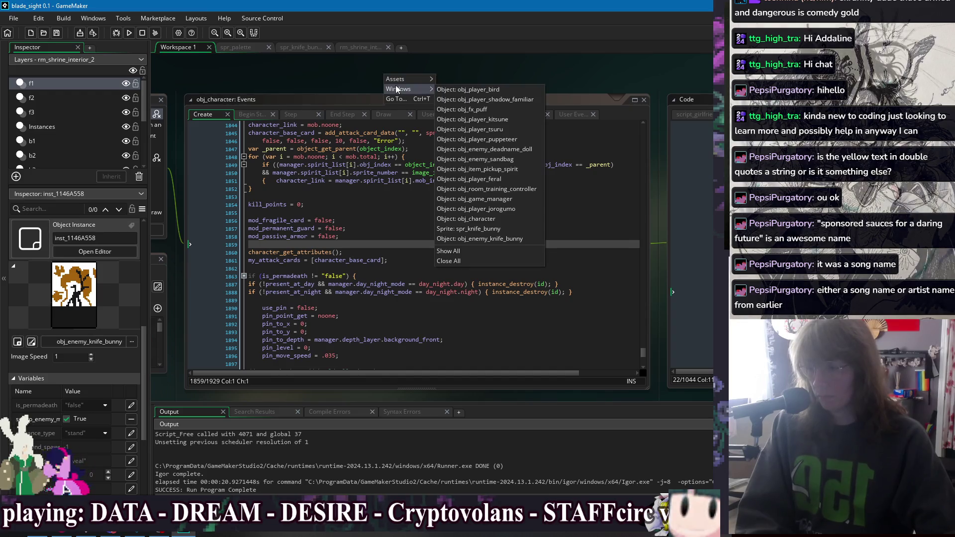
left_click(518, 232)
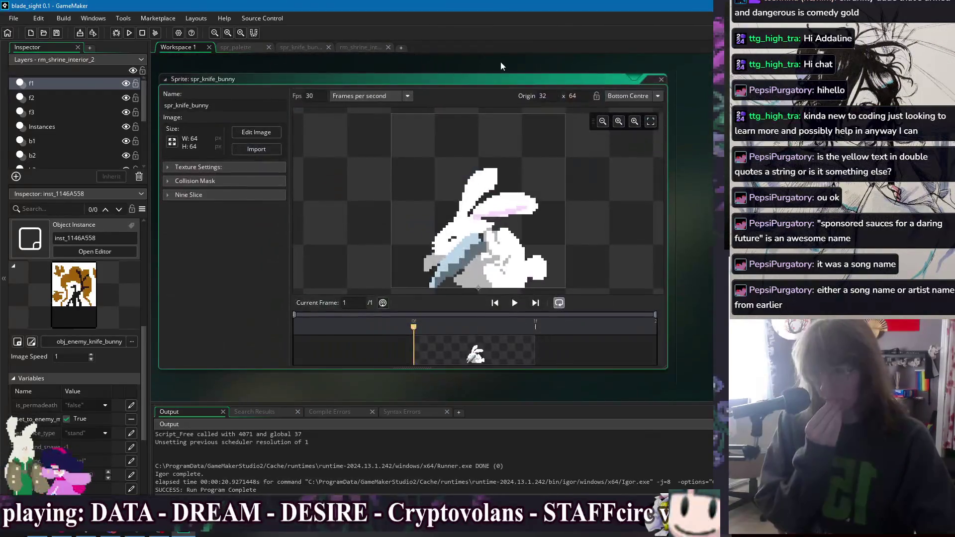
right_click(507, 71)
mouse_move(516, 83)
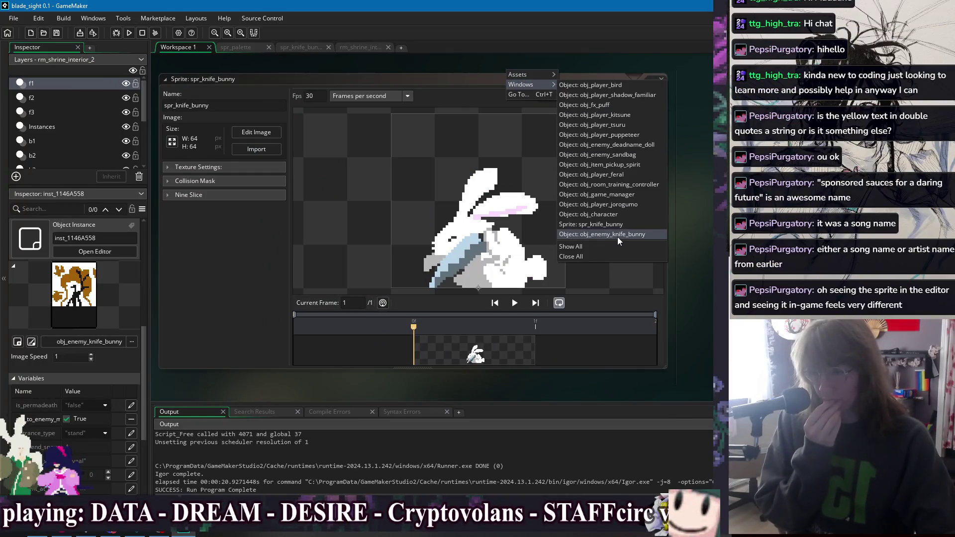
left_click(617, 235)
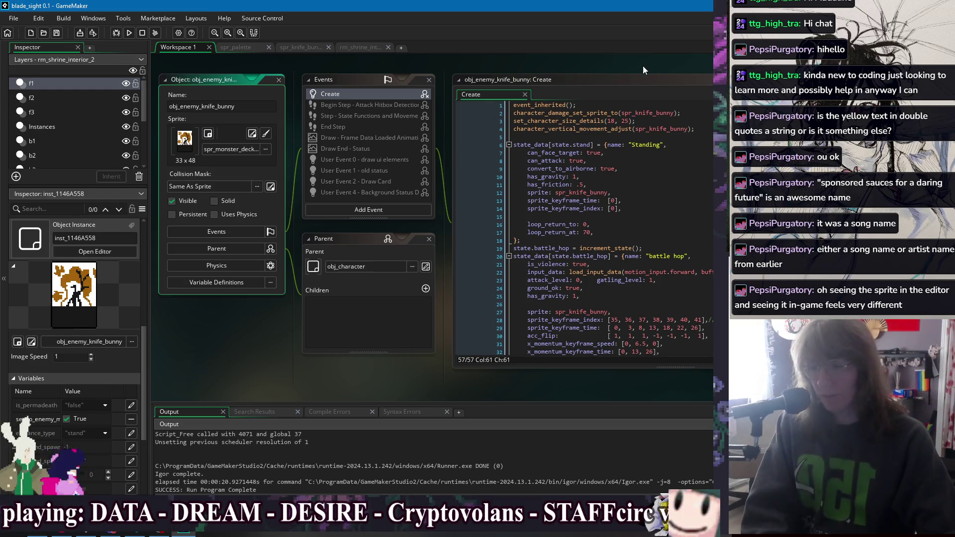
Review the Standing state block in obj_enemy_knife_bunny's Create code.
left_click_drag(642, 65, 449, 61)
left_click(512, 217)
left_click(509, 169)
left_click(508, 146)
left_click(509, 171)
left_click(497, 207)
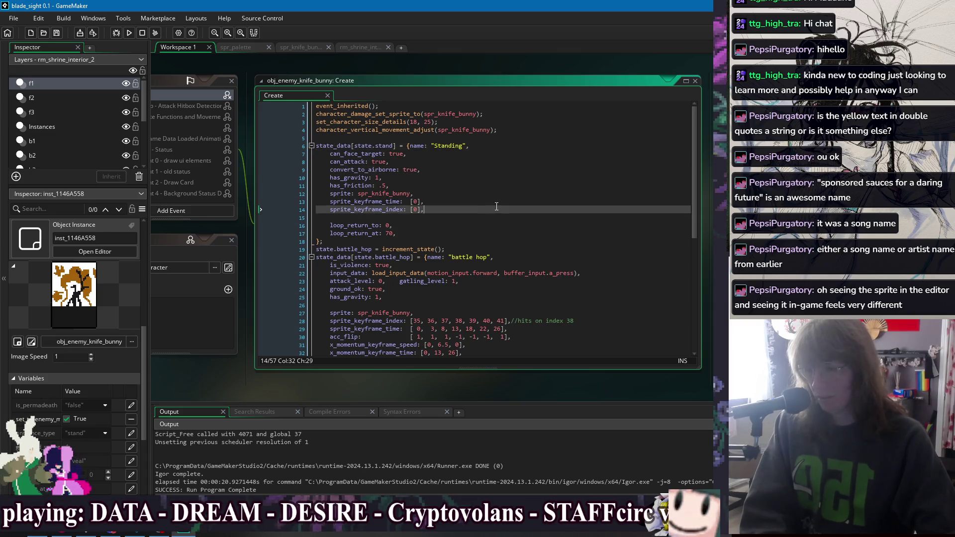
left_click(465, 172)
key("Down")
key("Down")
key("Down")
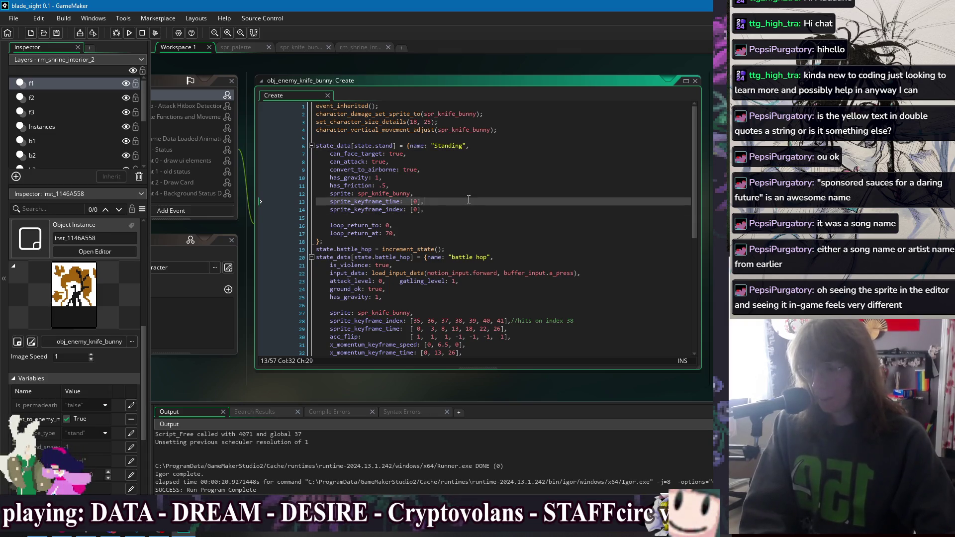
scroll(466, 210, "down", 3)
scroll(466, 210, "down", 3)
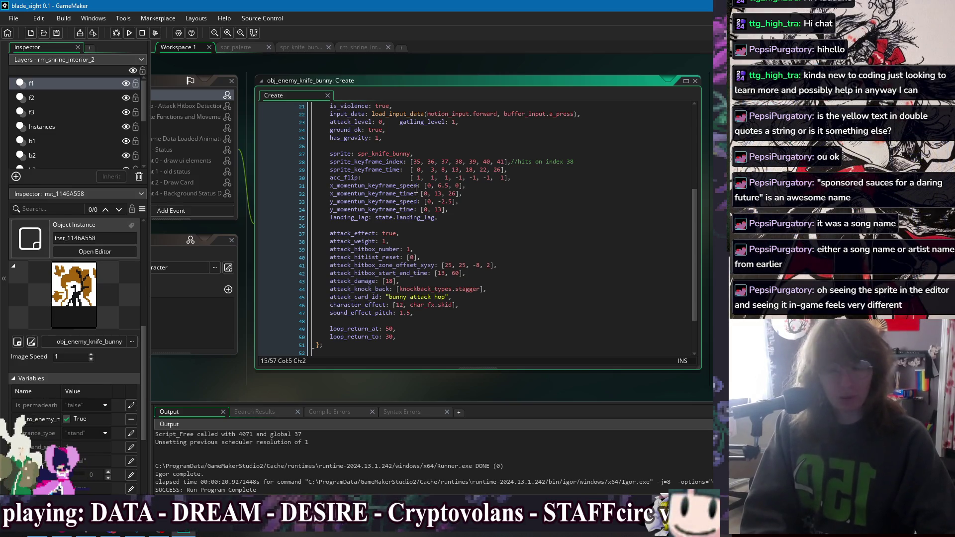
Delete the hop attack's acc_flip line and save the Create code.
left_click(535, 318)
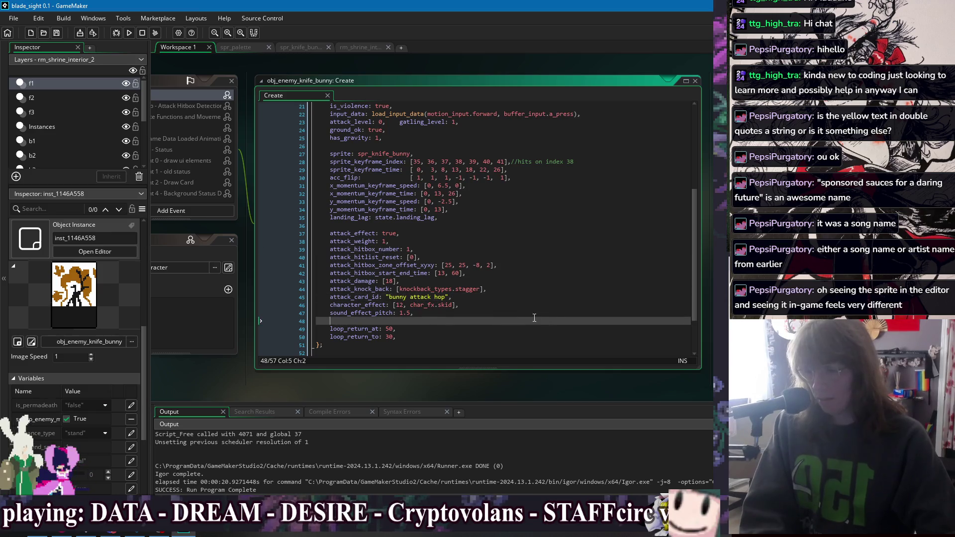
left_click(516, 340)
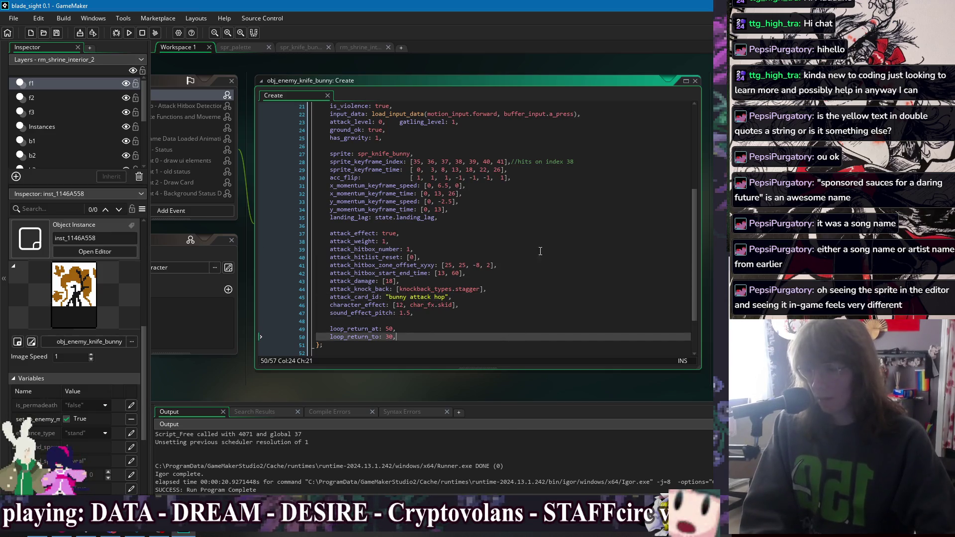
left_click_drag(533, 178, 533, 171)
key("BackSpace")
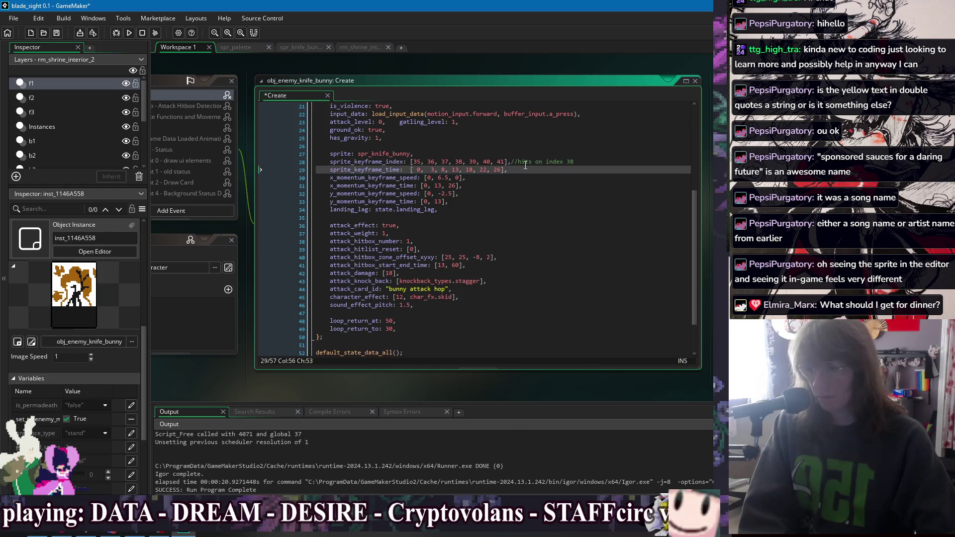
left_click(542, 201)
key("ctrl+s")
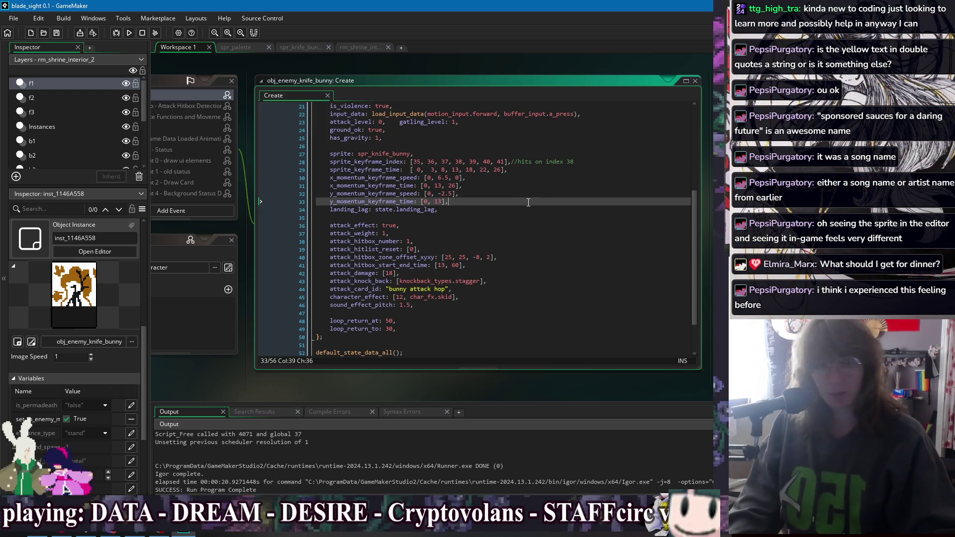
Rename landing_lag on line 34 to landing_cancel, then save and run with F5.
left_click(534, 206)
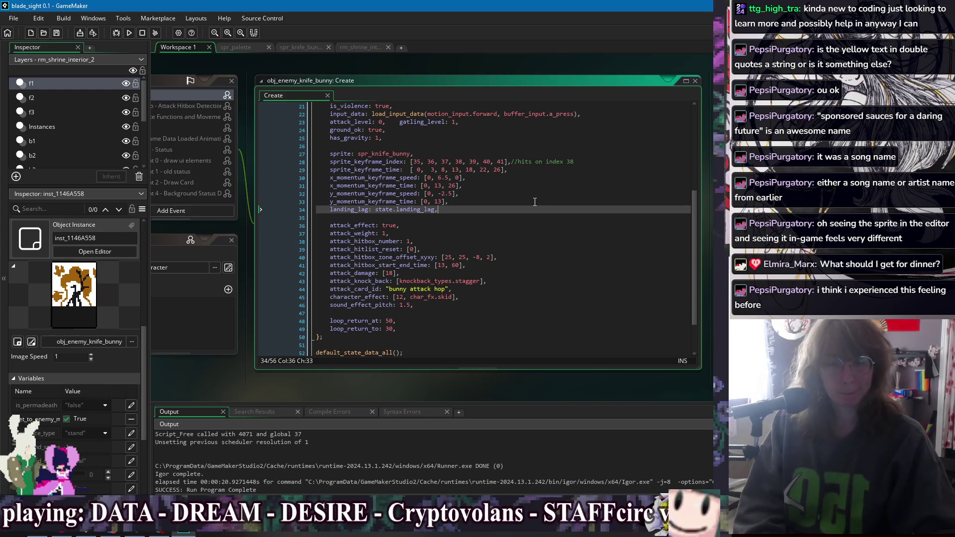
left_click(537, 287)
left_click(536, 299)
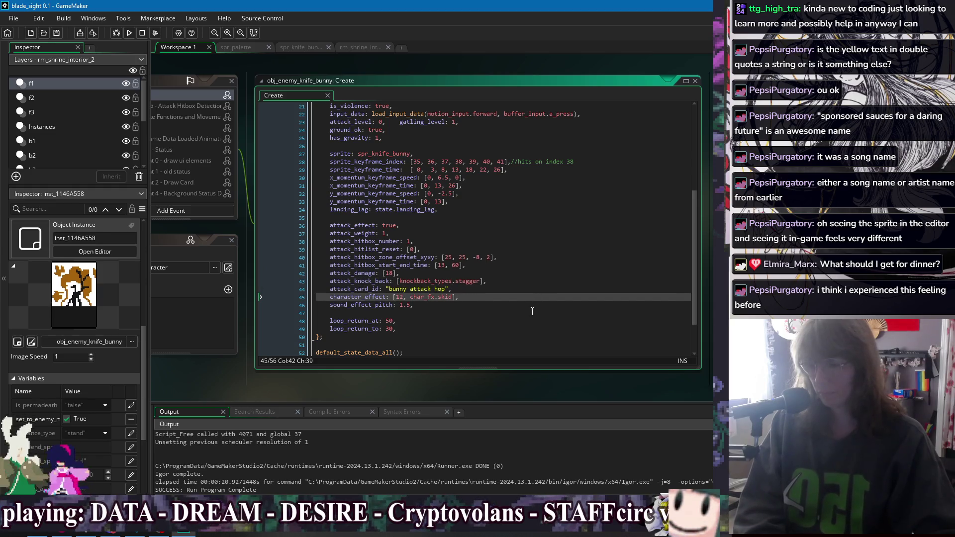
left_click(536, 308)
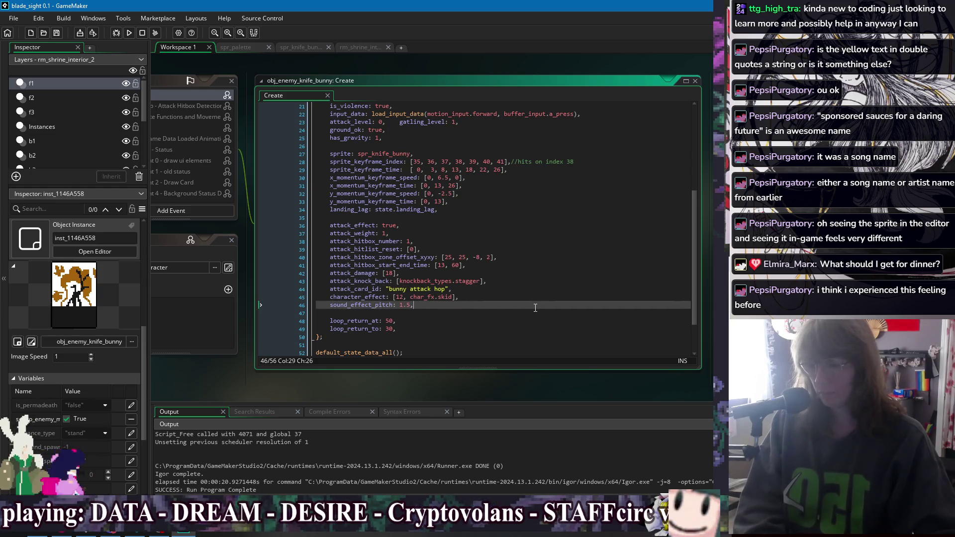
left_click(436, 210)
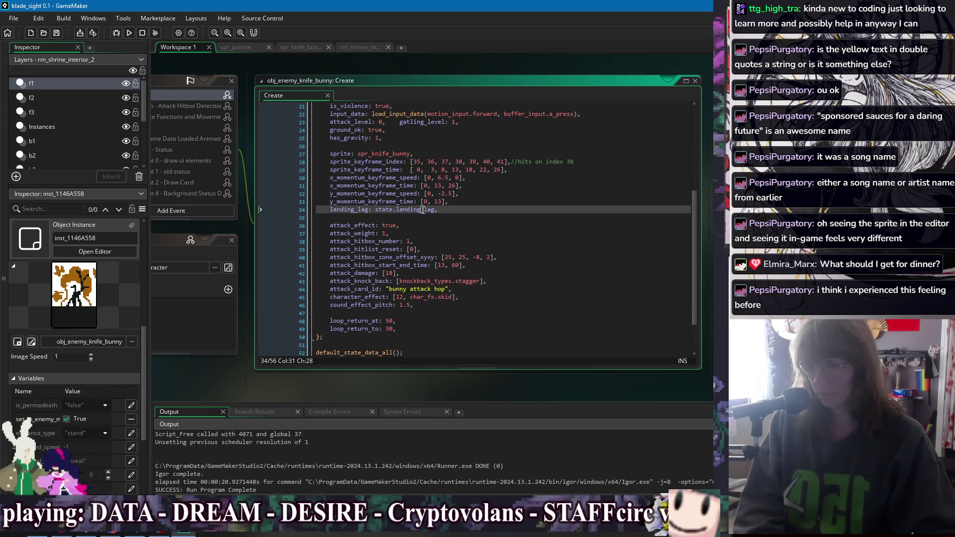
double_click(357, 208)
type("lan")
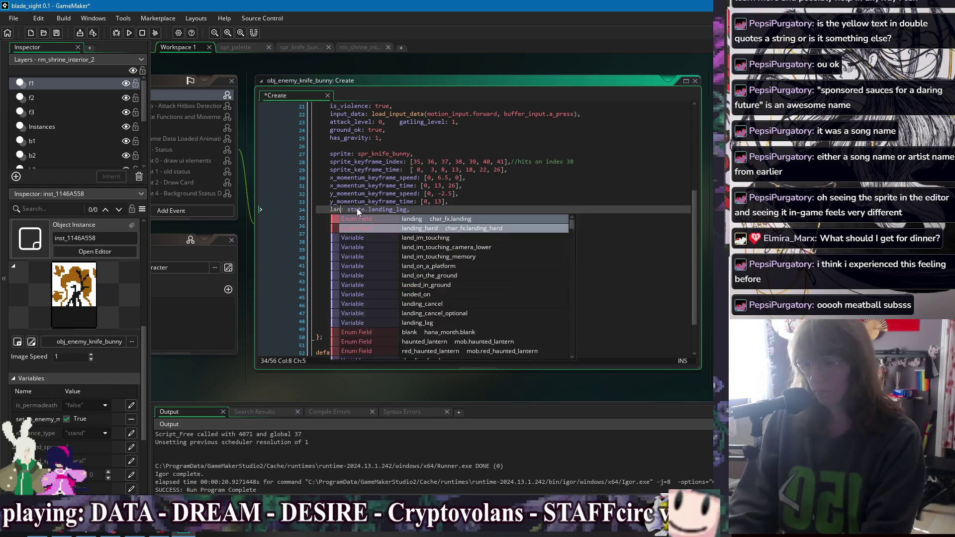
type("ding_c")
key("Return")
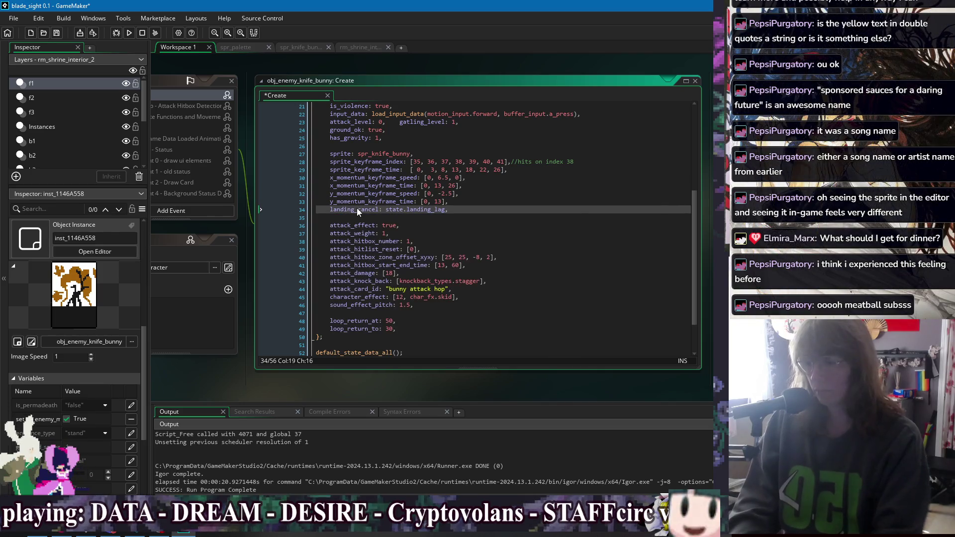
key("F5")
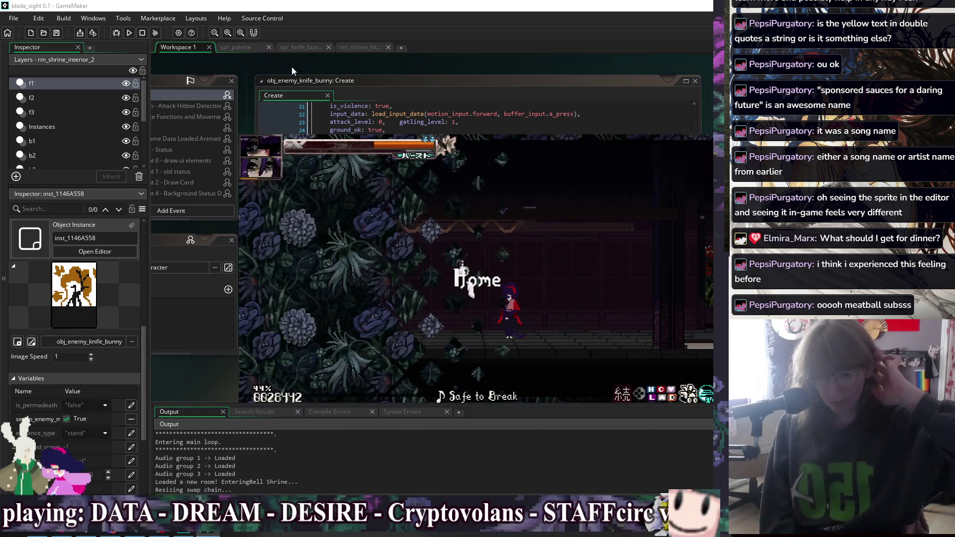
key("Right")
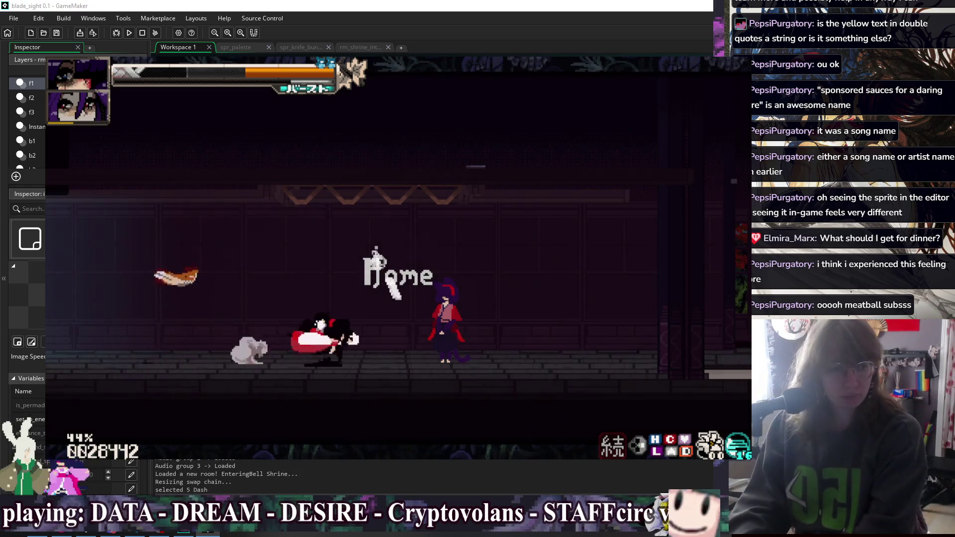
key("Right")
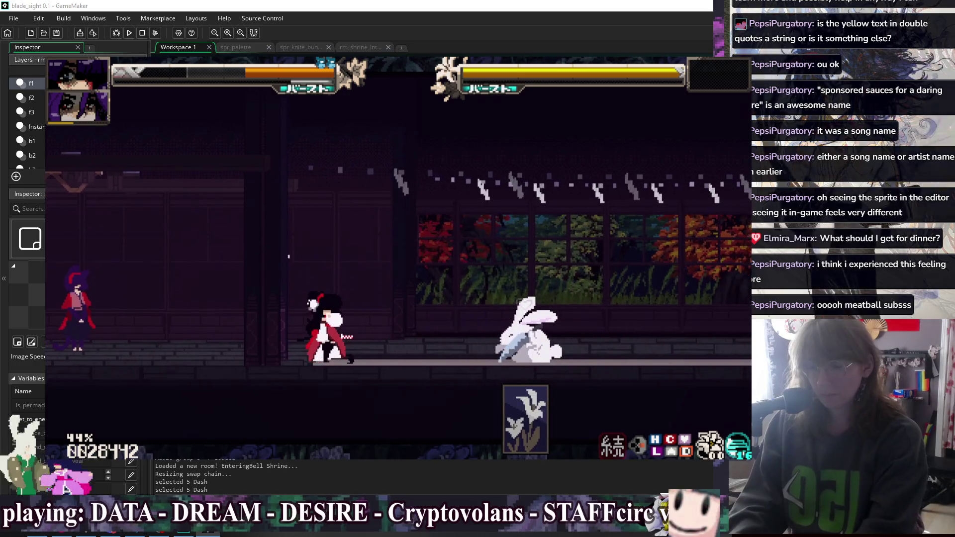
key("Escape")
left_click(422, 138)
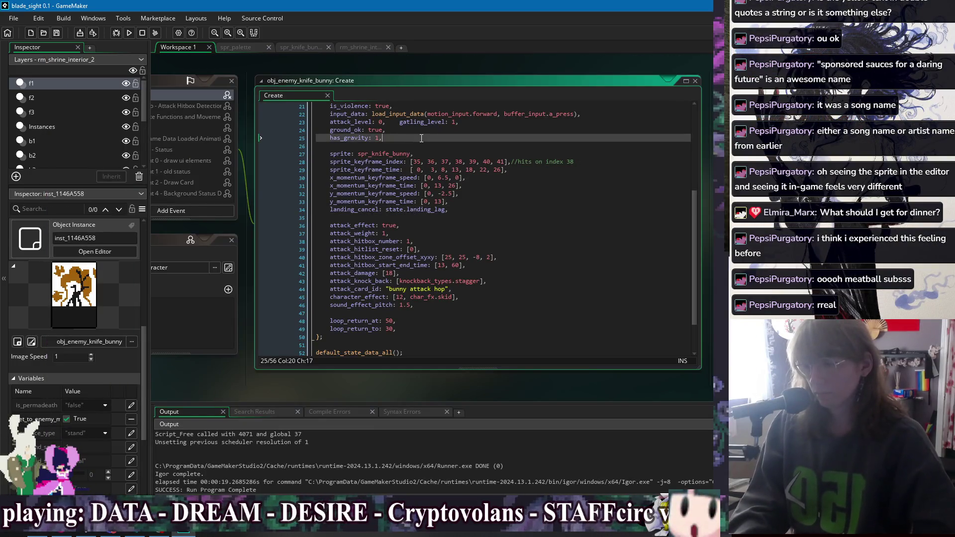
Add air_stall_time: 14 on a new line after has_gravity and rerun the game.
key("Return")
type("air_stall_t")
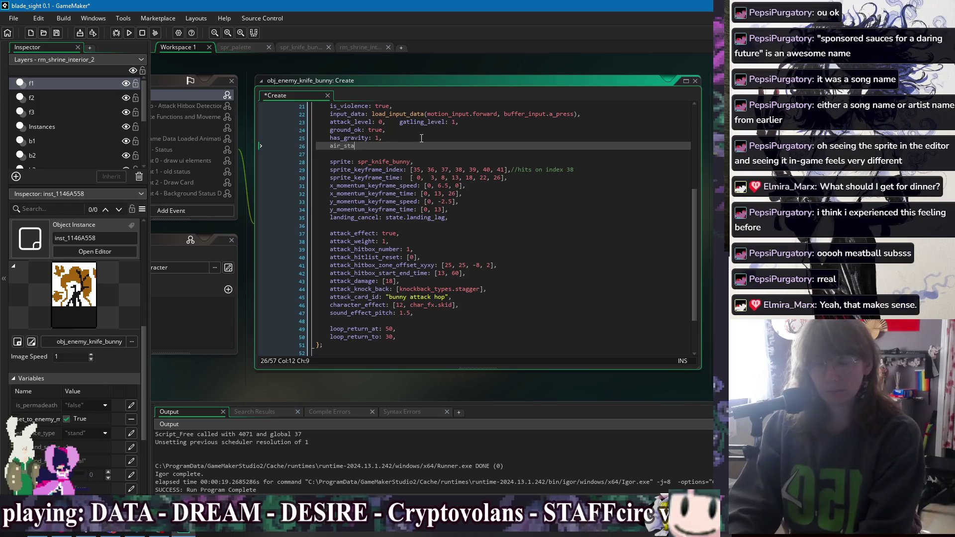
key("Return")
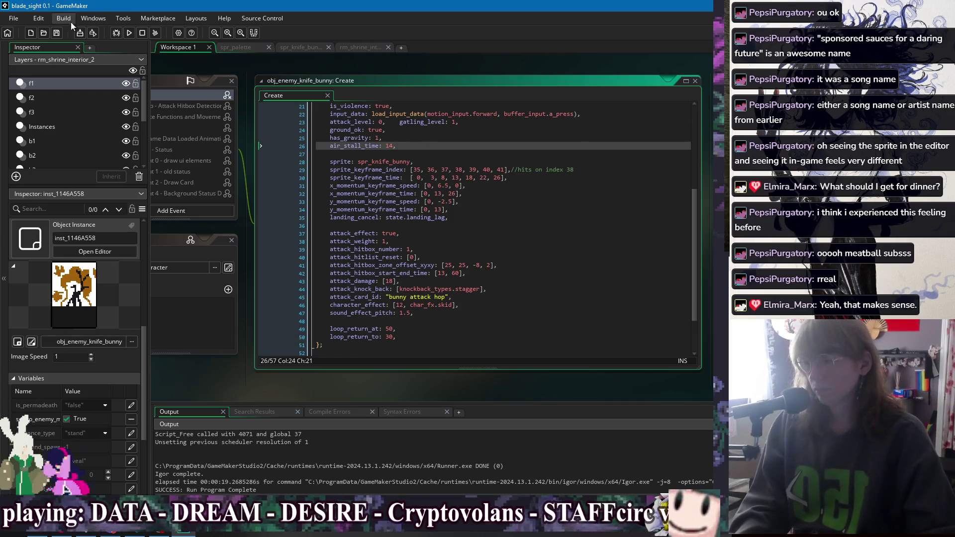
left_click(129, 33)
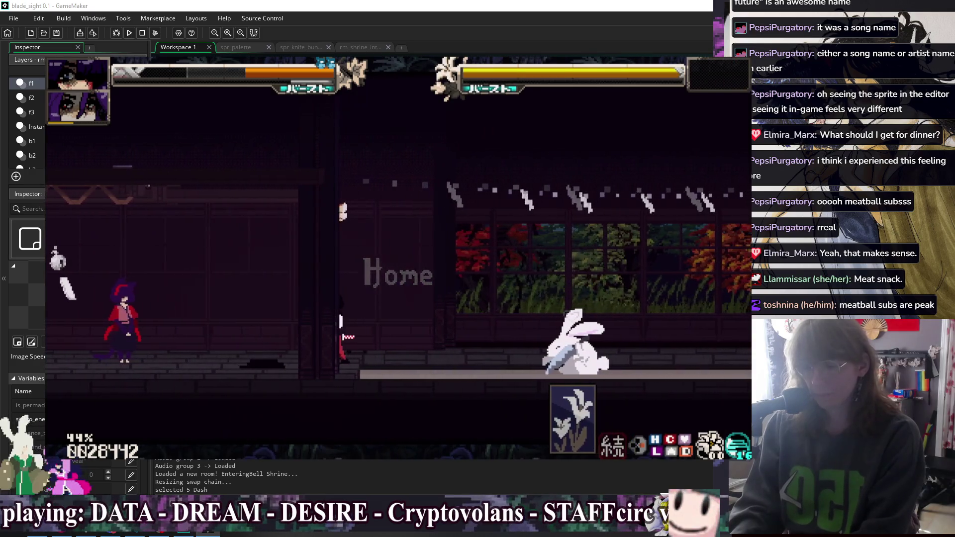
Jump, double-jump and air-dash past the knife bunny, then turn on the hitbox display with H.
key("space")
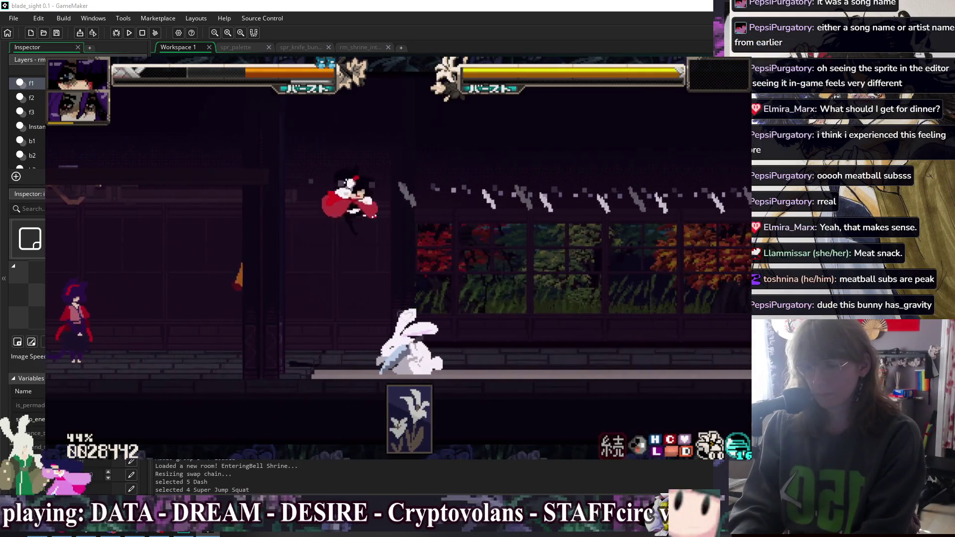
key("space")
key("shift")
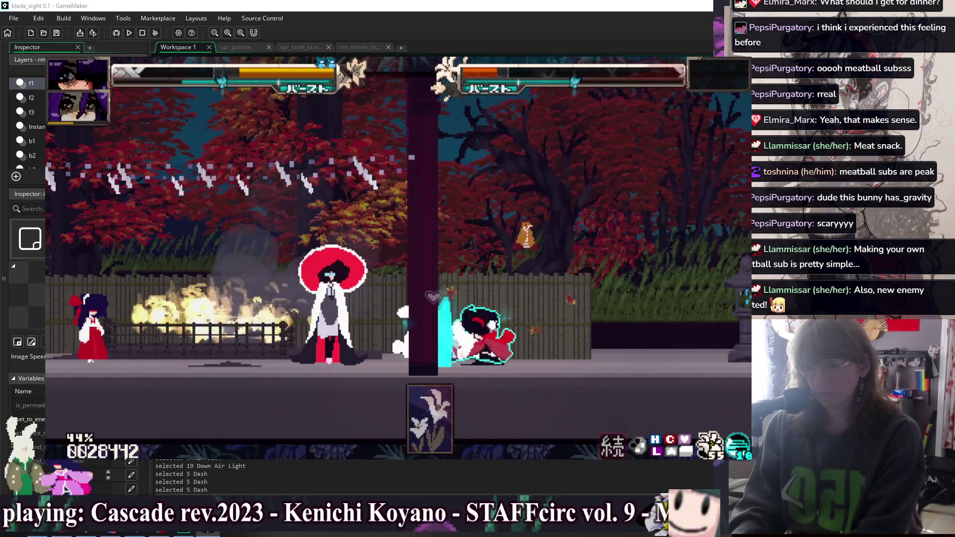
key("h")
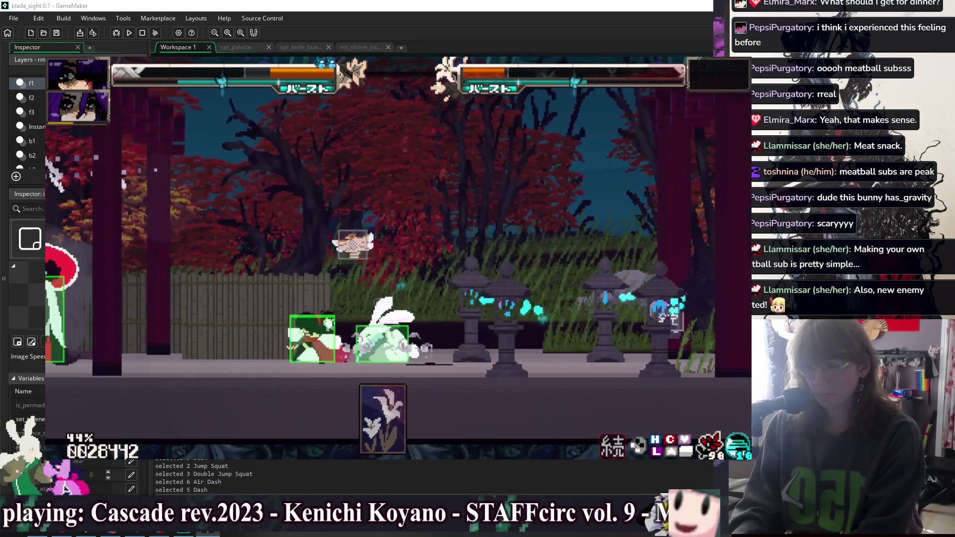
Show and hide the frame data overlay with F1, then close the game with Escape.
key("F1")
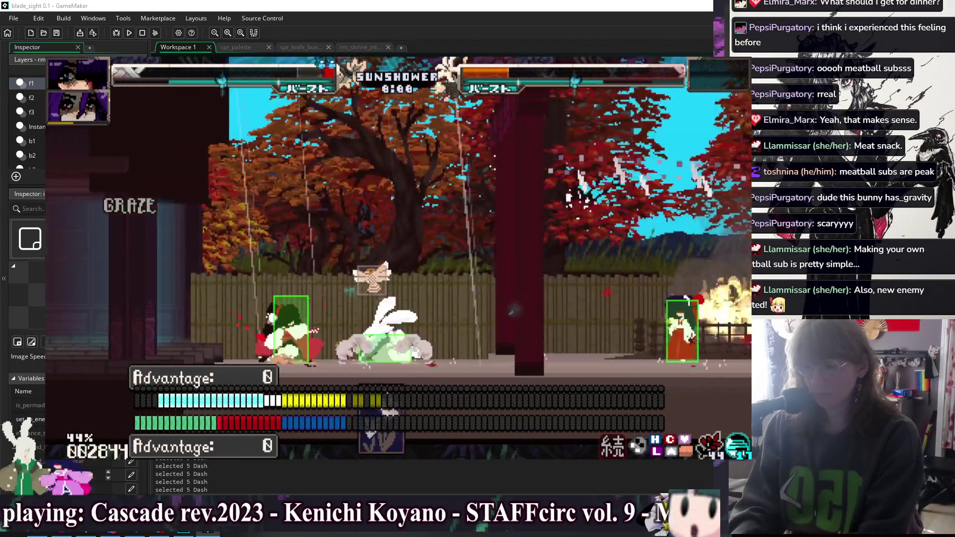
key("F1")
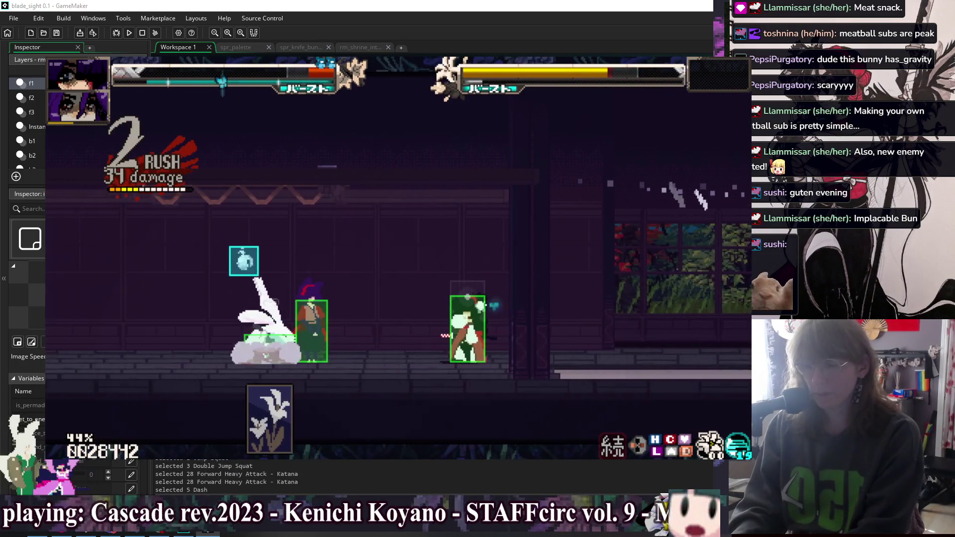
key("Escape")
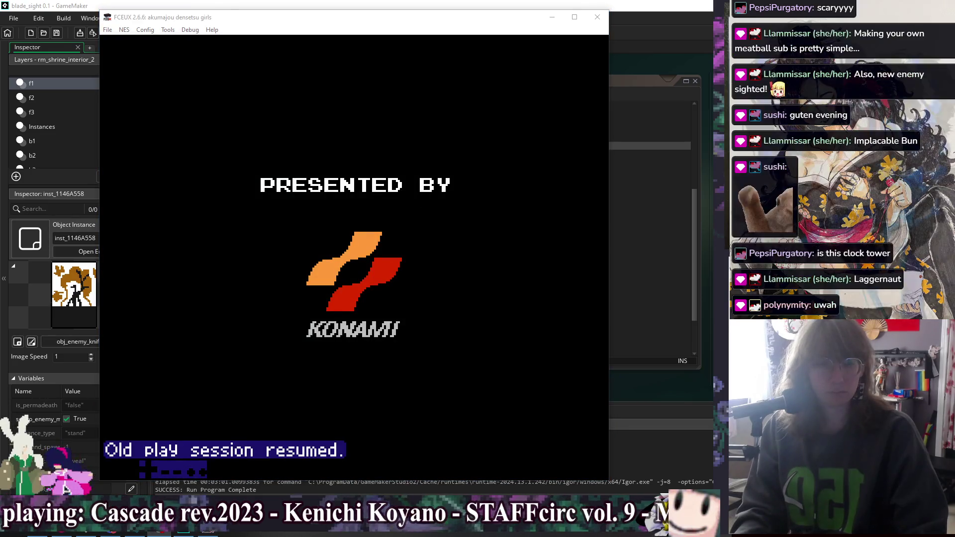
Focus FCEUX, skip the intro into gameplay and switch the playable character.
left_click(424, 252)
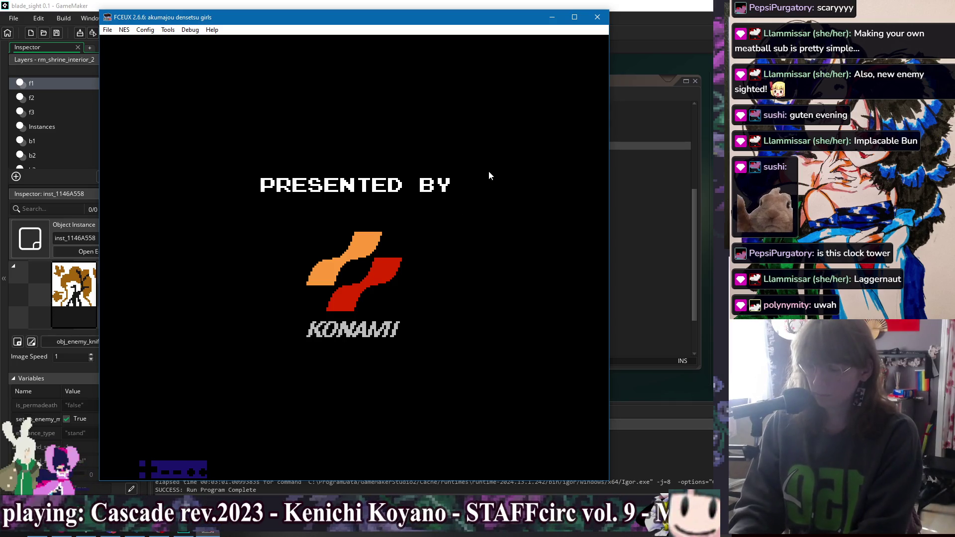
key("F1")
key("Right")
key("Right")
key("s")
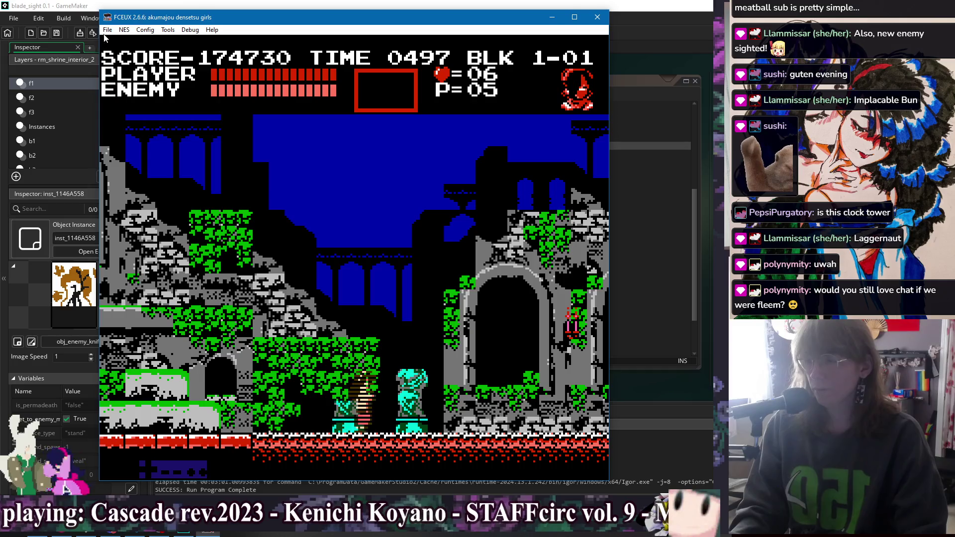
Uncheck Sound enabled in FCEUX's Sound Configuration and resume walking right.
left_click(107, 30)
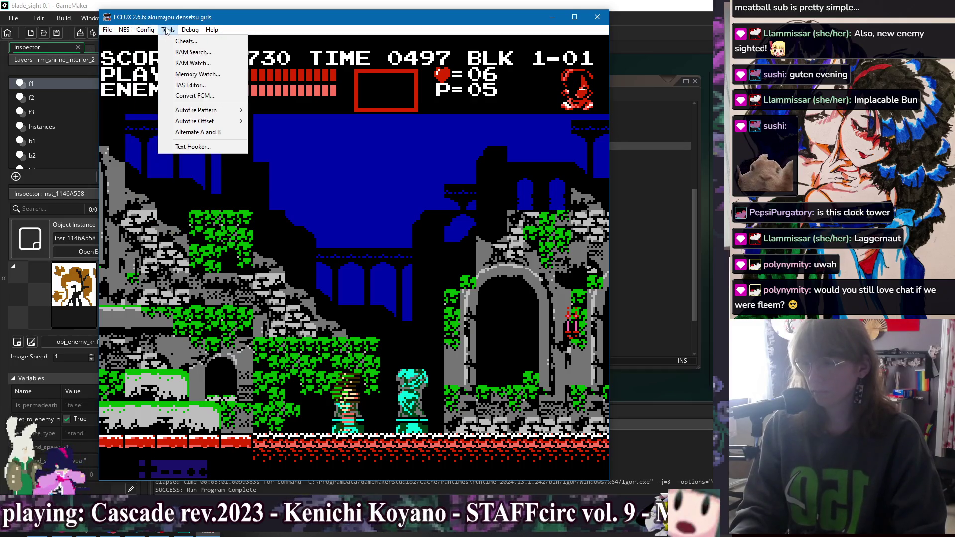
mouse_move(184, 31)
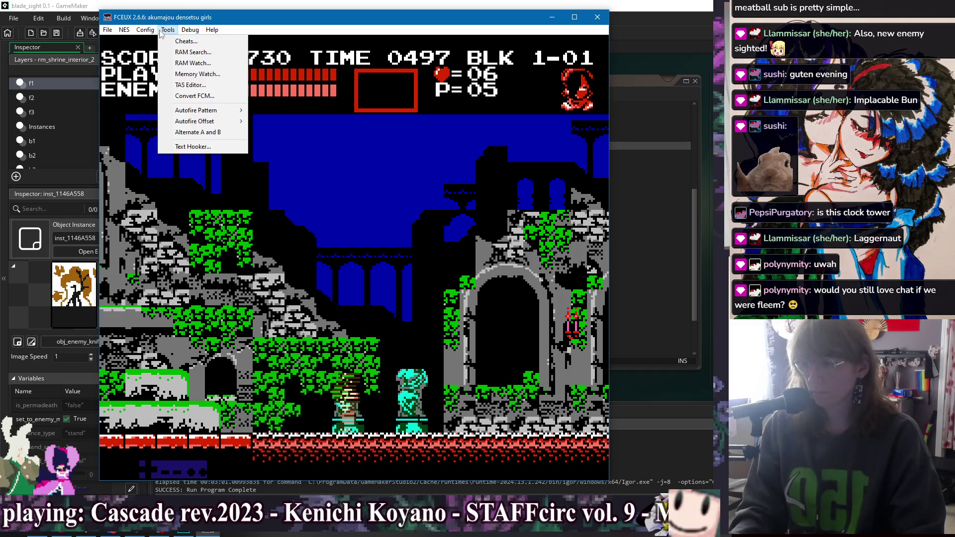
mouse_move(145, 31)
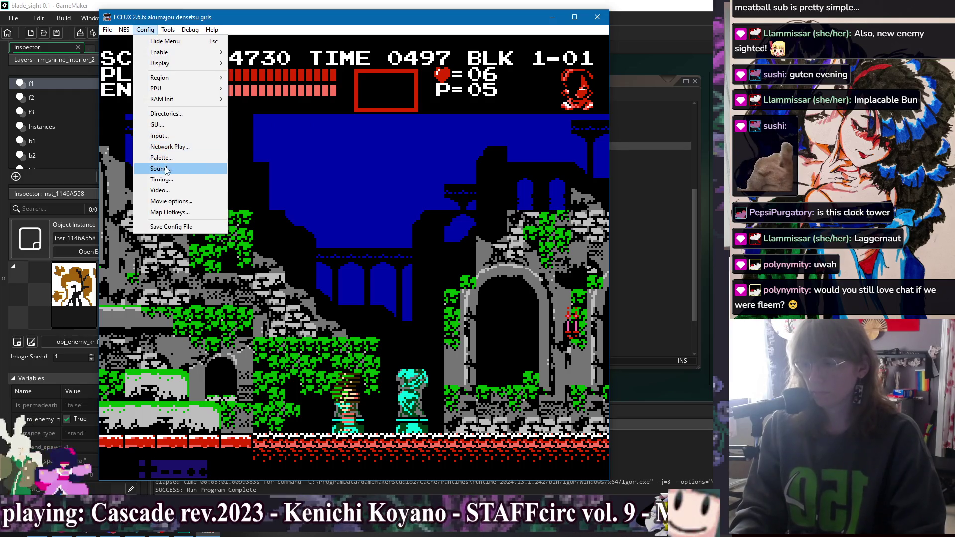
left_click(164, 168)
left_click(23, 113)
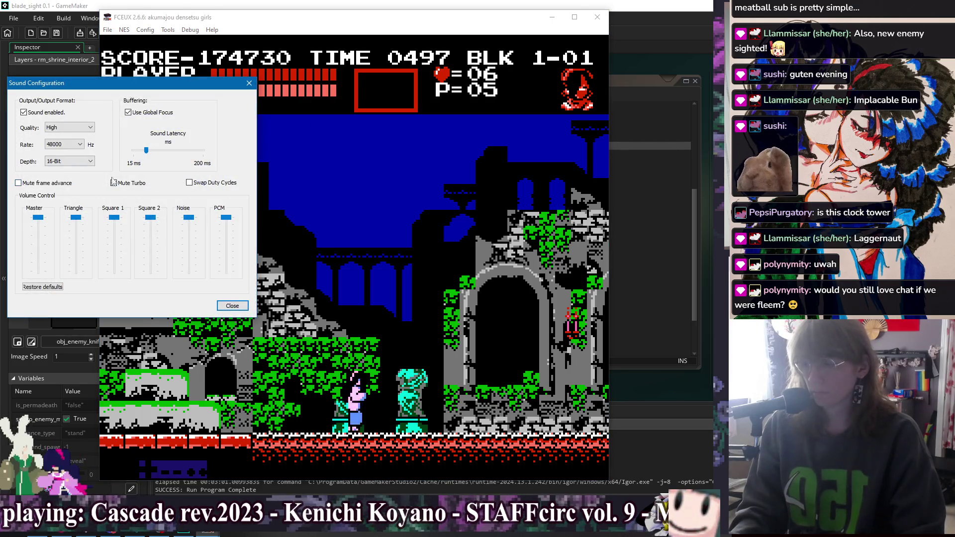
left_click(444, 178)
key("Right")
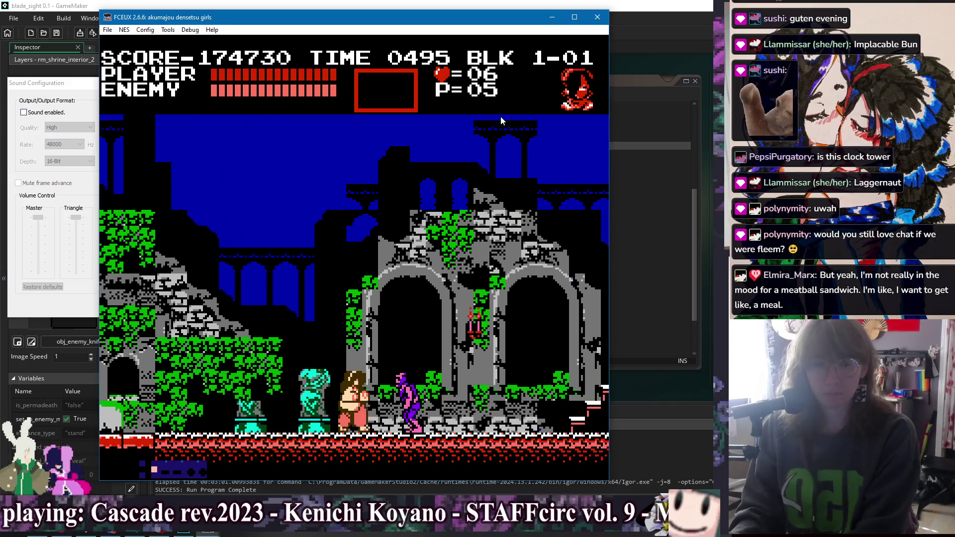
Advance right picking up the dagger, climb the staircase and whip the skeleton.
key("Right")
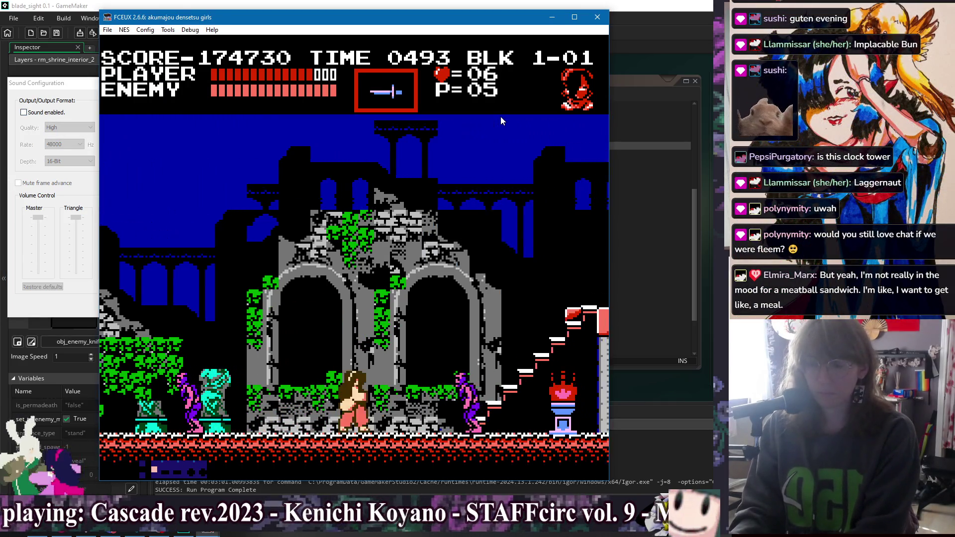
key("Right")
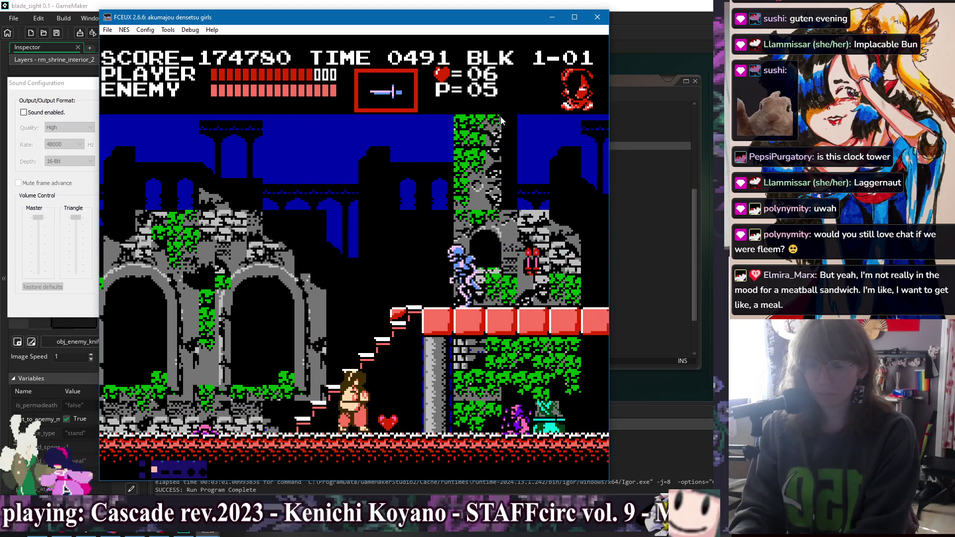
key("Right")
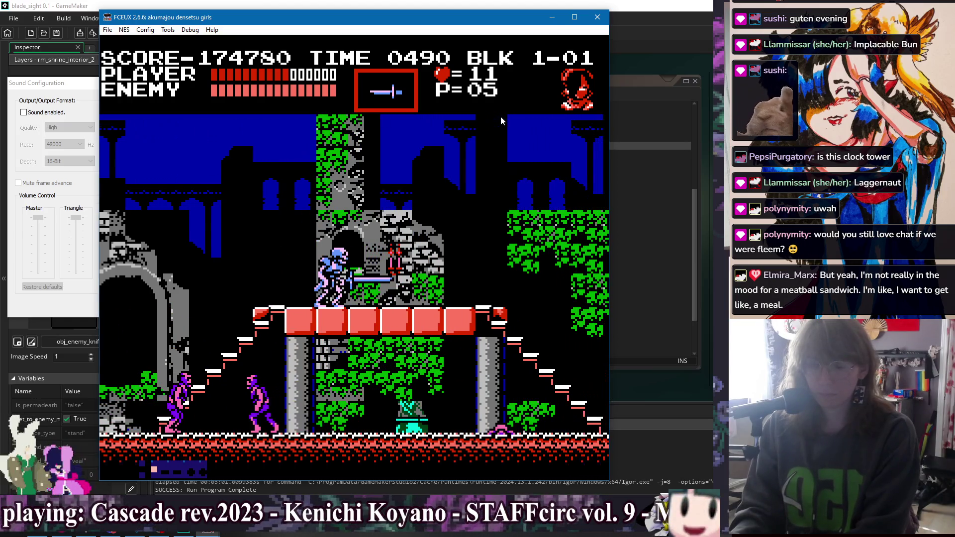
key("Right")
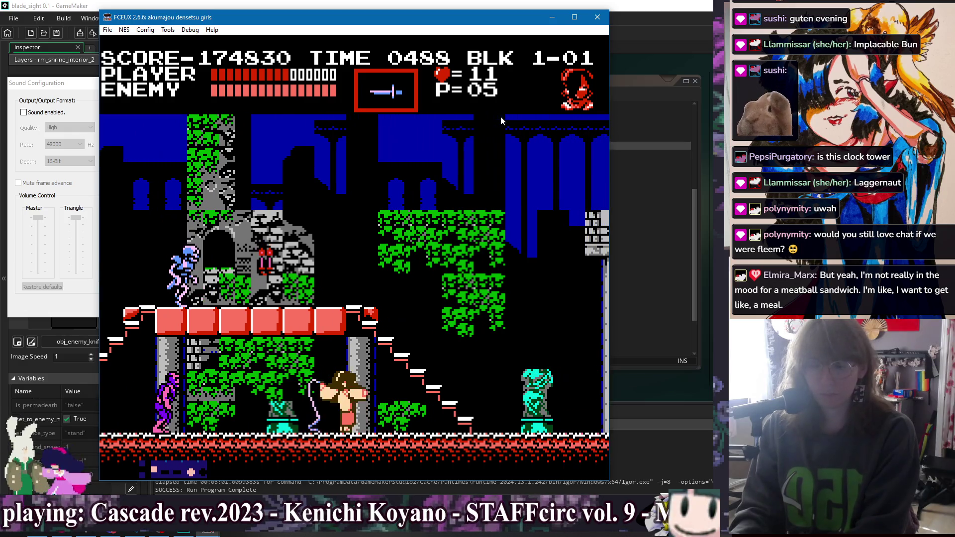
key("Right")
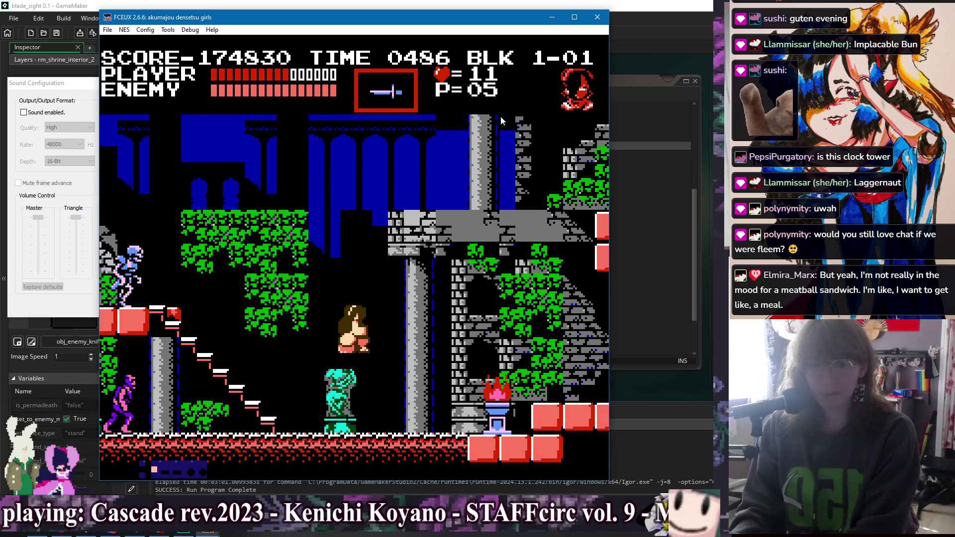
key("Right")
key("Right")
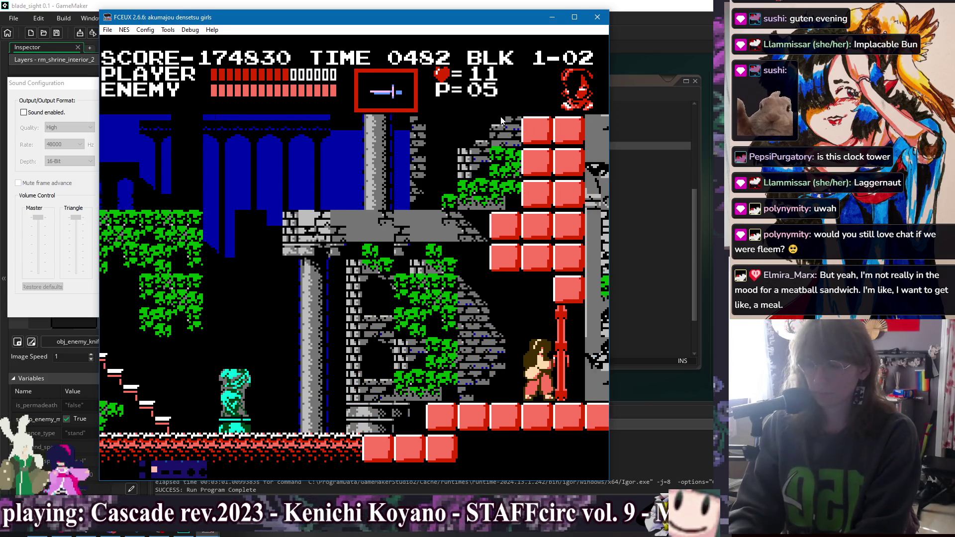
key("Right")
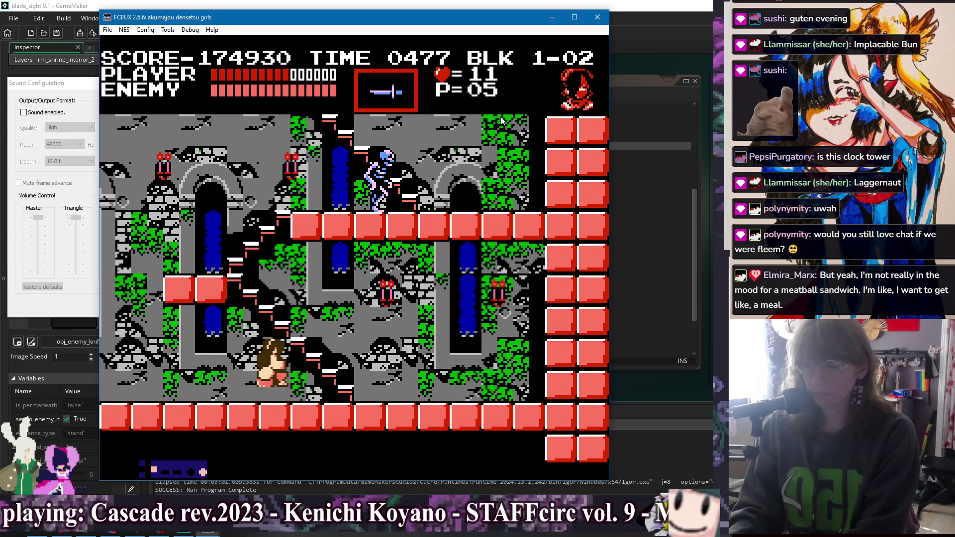
key("Right")
key("Up")
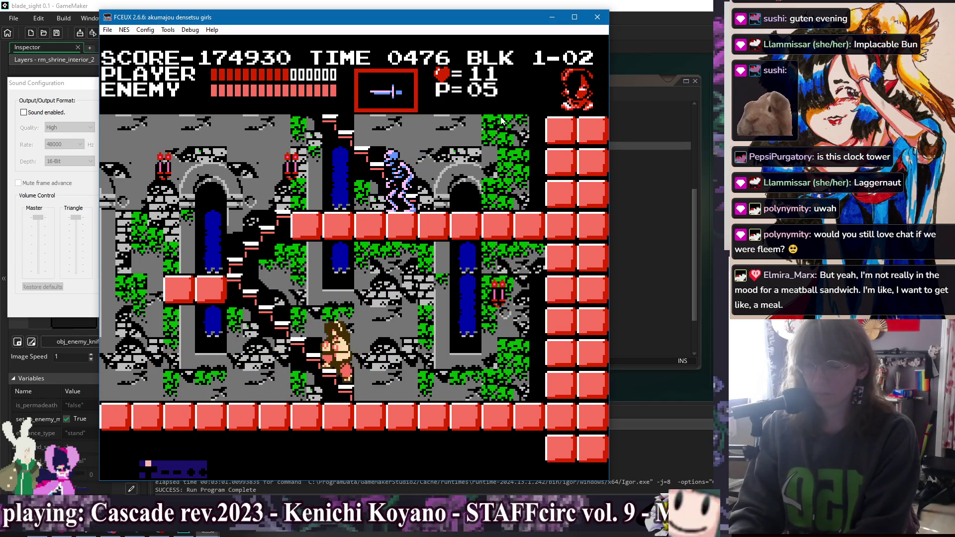
key("Up")
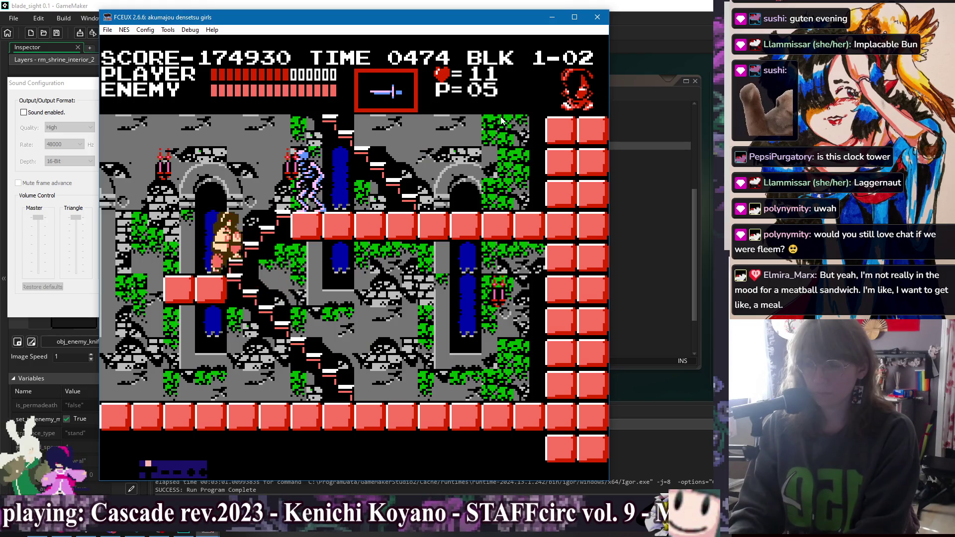
key("d")
key("Right")
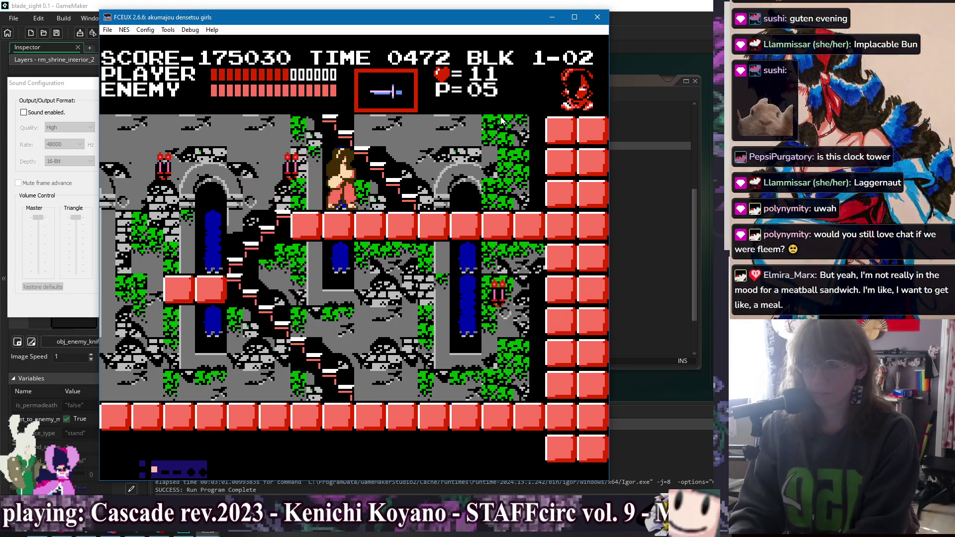
Work up the staircases, whipping nearby enemies, into the next castle area.
key("Down")
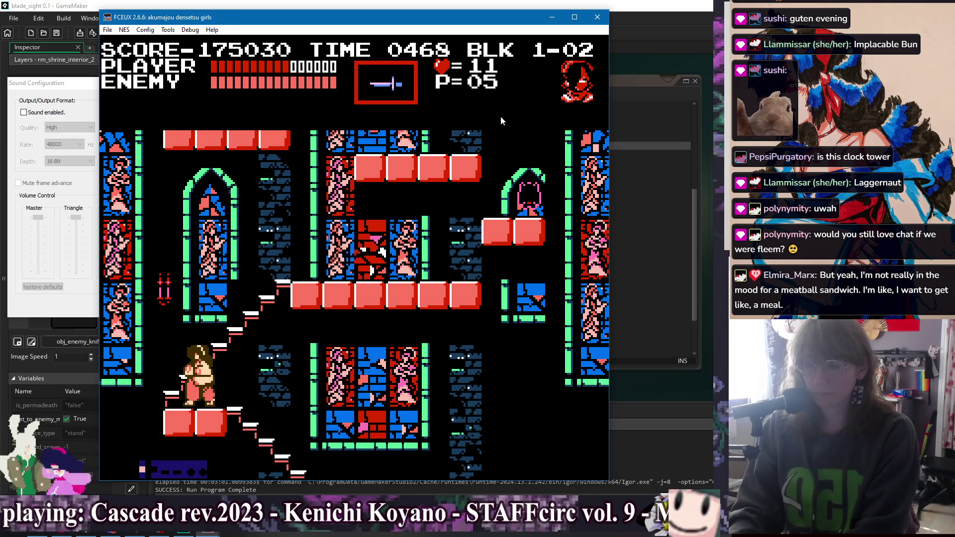
key("Up")
key("Up")
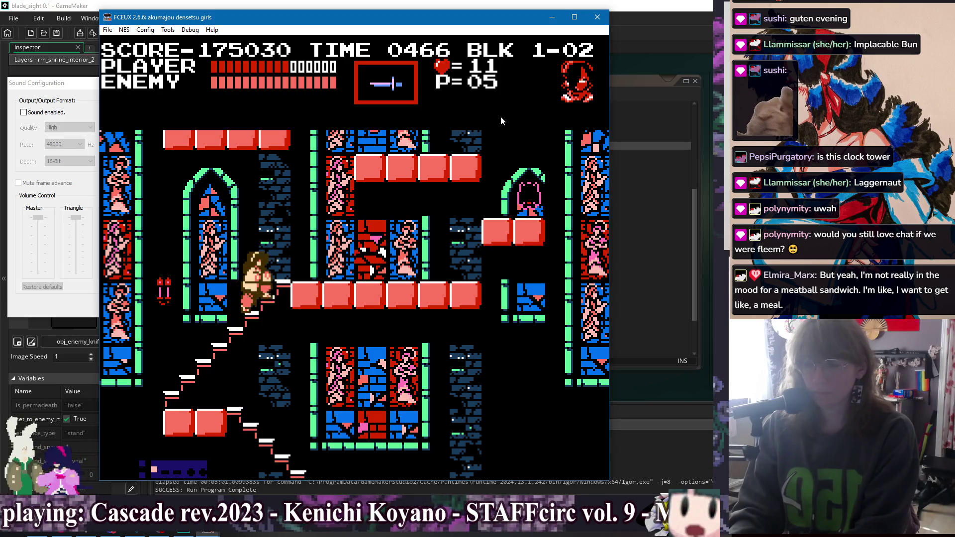
key("Right")
key("d")
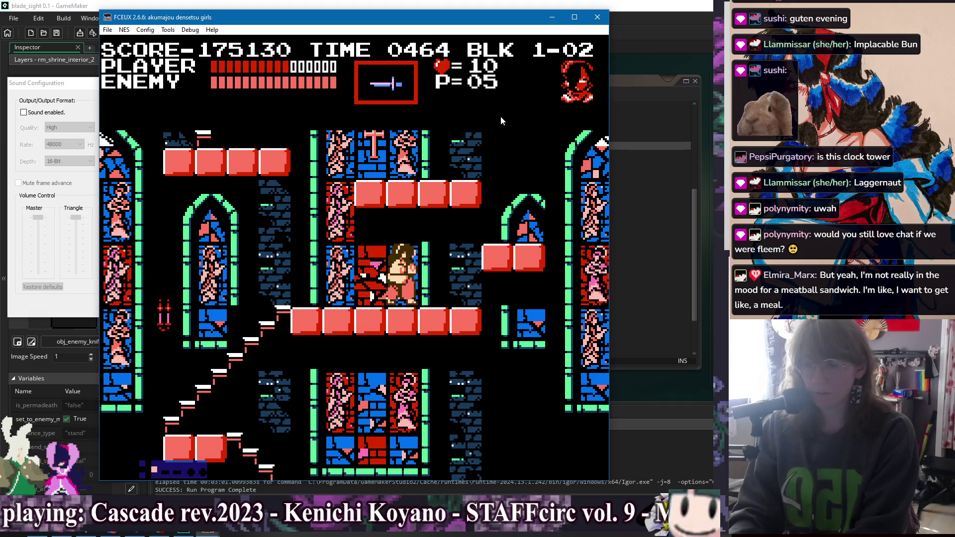
key("Right")
key("Left")
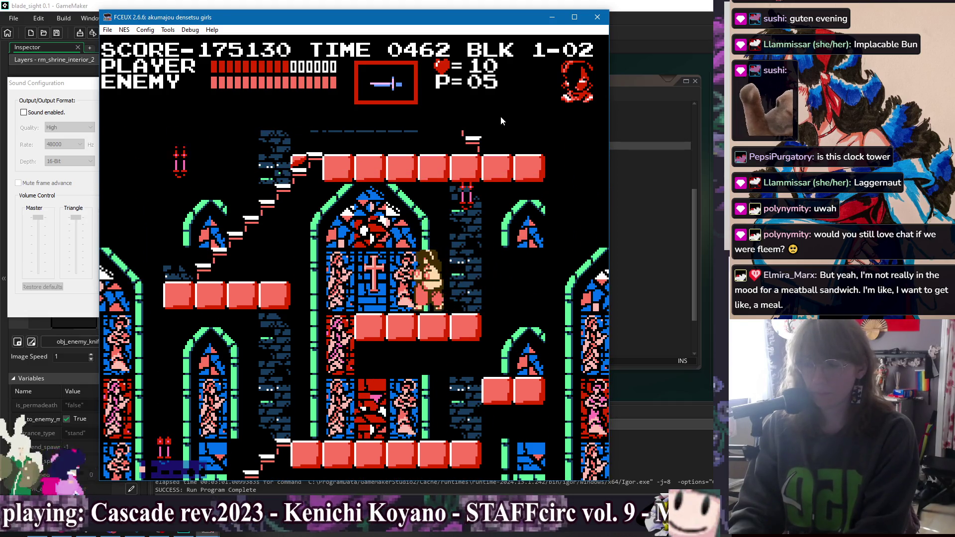
key("Up")
key("Left")
key("Up")
key("Up")
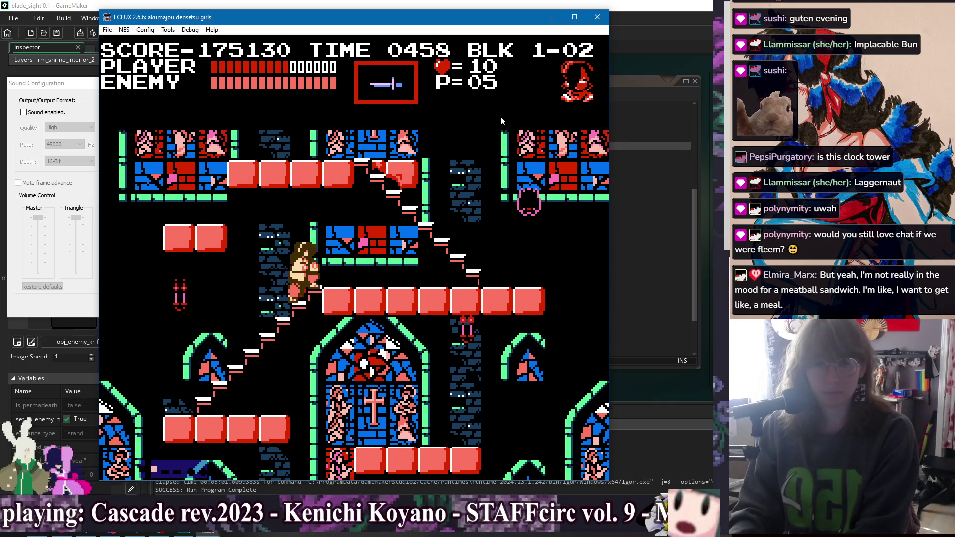
key("d")
key("Up")
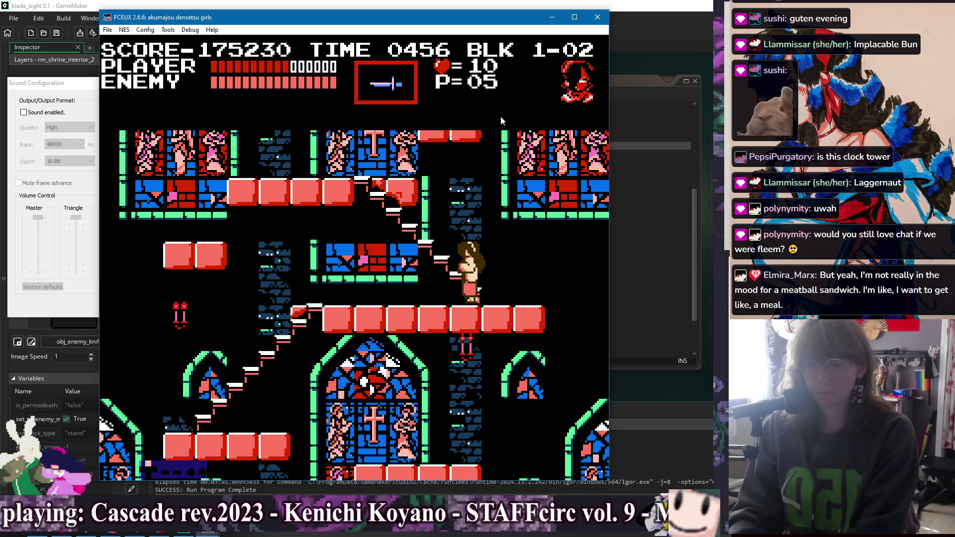
key("Up")
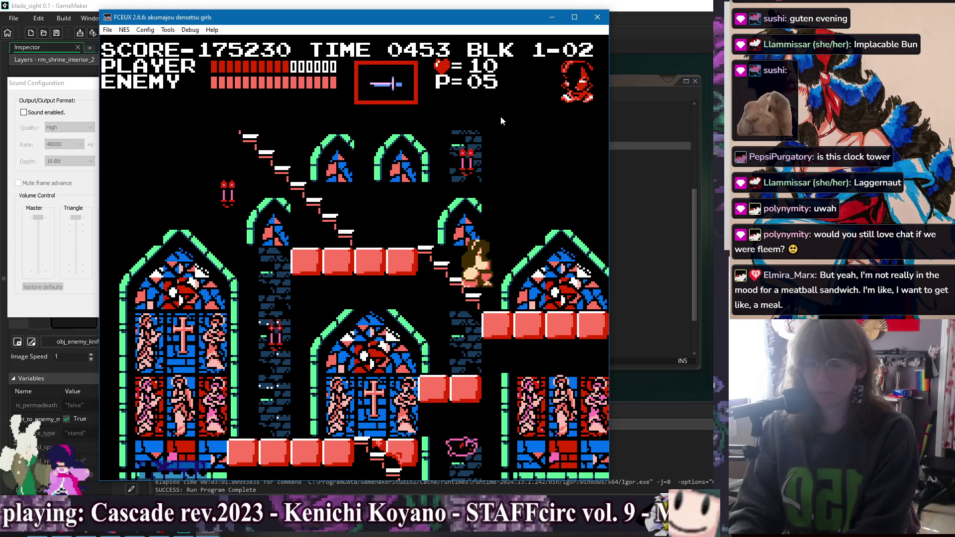
key("Up")
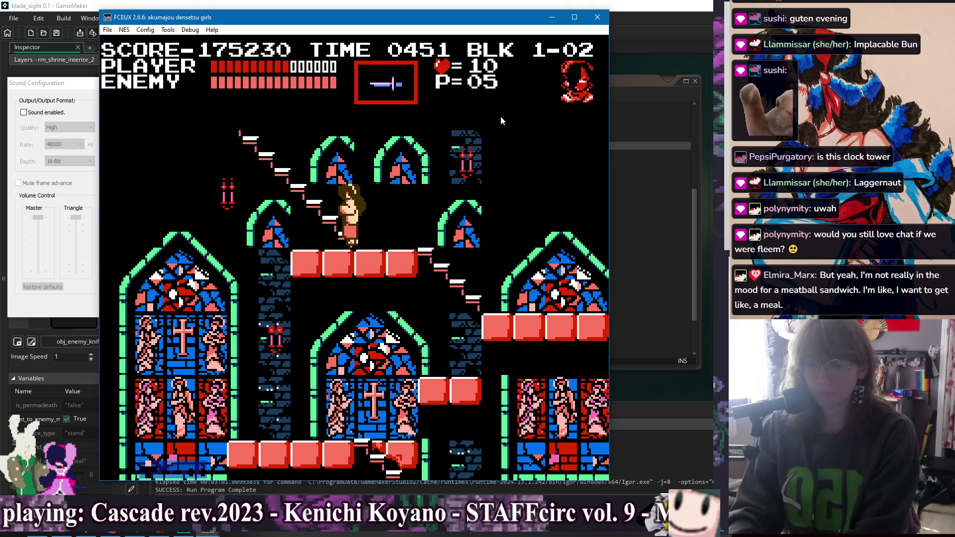
key("Up")
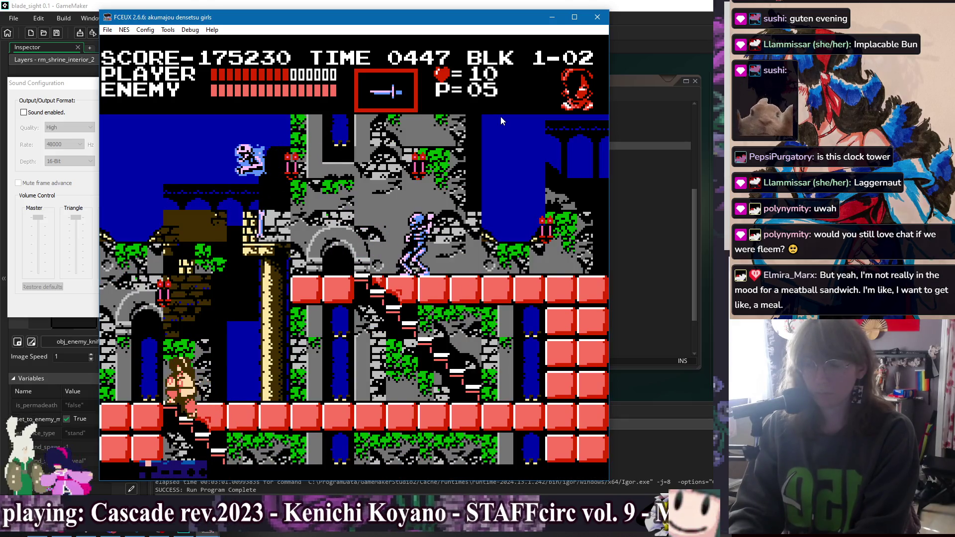
Cross the castle floors, defeating an enemy and collecting hearts on the upper floor.
key("Left")
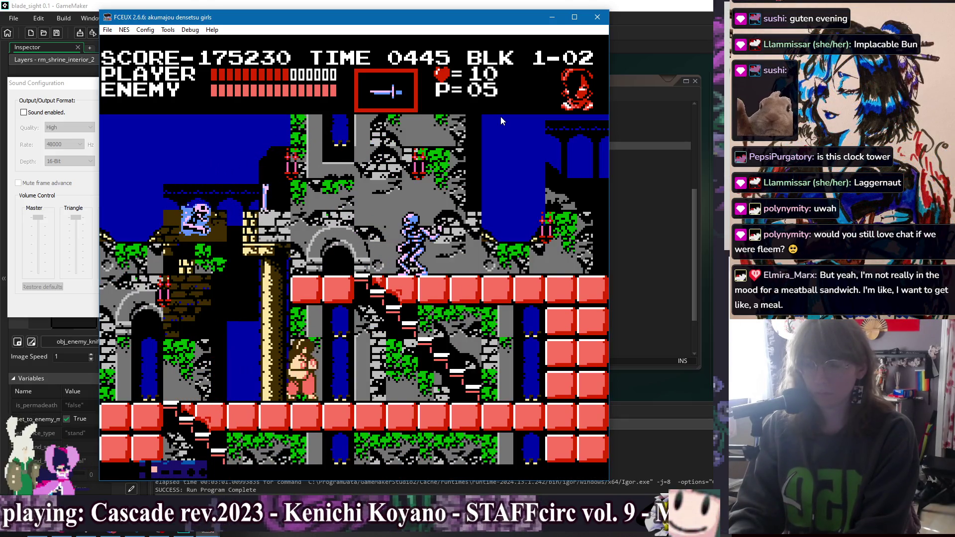
key("Right")
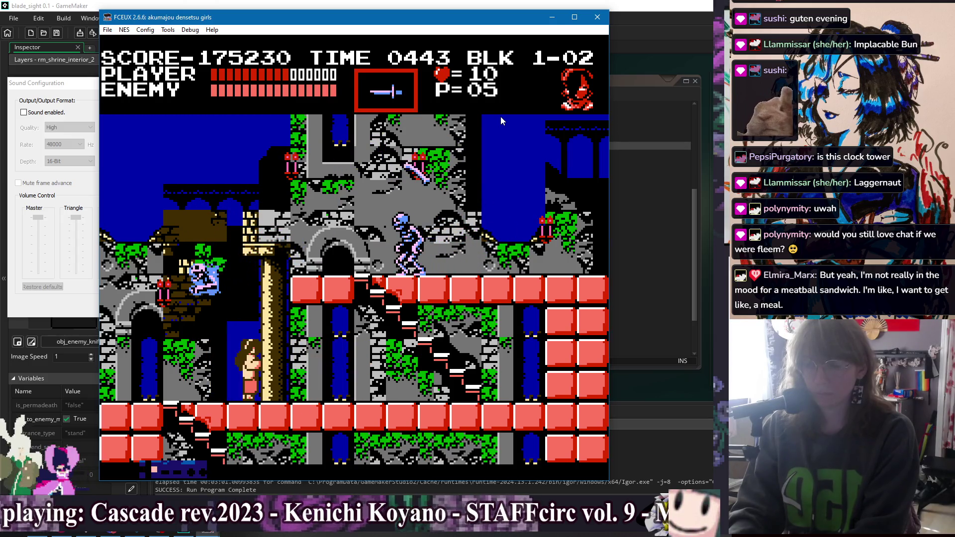
key("Right")
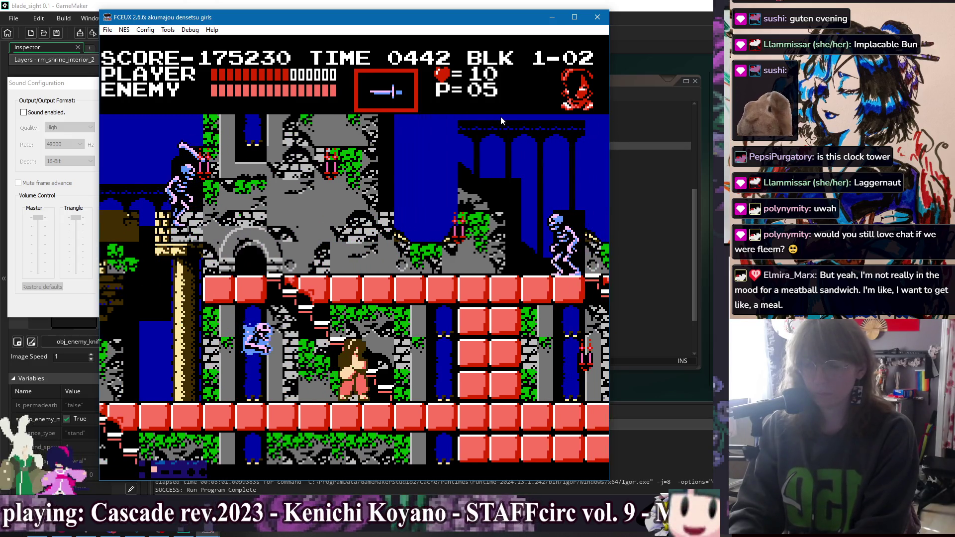
key("Left")
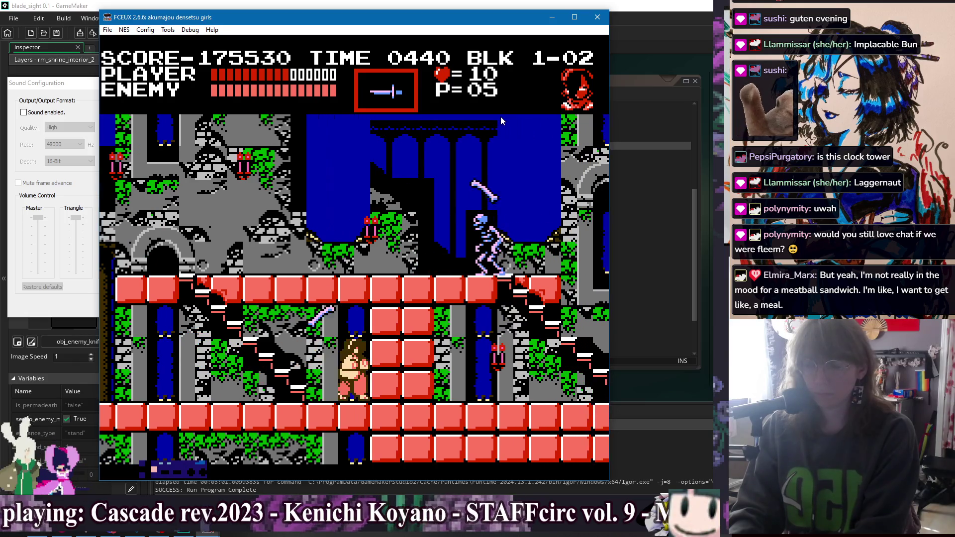
key("Up")
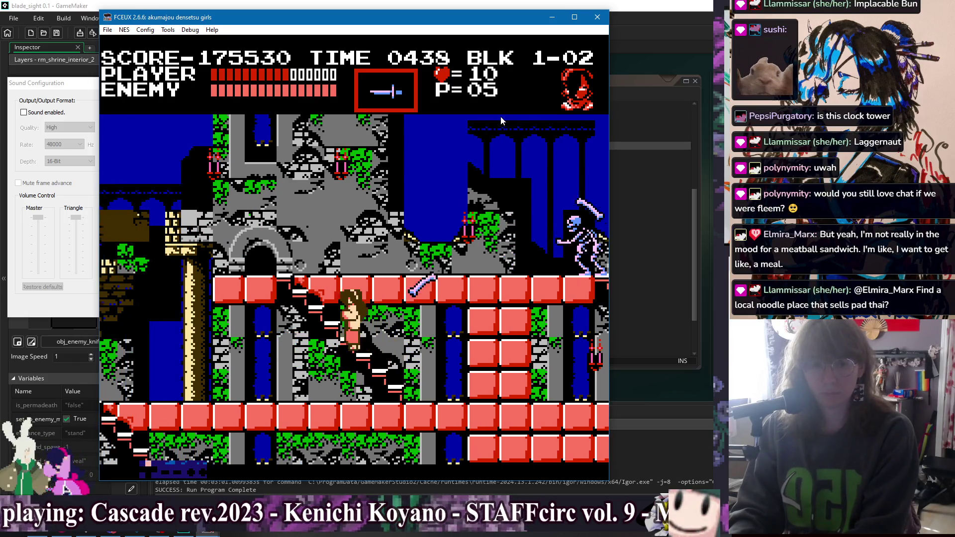
key("Right")
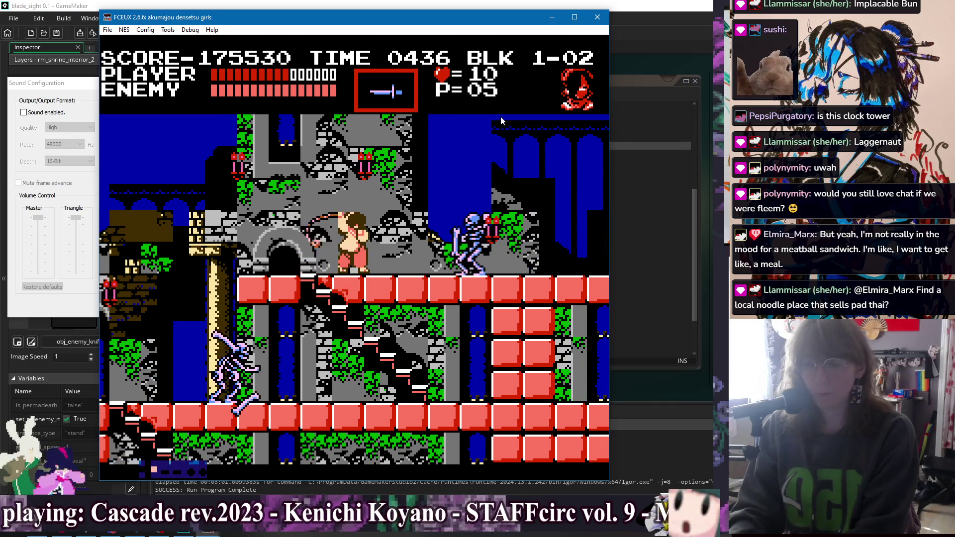
key("Right")
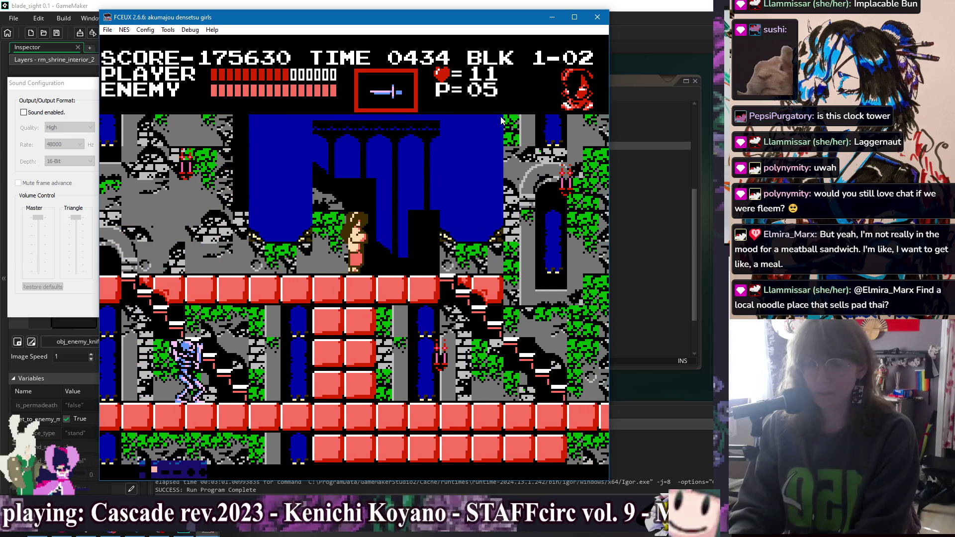
key("Right")
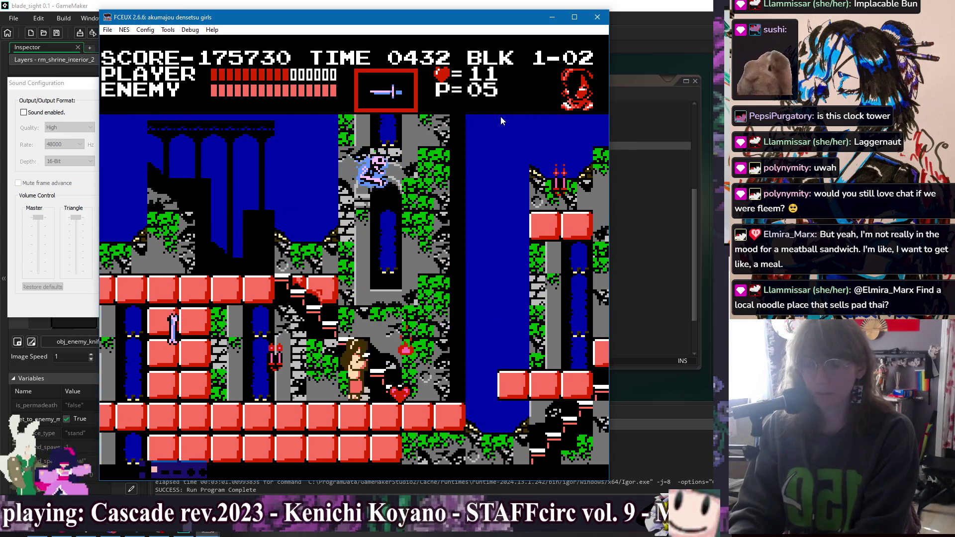
key("f")
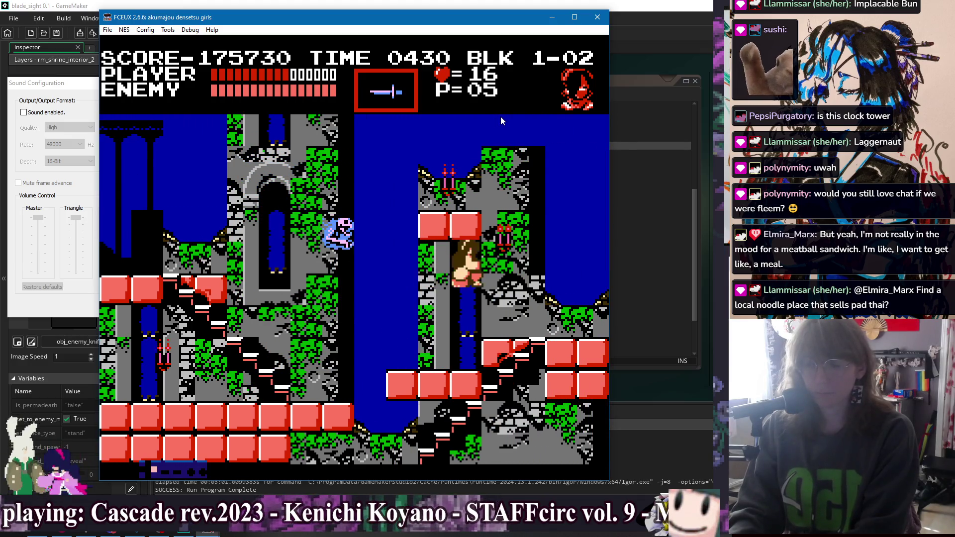
key("Down")
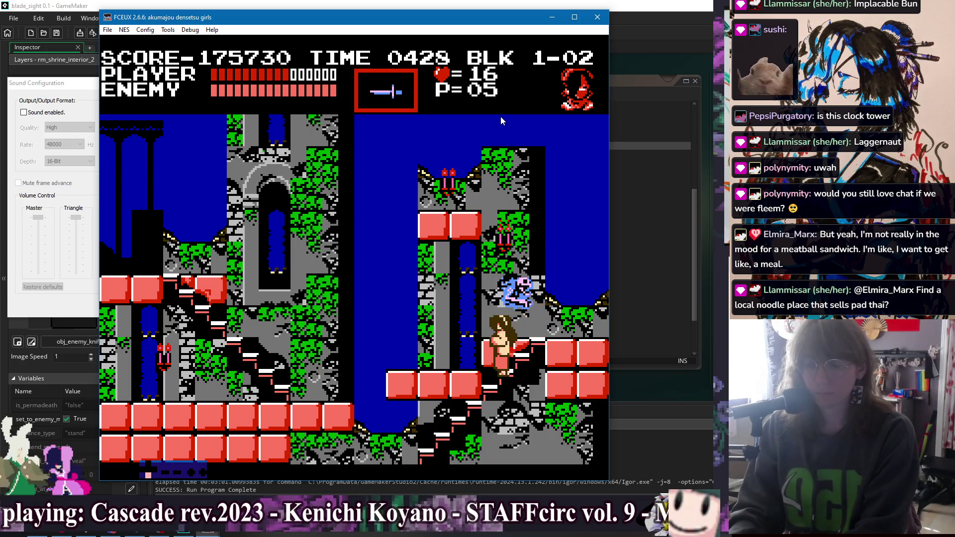
key("Down")
key("Up")
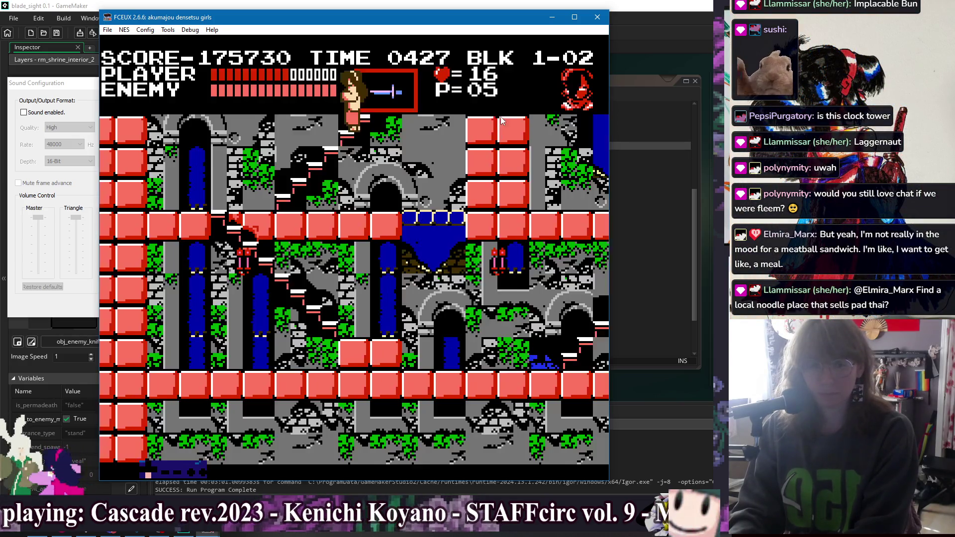
key("Right")
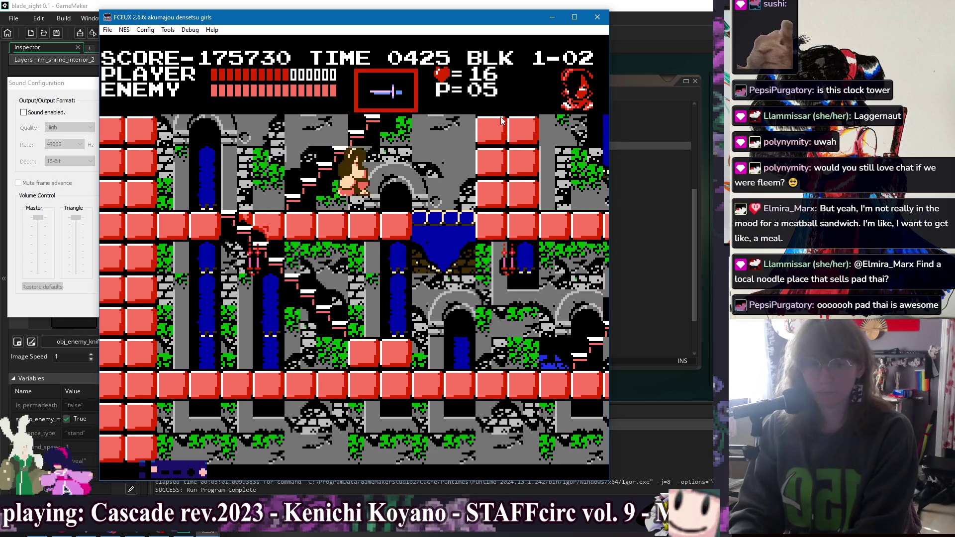
key("Right")
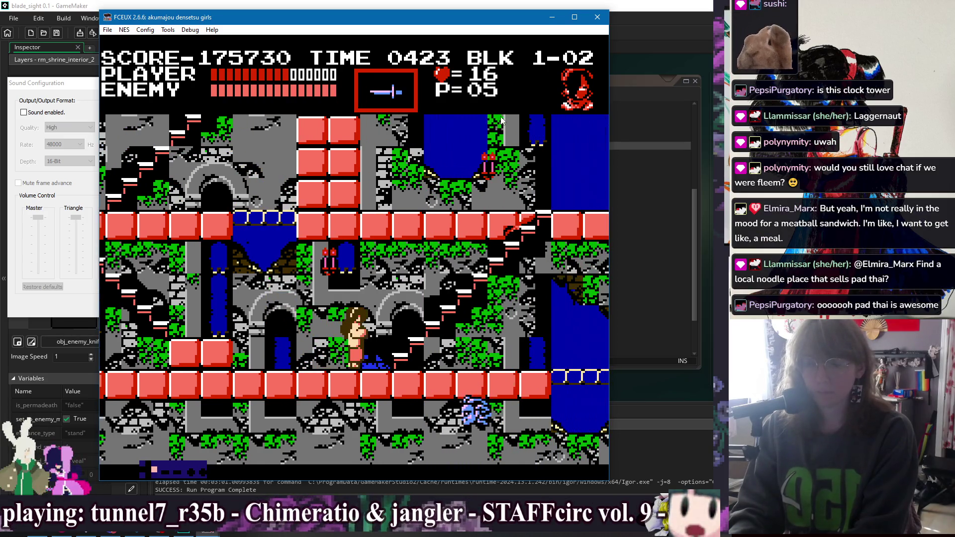
key("Right")
key("Up")
key("Up")
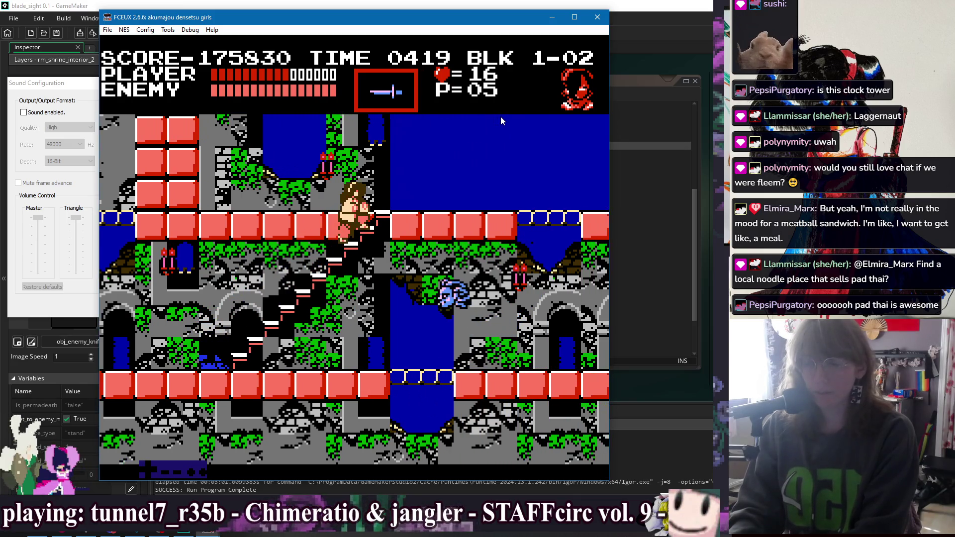
Whip enemies and candles along the bridge, then drop down into block 1-03.
key("Right")
key("d")
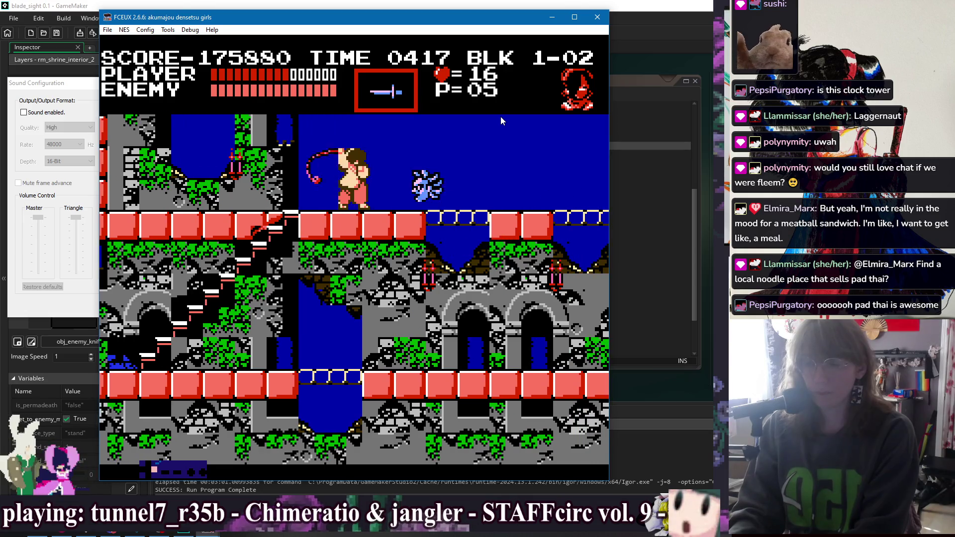
key("Right")
key("d")
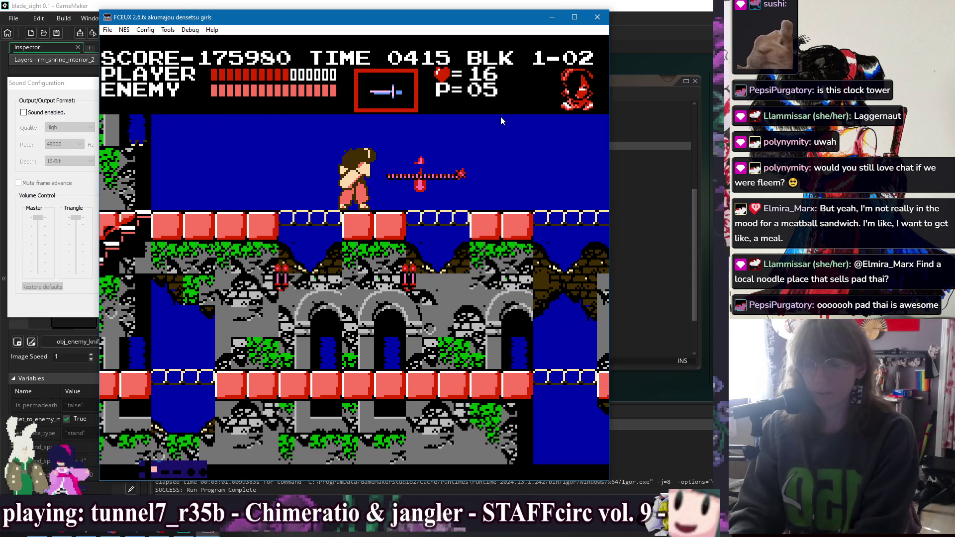
key("Right")
key("d")
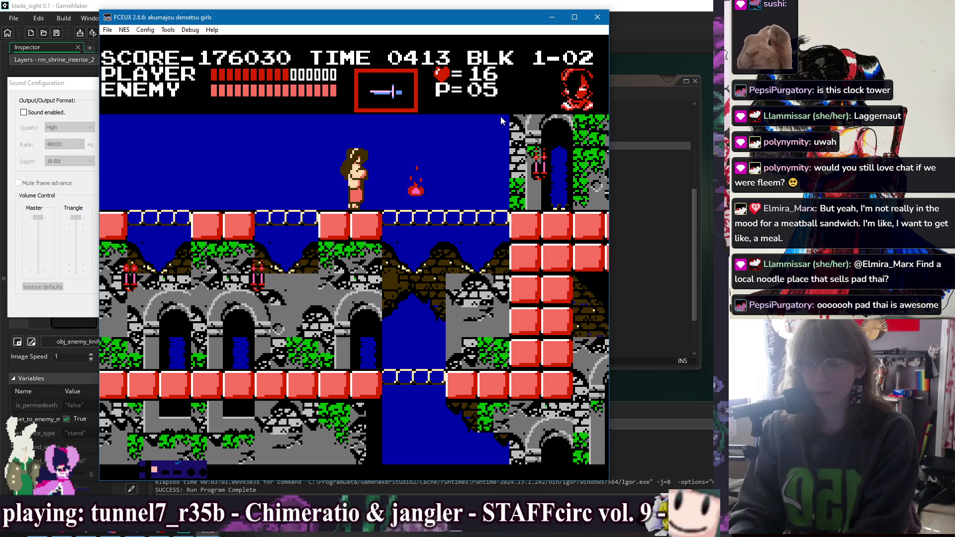
key("Right")
key("d")
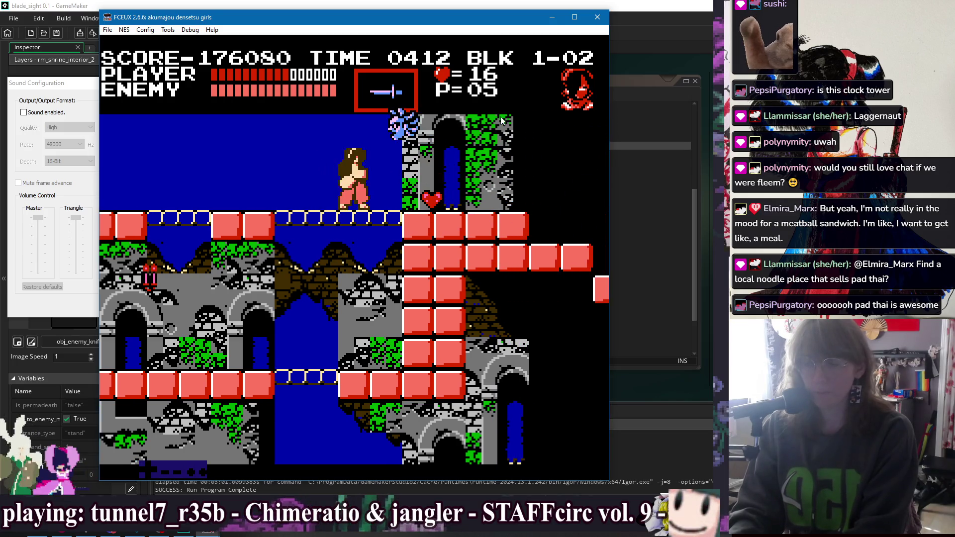
key("Right")
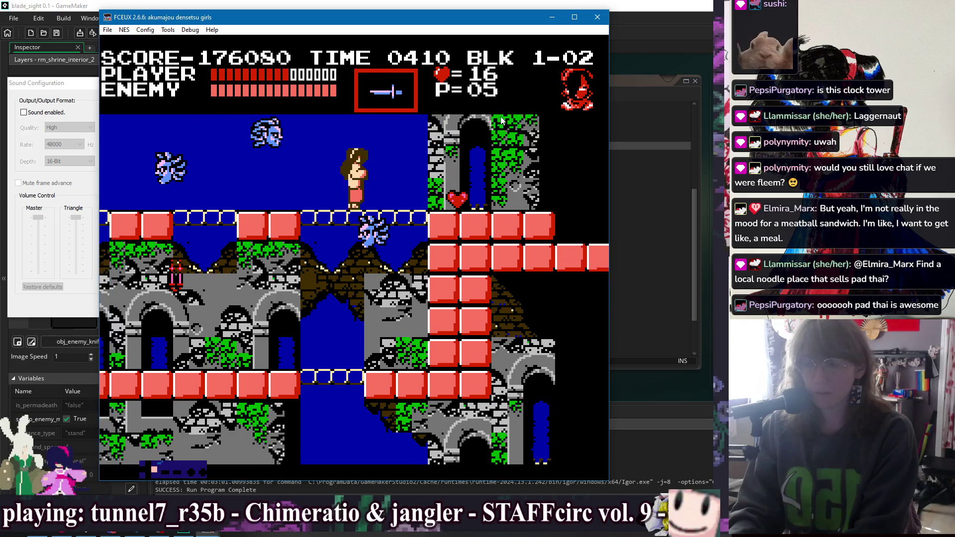
key("Left")
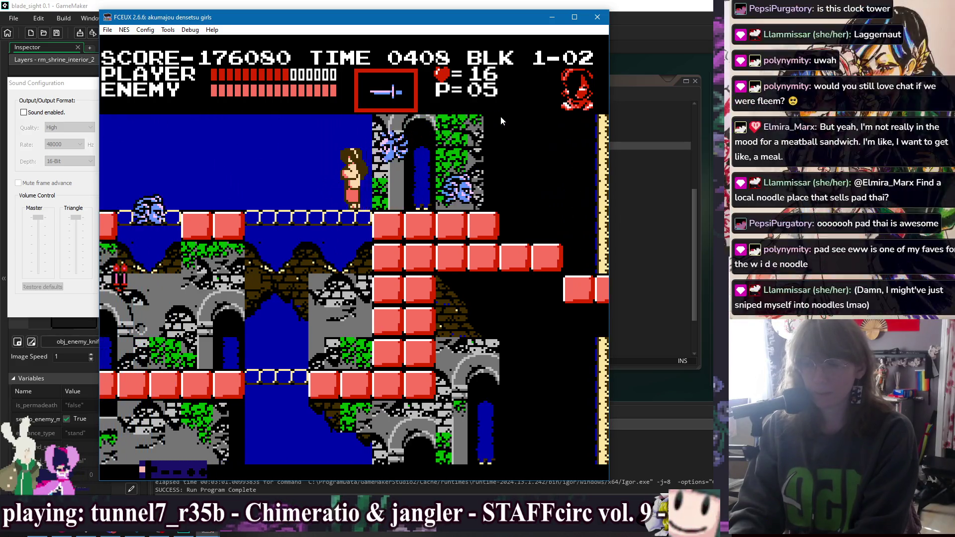
key("Right")
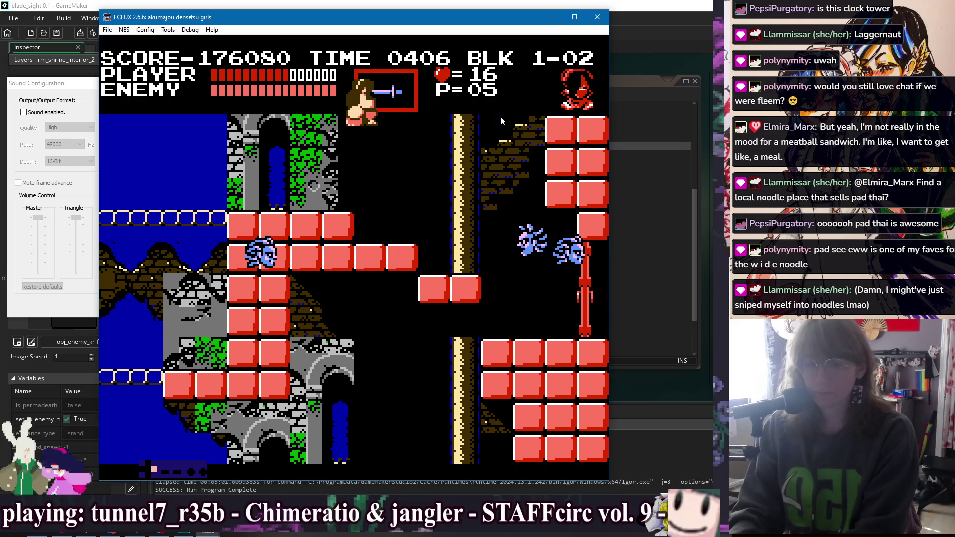
key("Right")
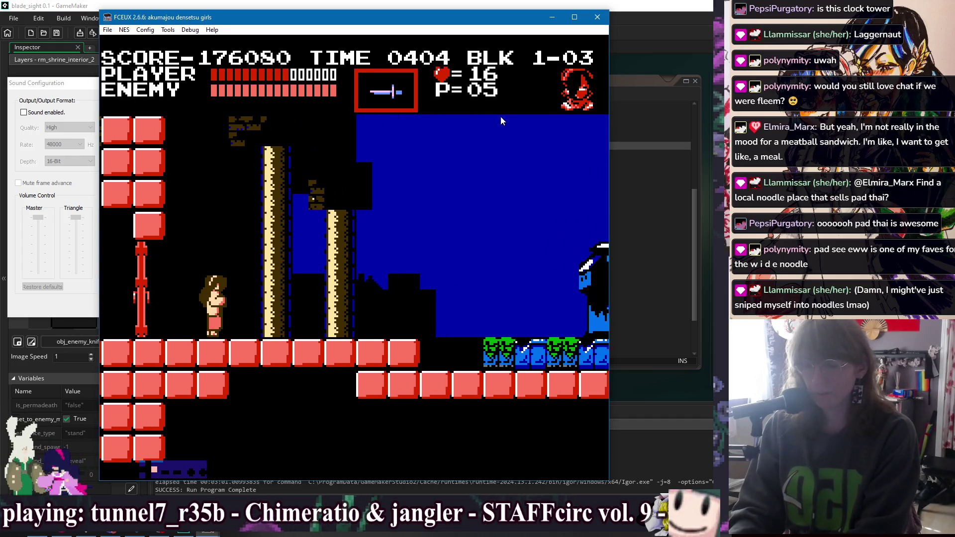
Jump-whip for hearts, walk right through the town and pick up the axe subweapon.
key("f")
key("d")
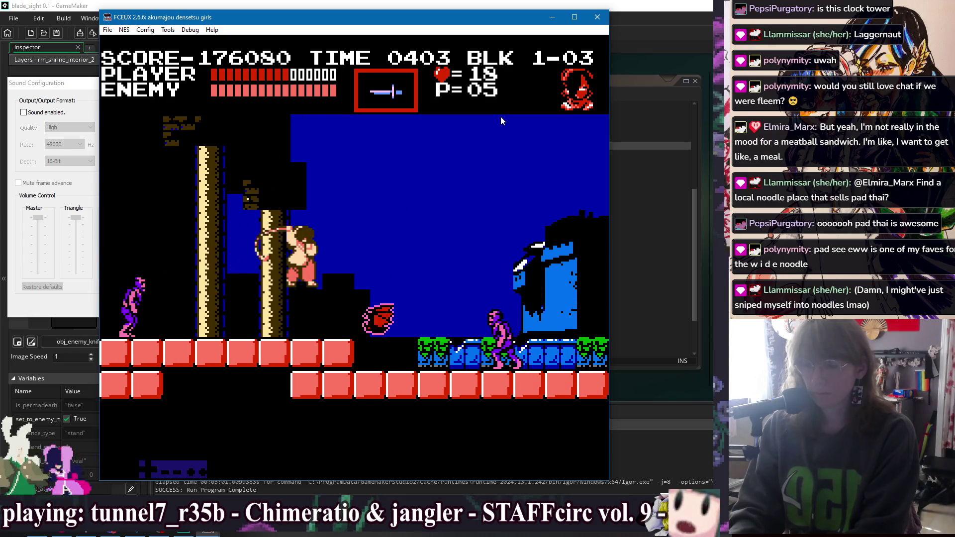
key("Right")
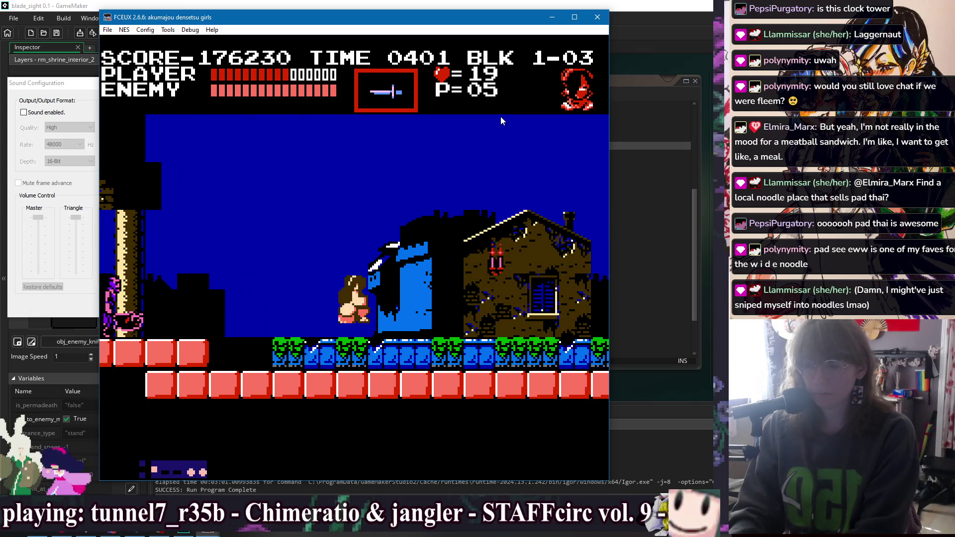
key("Right")
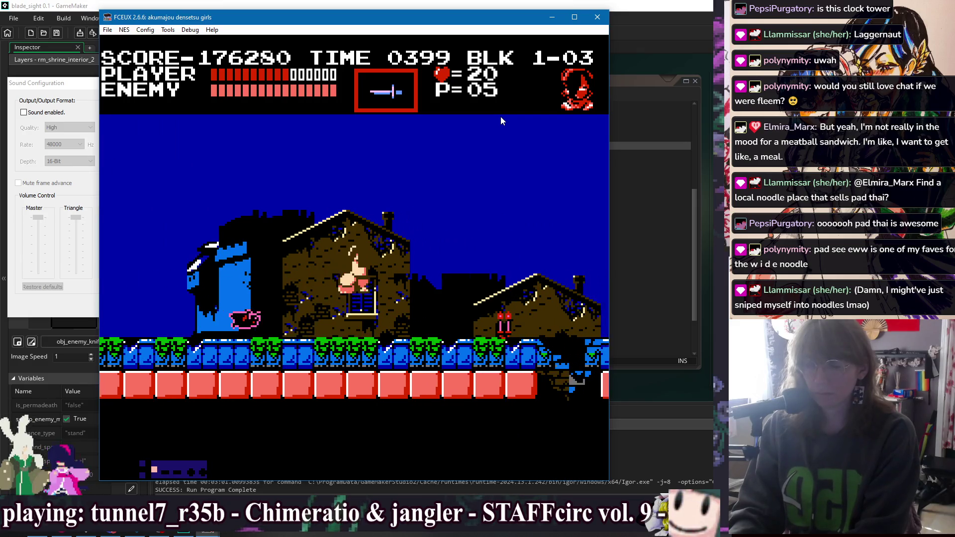
key("Right")
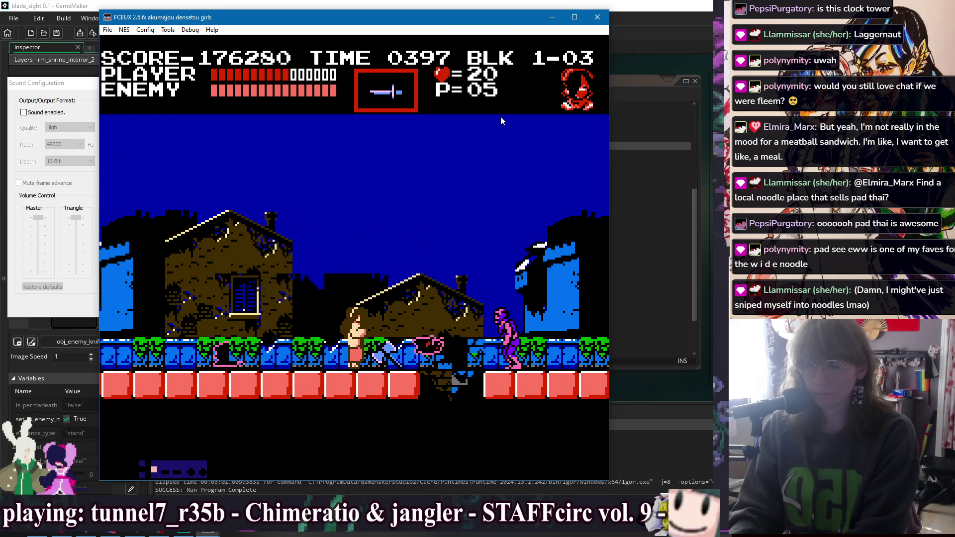
key("Right")
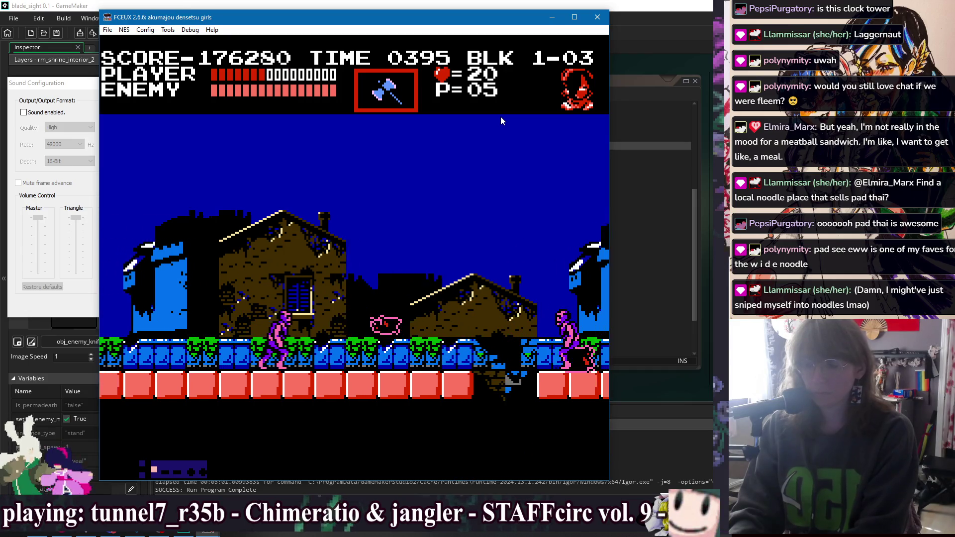
key("Right")
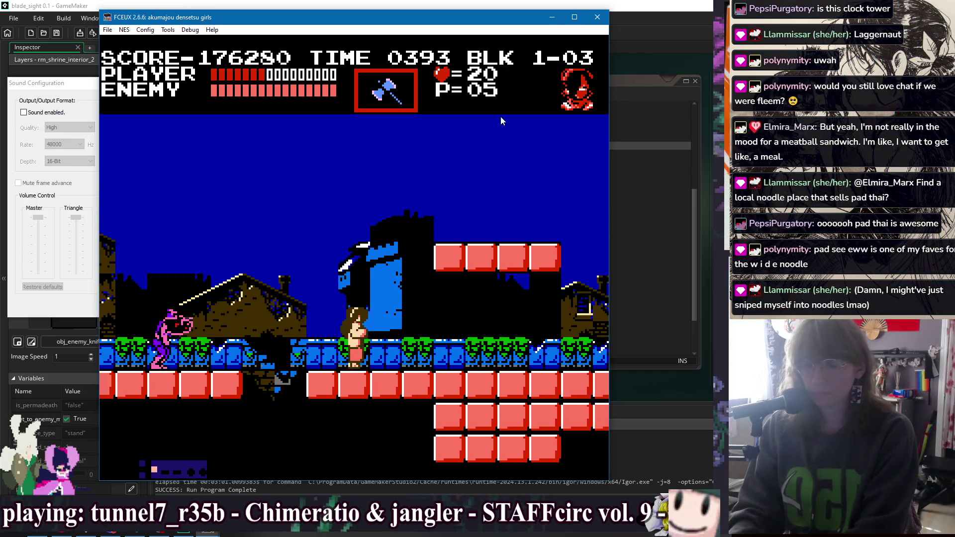
key("Right")
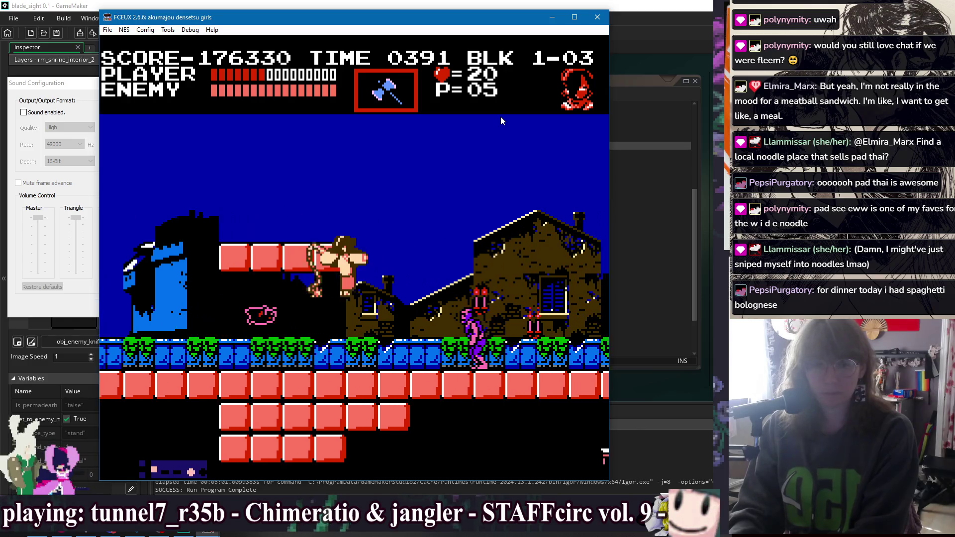
key("Right")
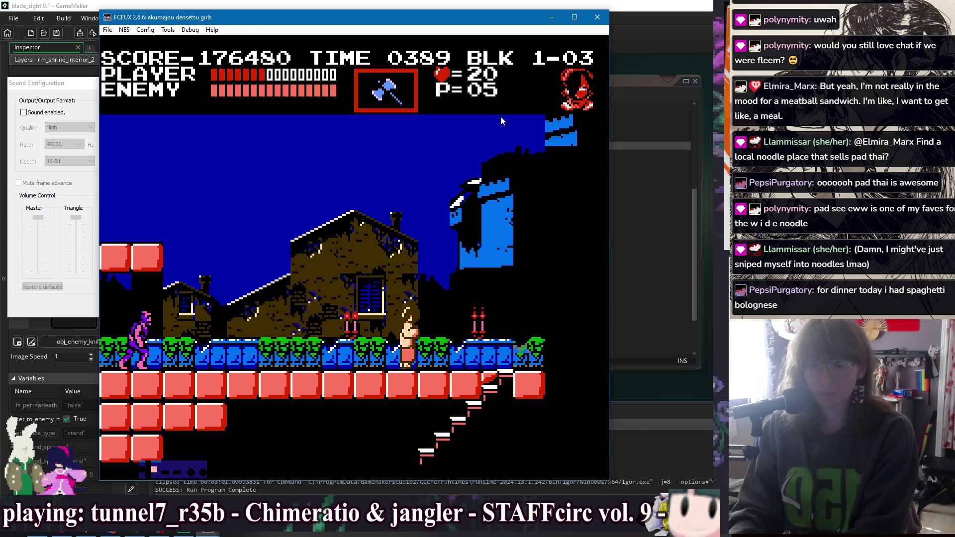
key("Right")
Descend the staircase and move between the lower ledges, collecting a heart.
key("Down")
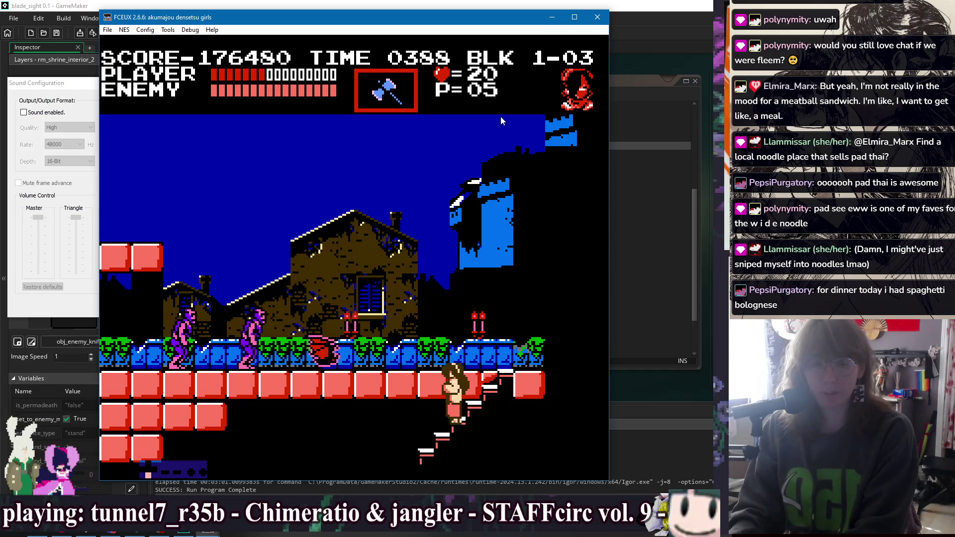
key("Down")
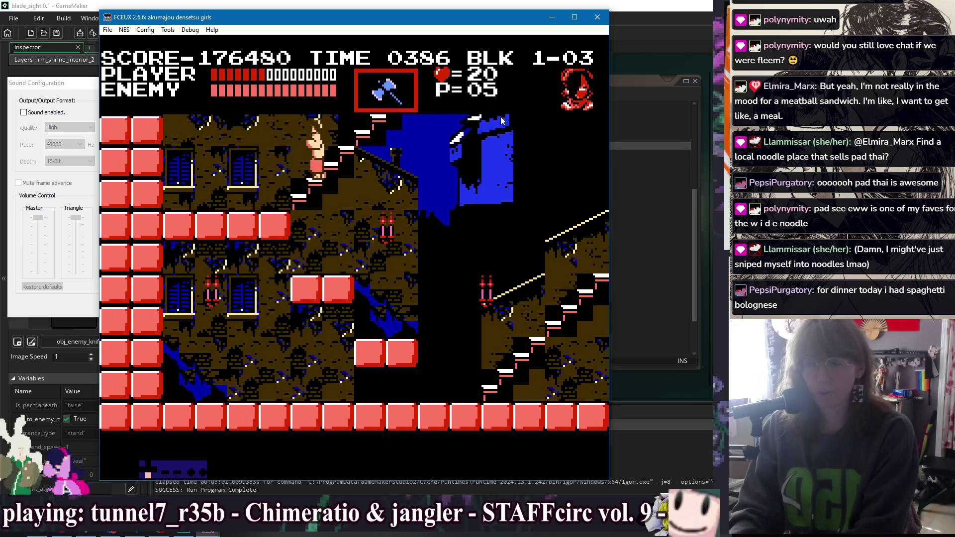
key("Down")
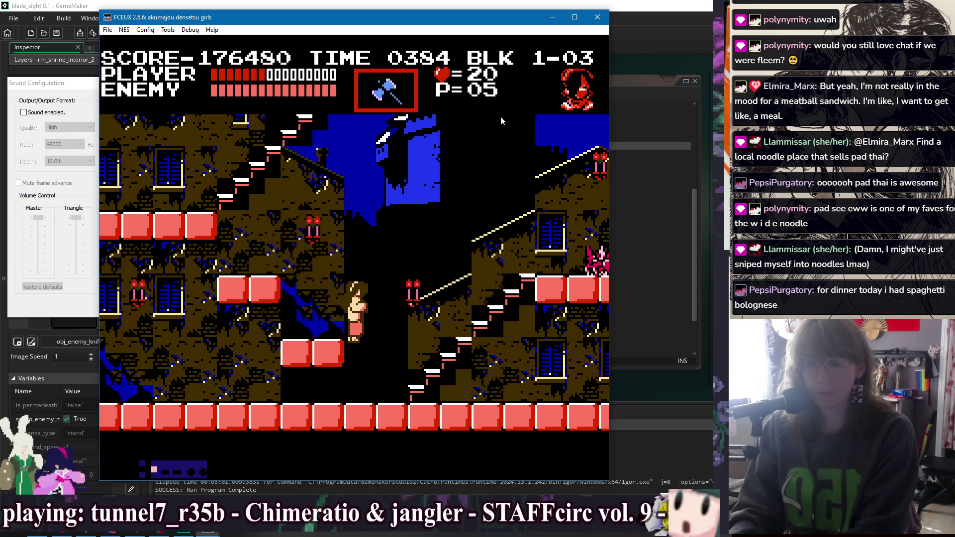
key("Left")
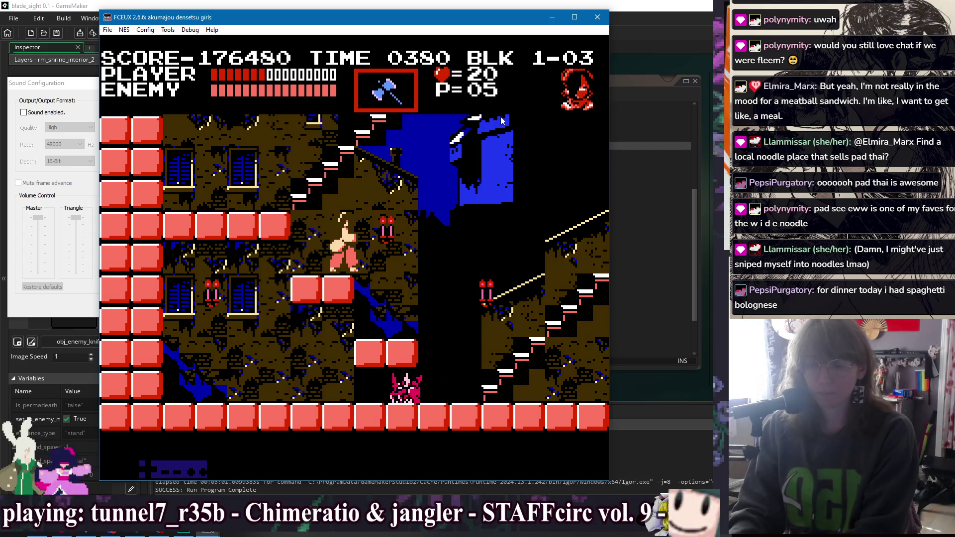
key("Right")
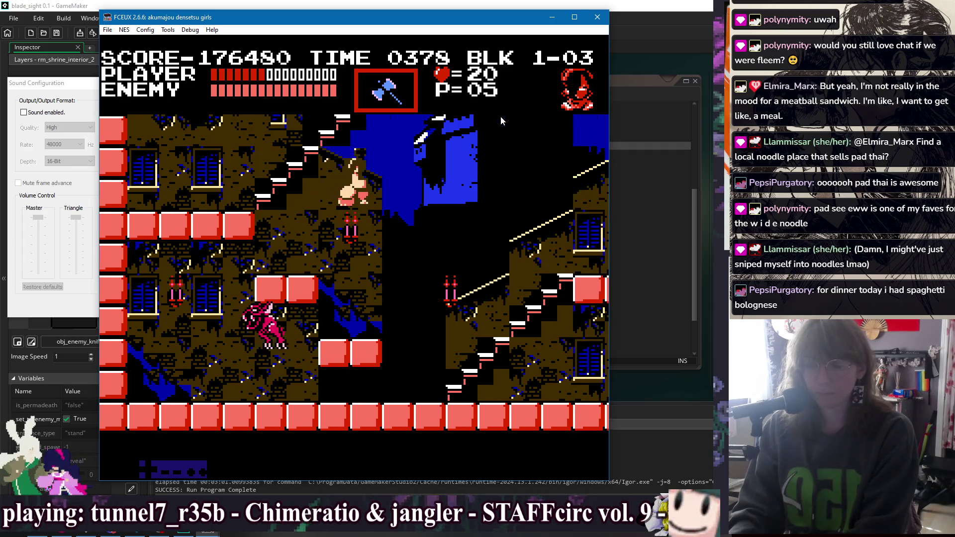
key("Left")
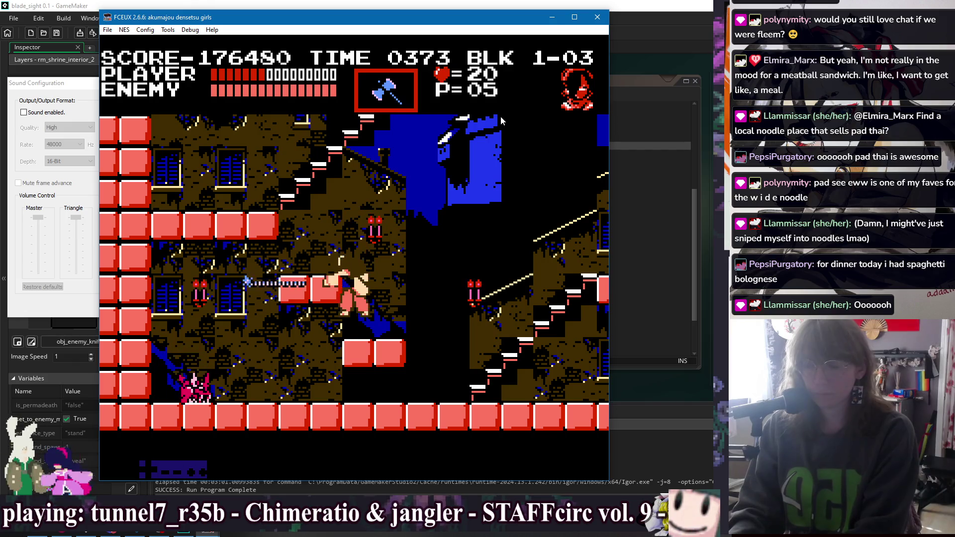
key("Right")
key("Left")
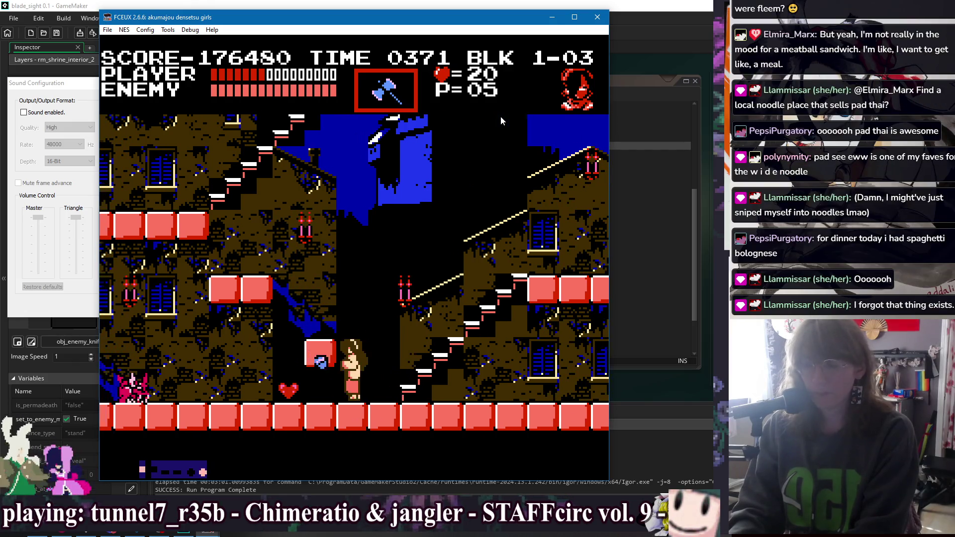
key("Right")
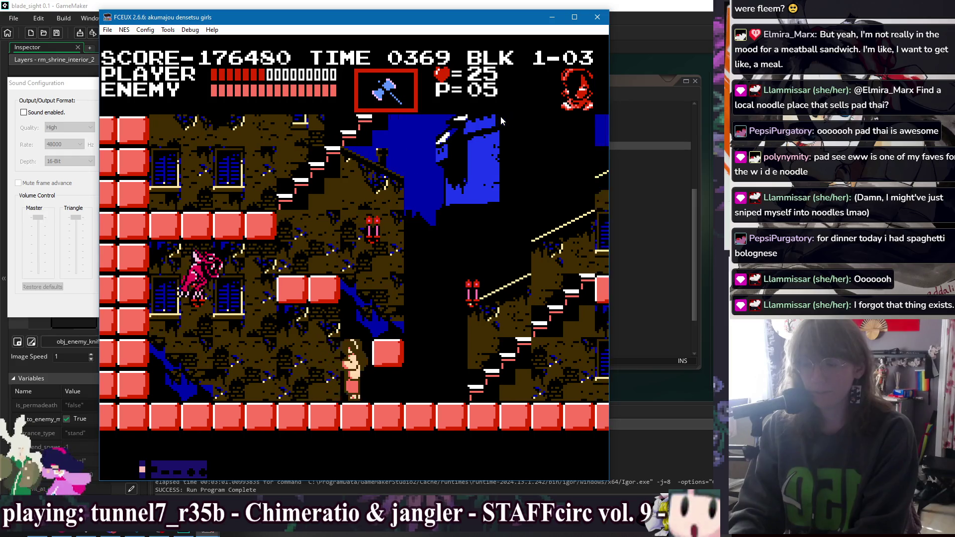
key("Right")
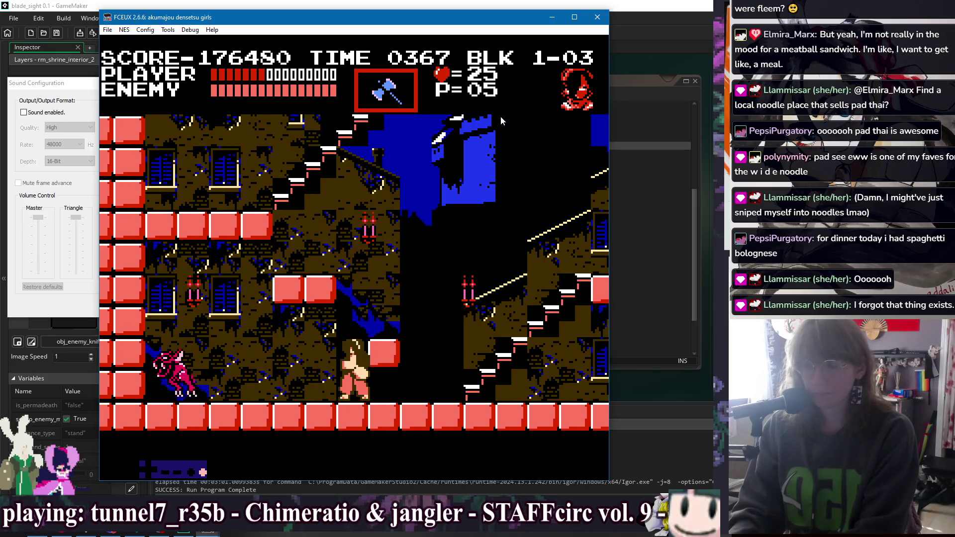
Climb the higher platforms and stairs, then return to the ground floor.
key("Left")
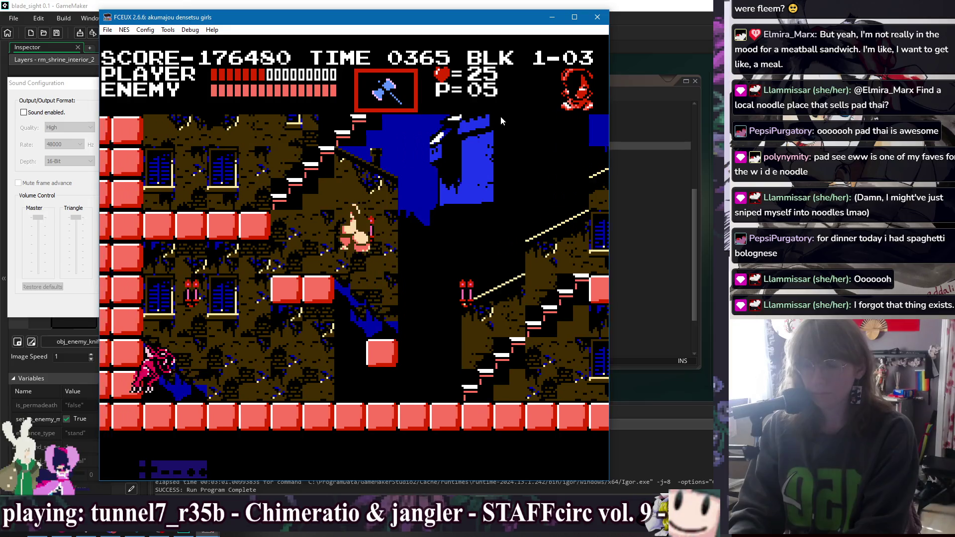
key("Left")
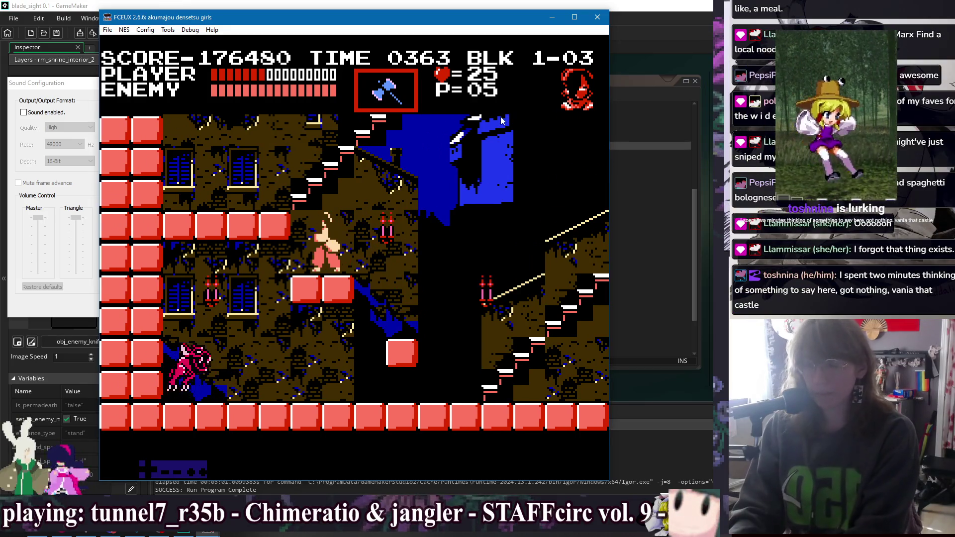
key("Right")
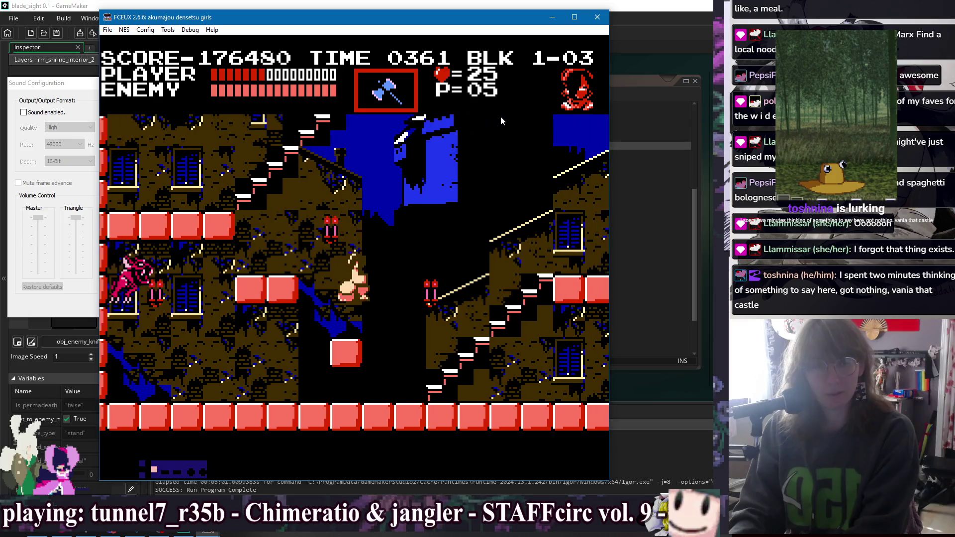
key("Right")
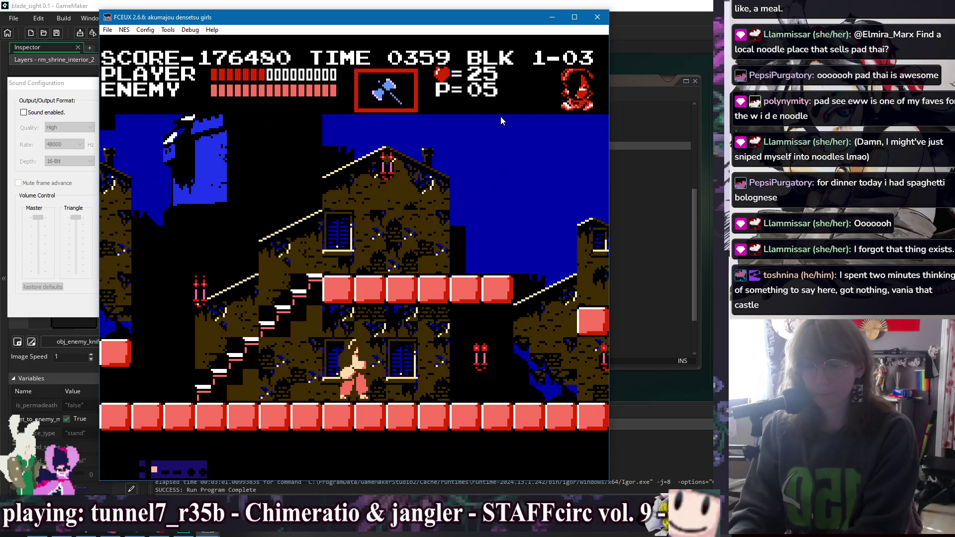
key("Right")
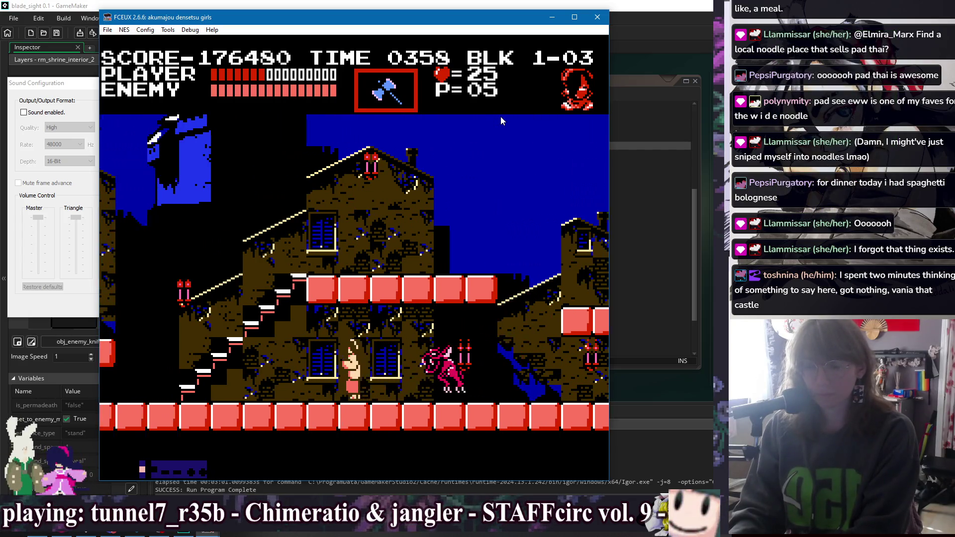
key("Left")
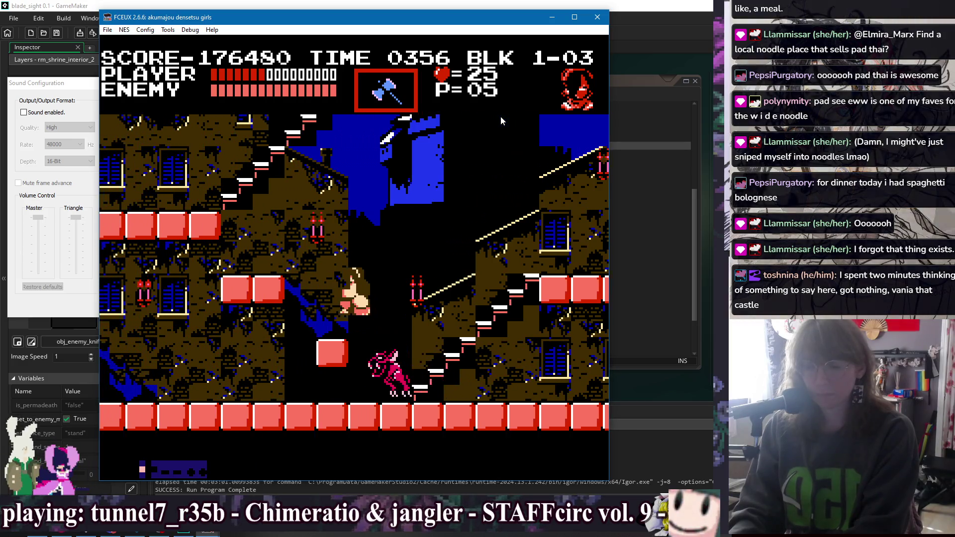
key("Up")
key("Down")
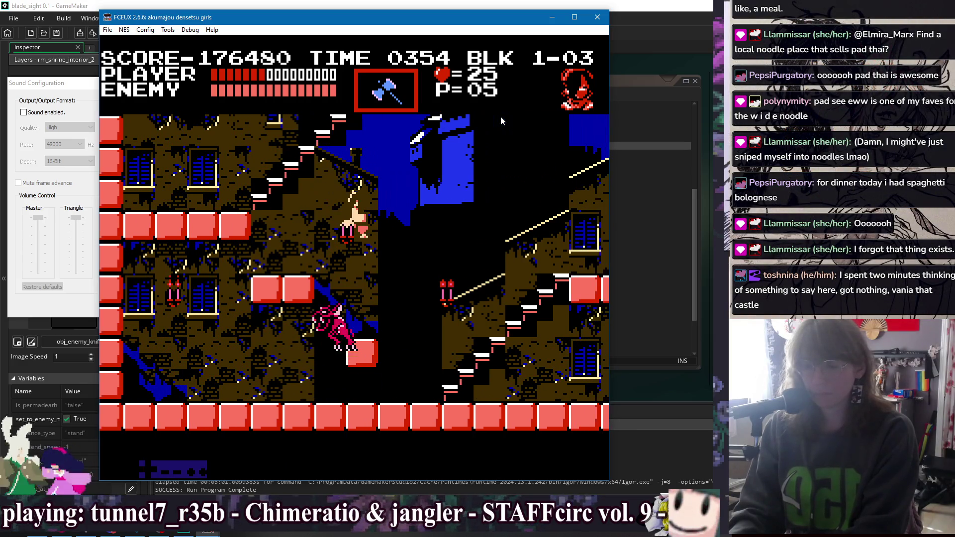
Push right into the knife bunnies until health runs out, then restart on the new life.
key("Right")
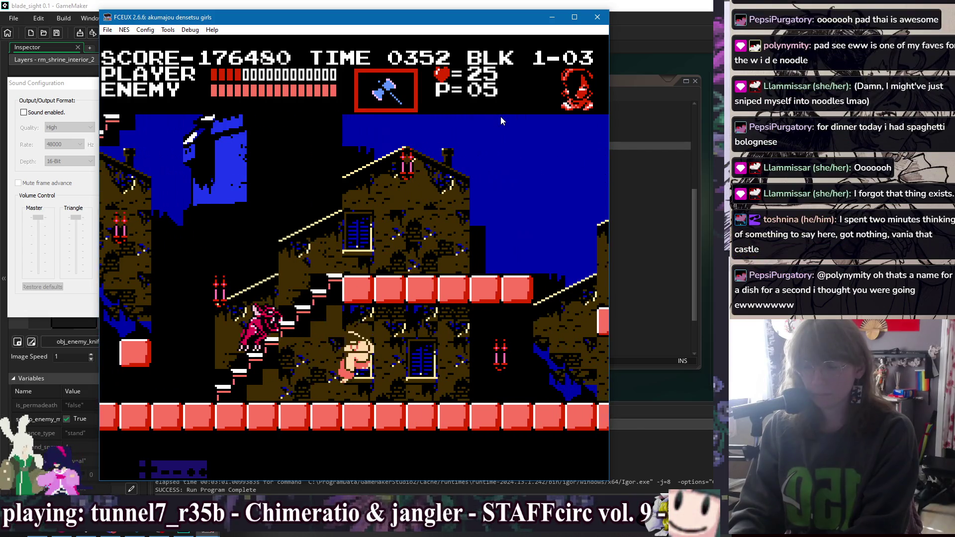
key("Right")
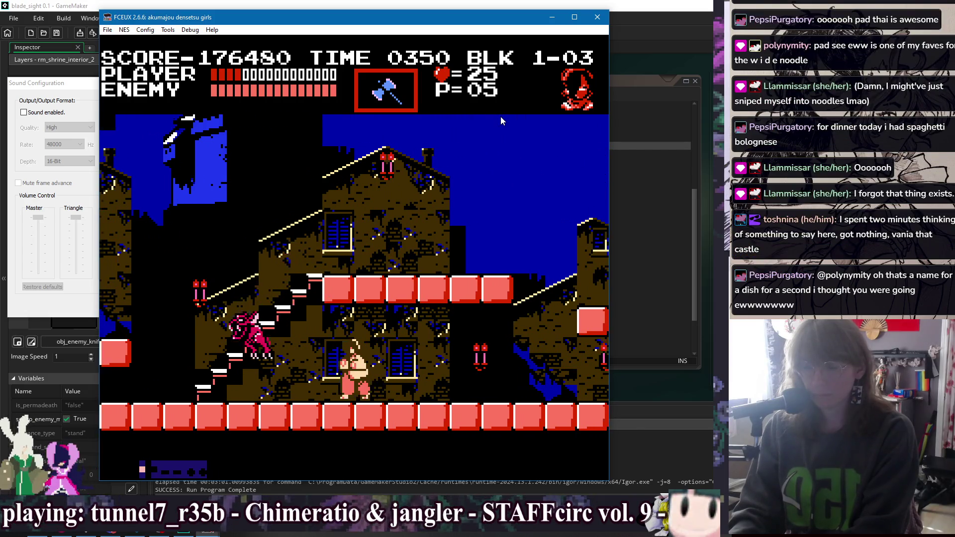
key("Right")
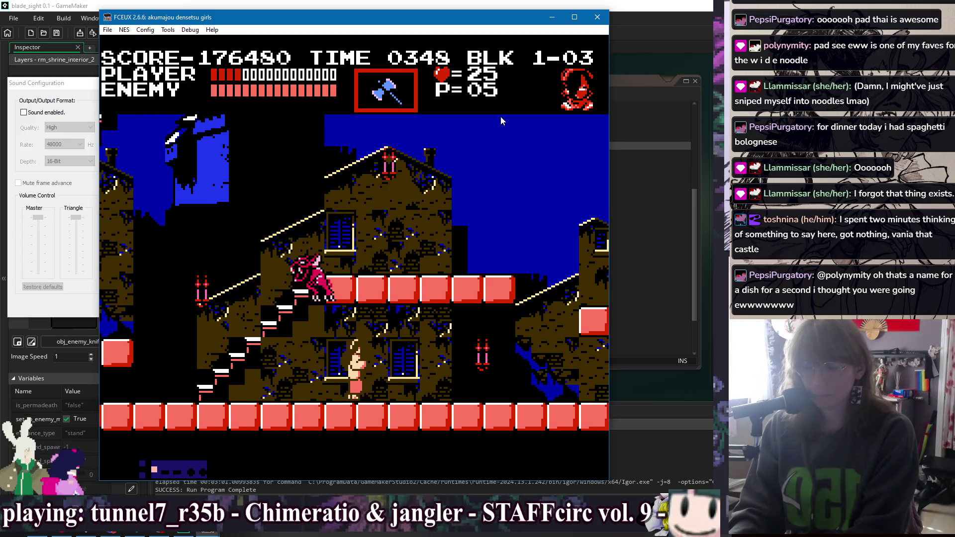
key("Left")
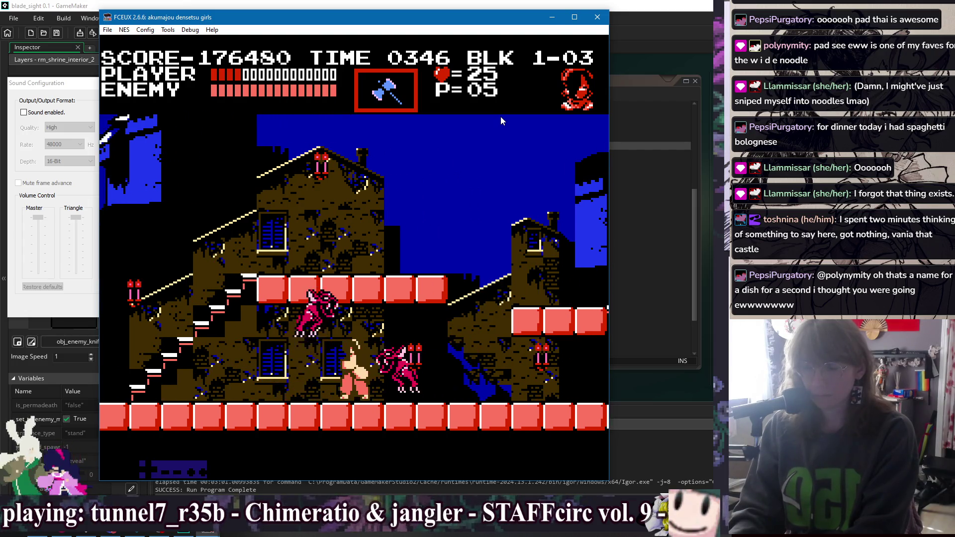
key("Right")
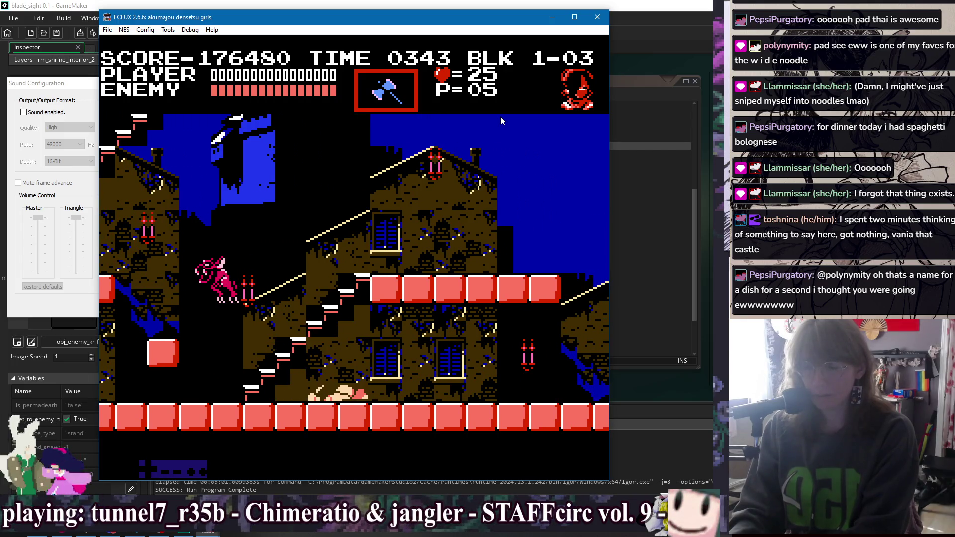
key("Right")
Whip enemies along the street heading right, grabbing the axe subweapon and crossing the brick ledge.
key("f")
key("d")
key("Right")
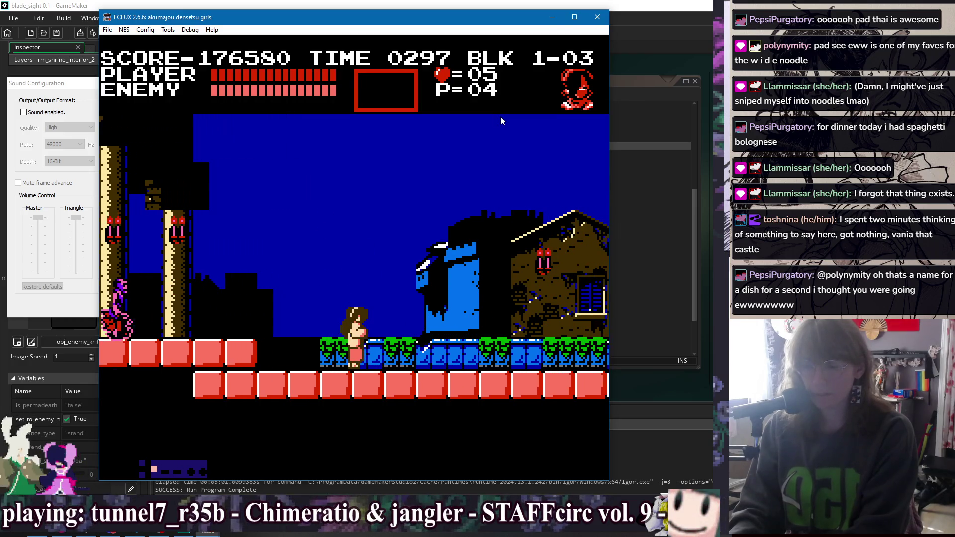
key("f")
key("Right")
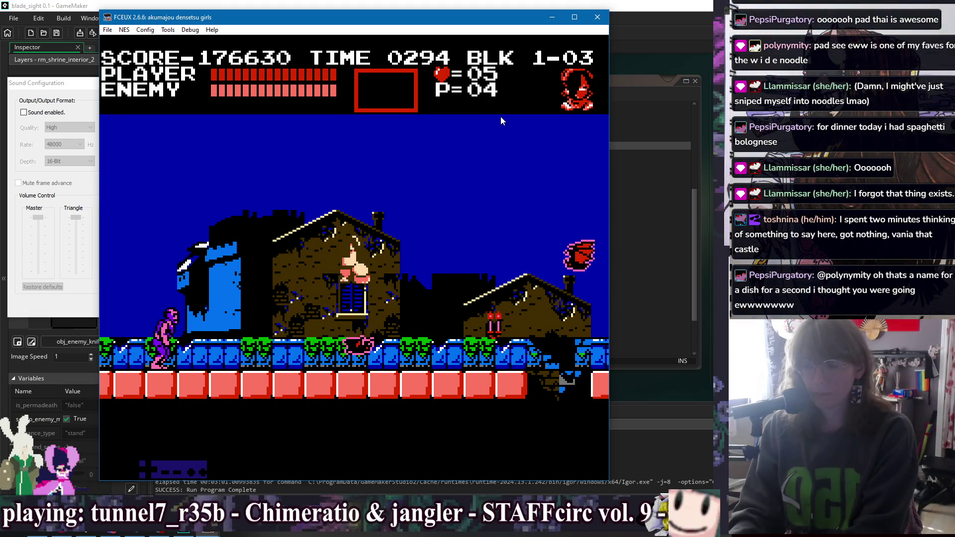
key("Right")
key("Right")
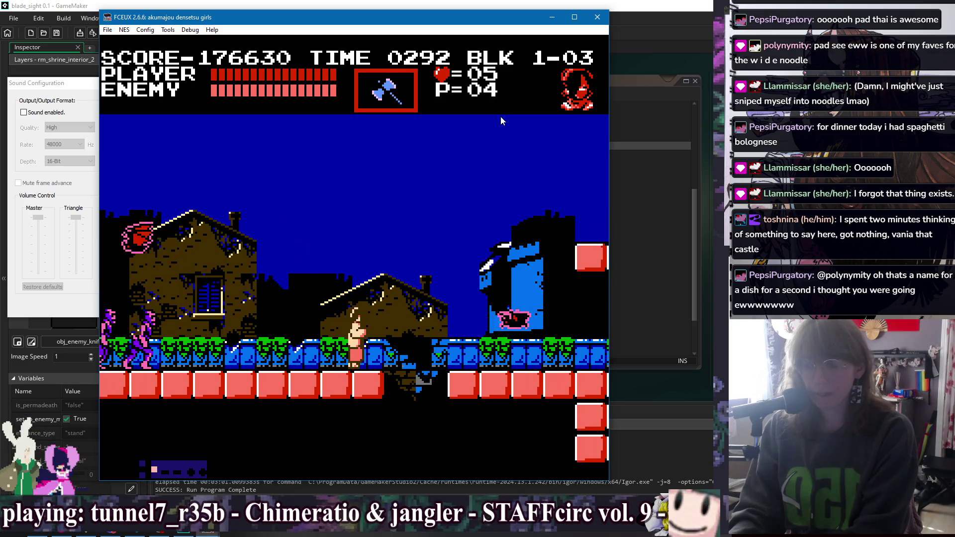
key("Right")
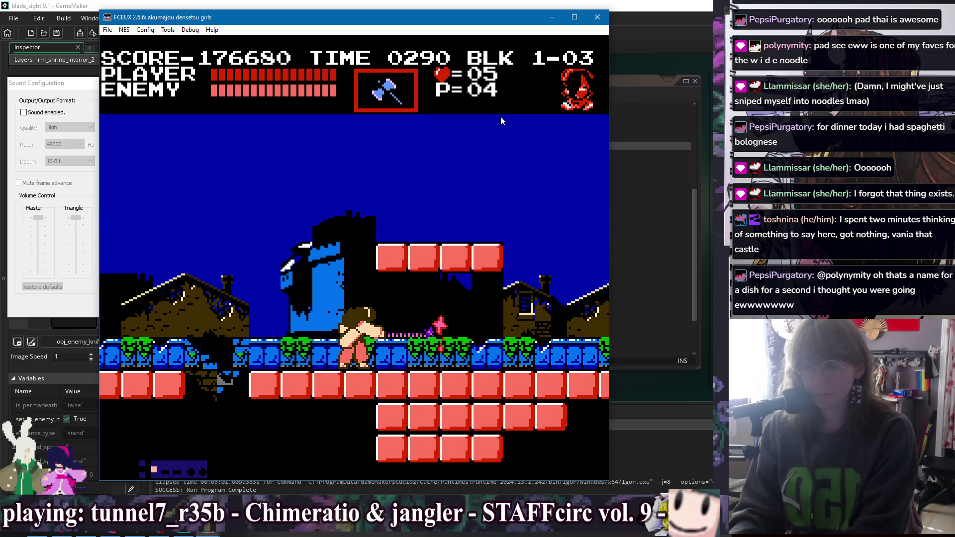
key("f")
key("Right")
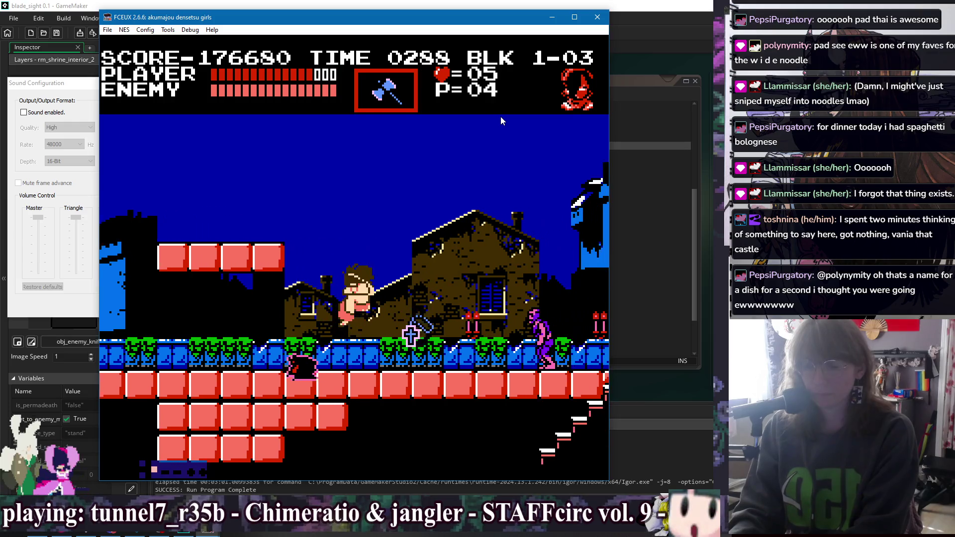
key("Right")
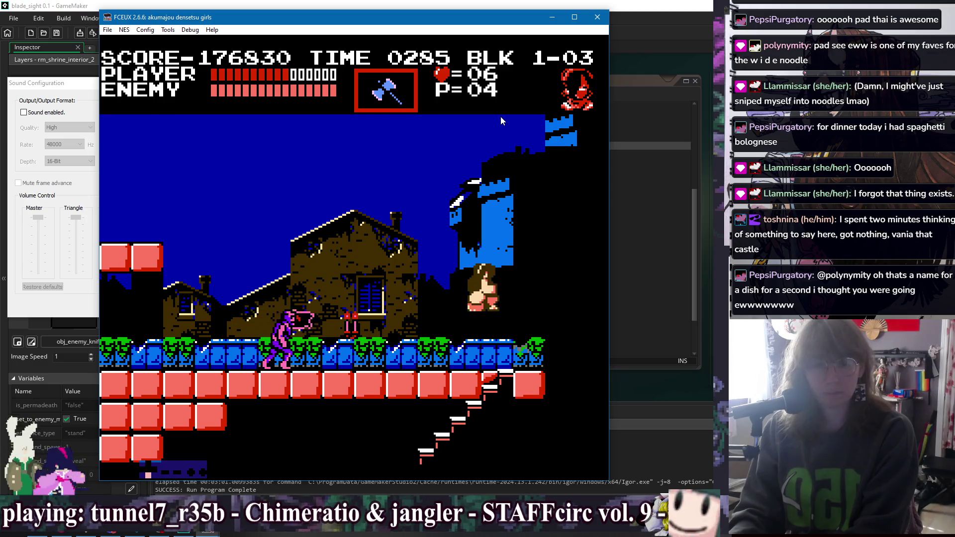
Descend to the shrine, fight the knife bunnies until dying, then close FCEUX.
key("Down")
key("Down")
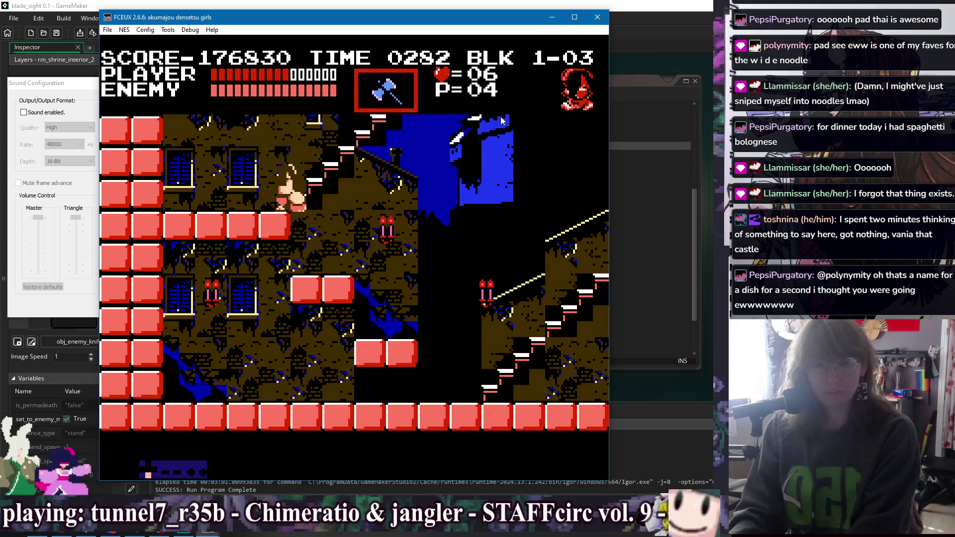
key("d")
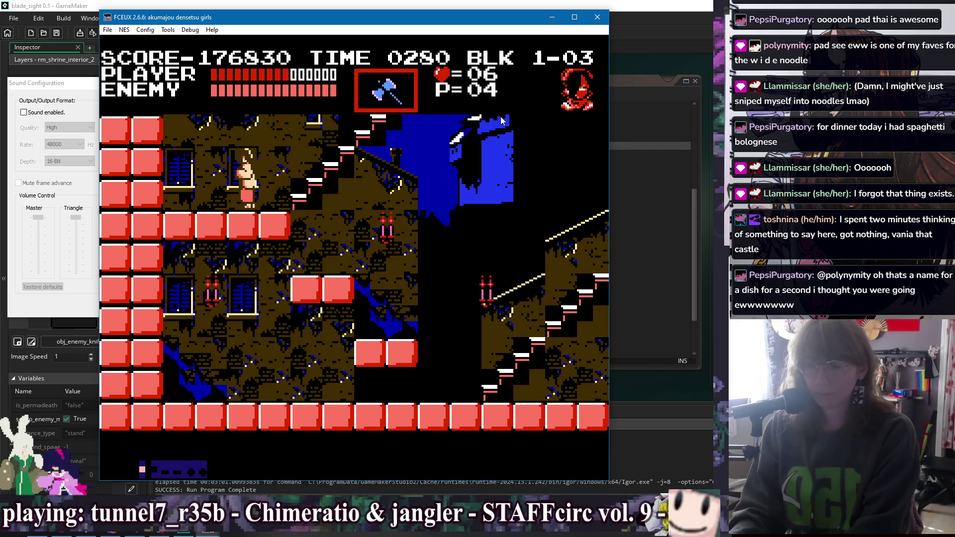
key("Right")
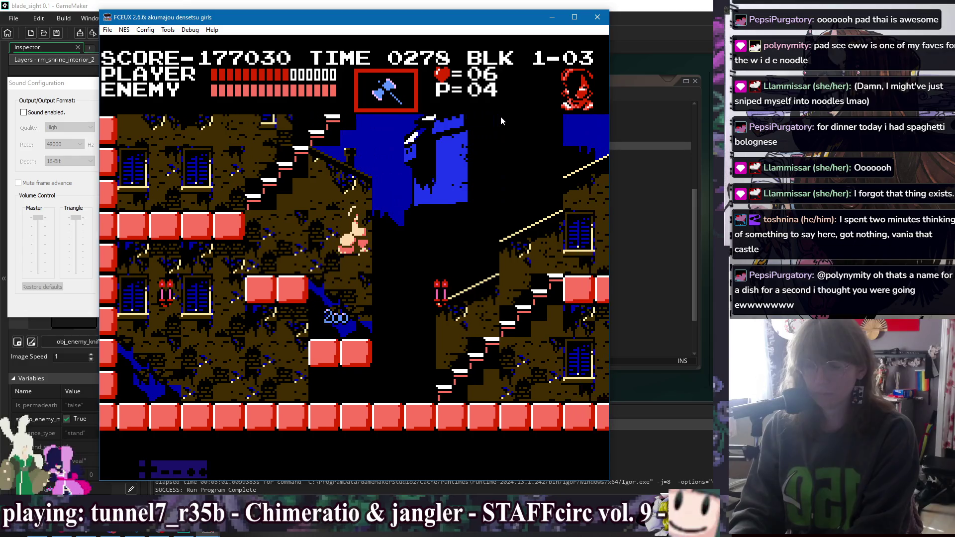
key("d")
key("Right")
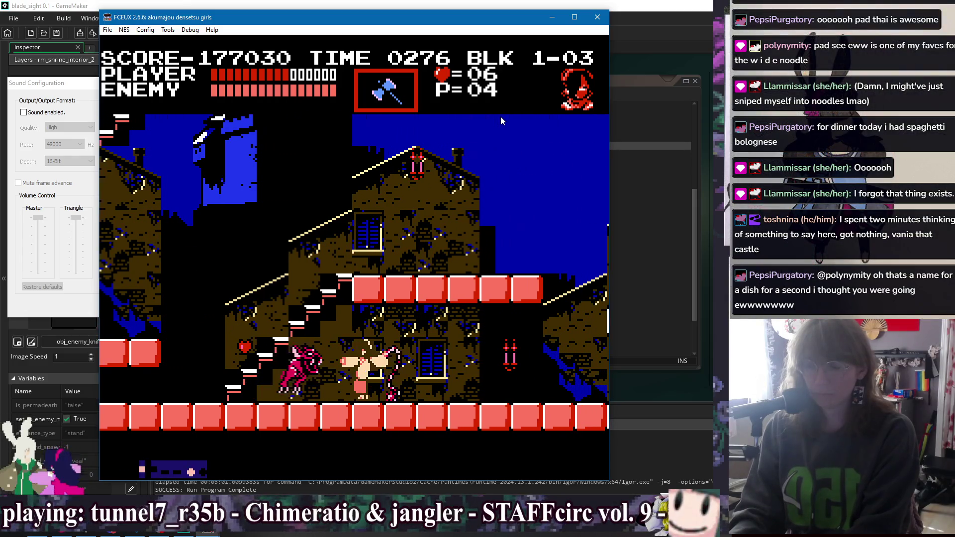
key("Left")
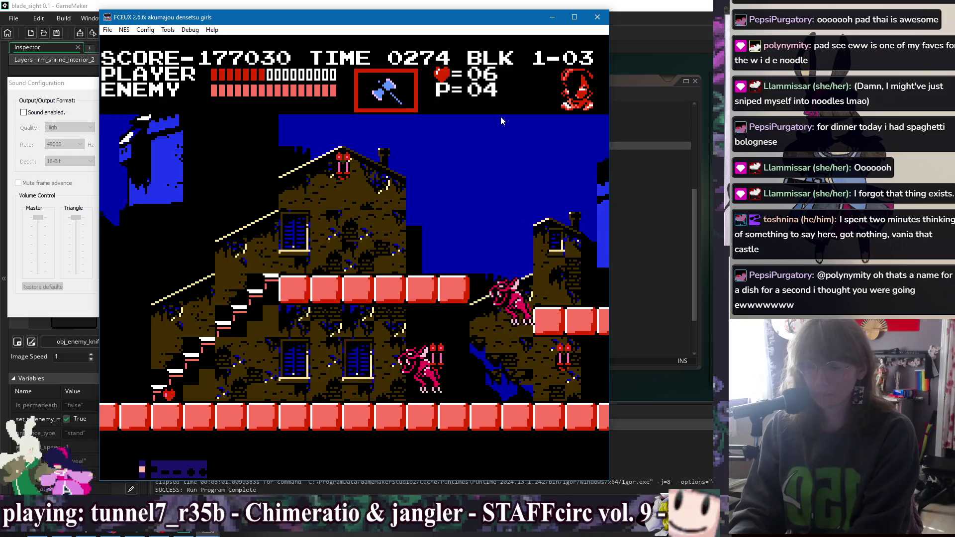
key("Left")
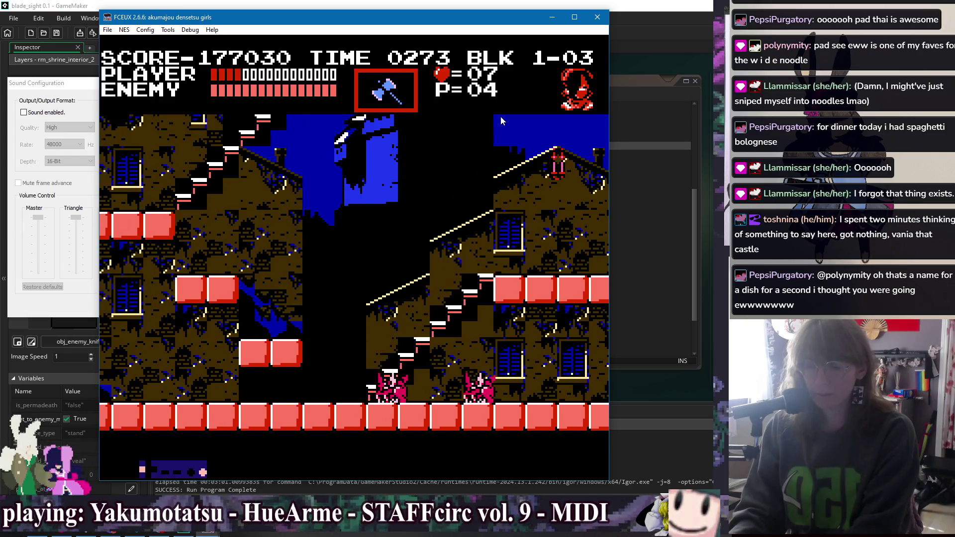
key("Left")
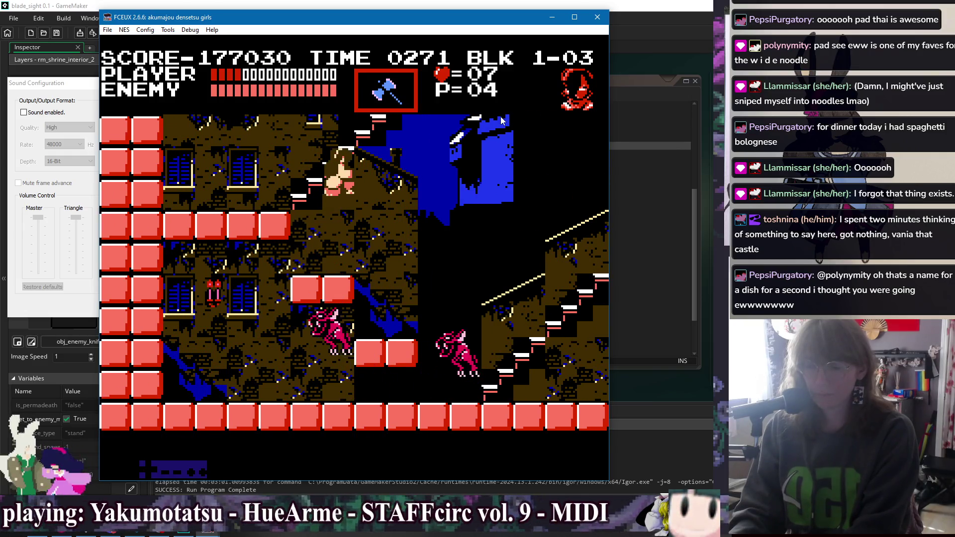
key("Right")
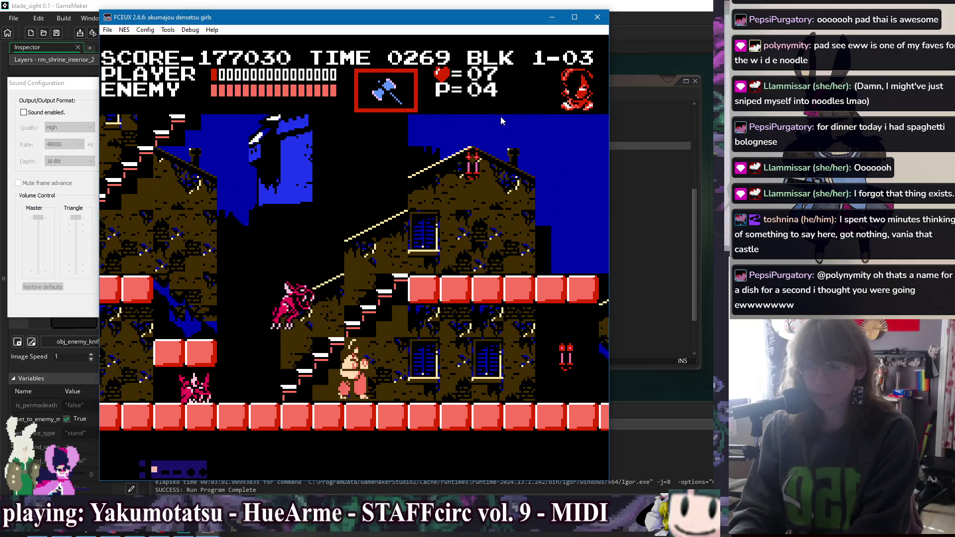
key("Right")
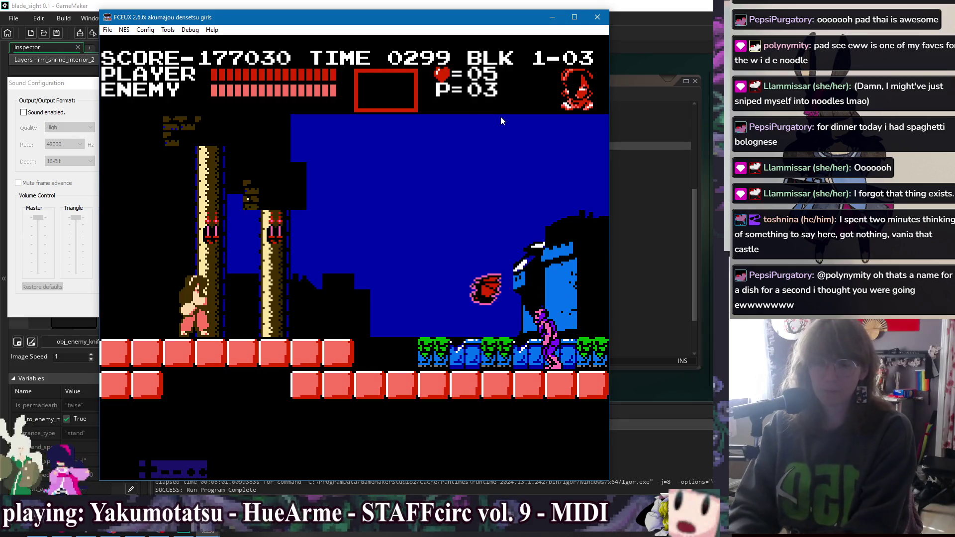
left_click(596, 18)
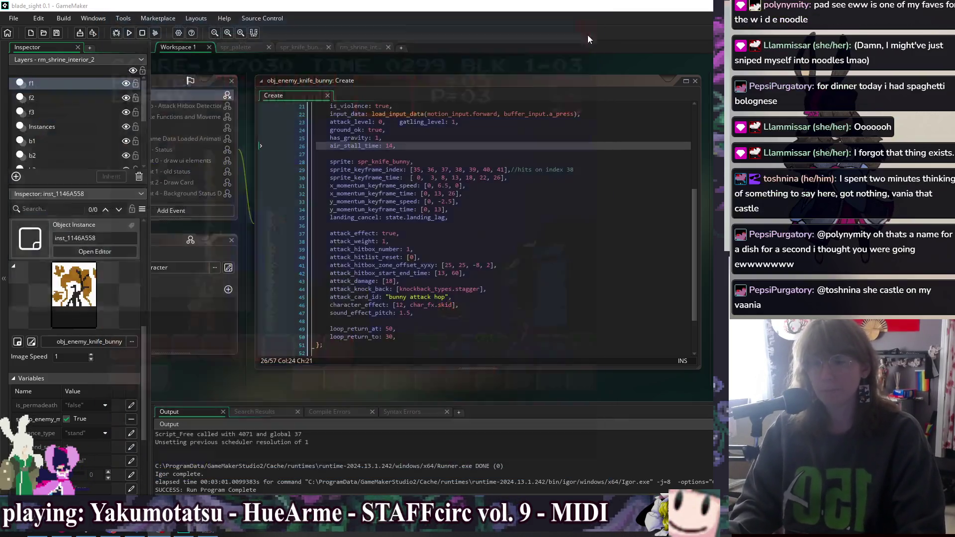
Review the knife bunny's attack code: effect settings, hop card, loop returns and damage 18.
left_click(605, 174)
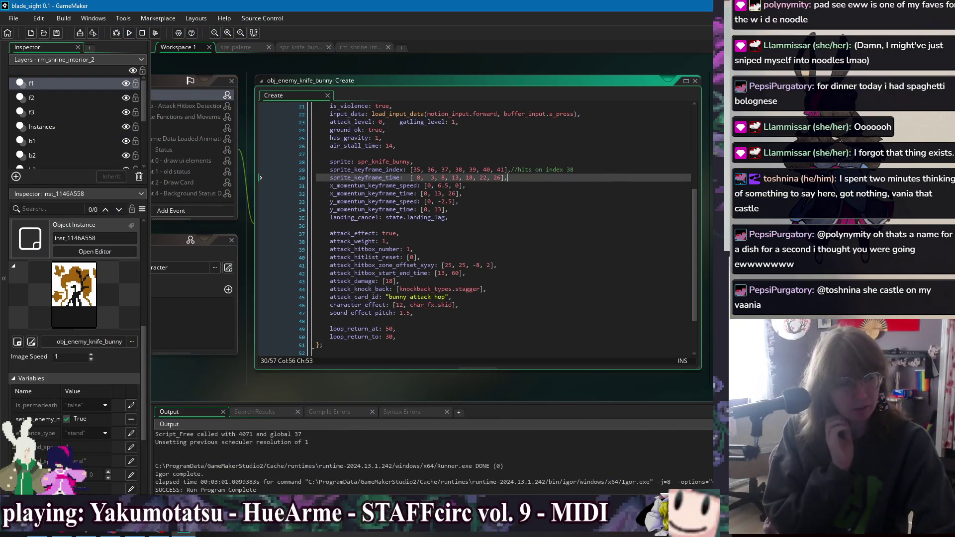
left_click(573, 223)
left_click(555, 297)
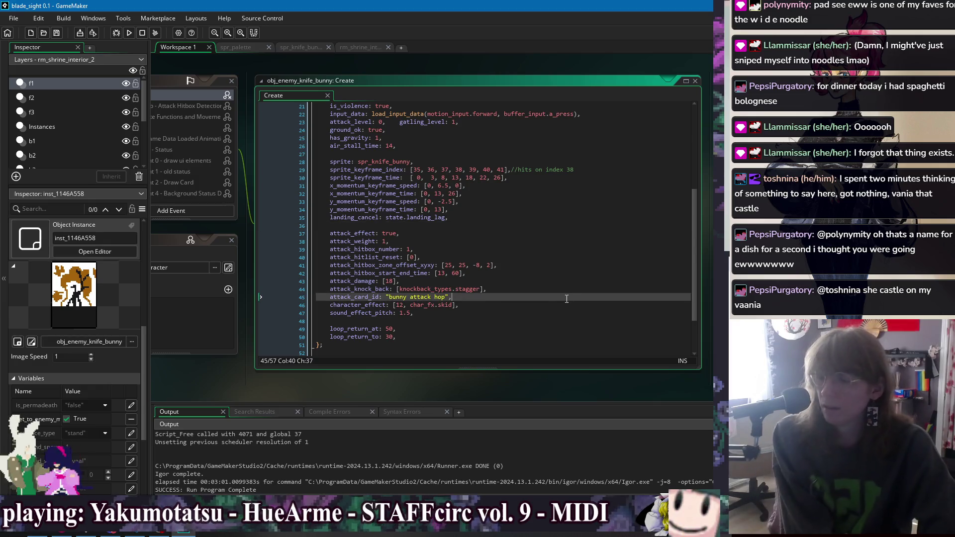
left_click(553, 306)
left_click(543, 297)
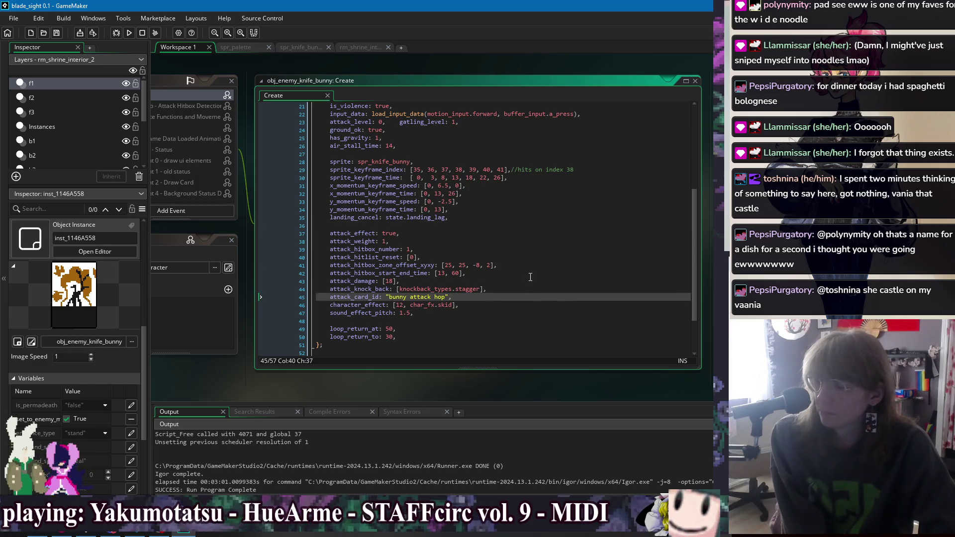
left_click(555, 329)
left_click(536, 275)
left_click(537, 281)
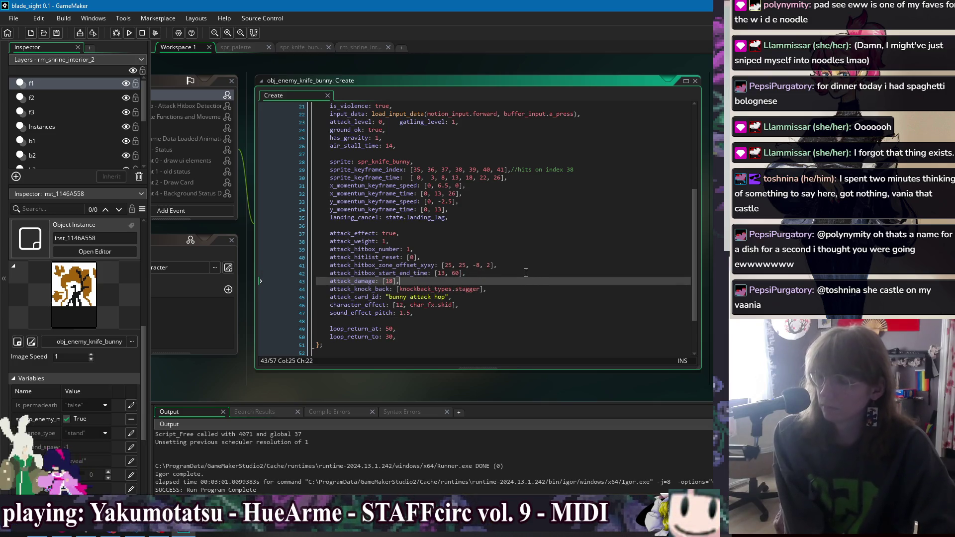
Retune the hop to forward speeds [0, 4.5] at times [0, 13], upward [0, -3.5], and run.
left_click(439, 186)
left_click(462, 194)
left_click(462, 204)
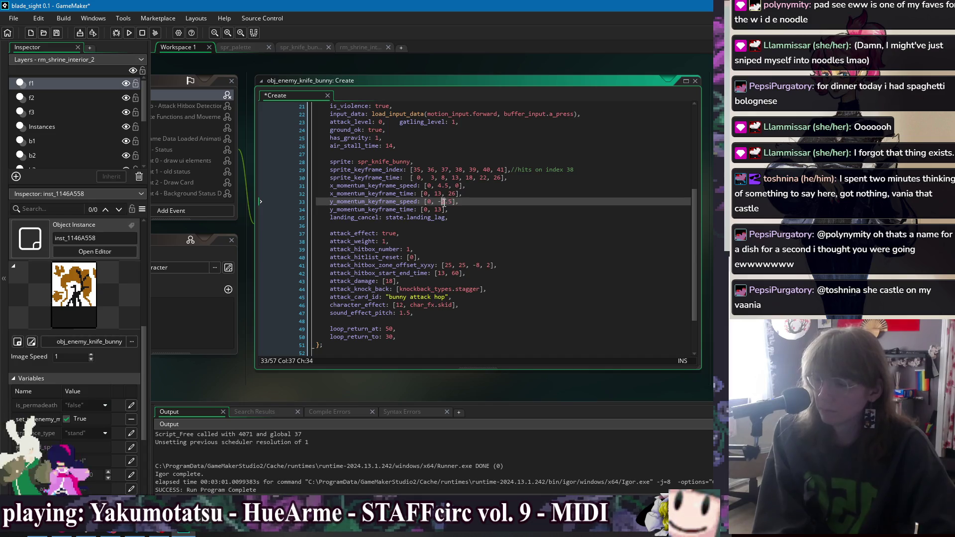
type("3")
left_click(474, 194)
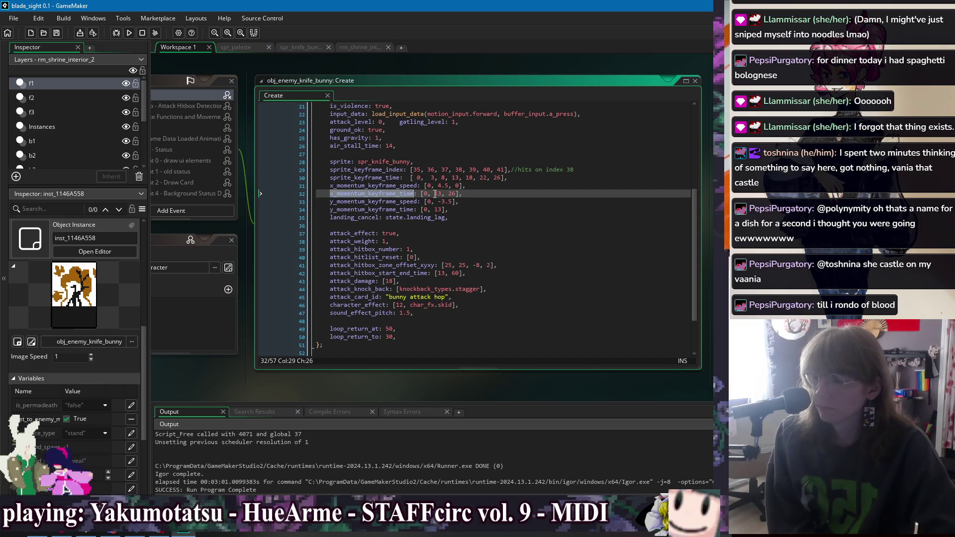
left_click(452, 194)
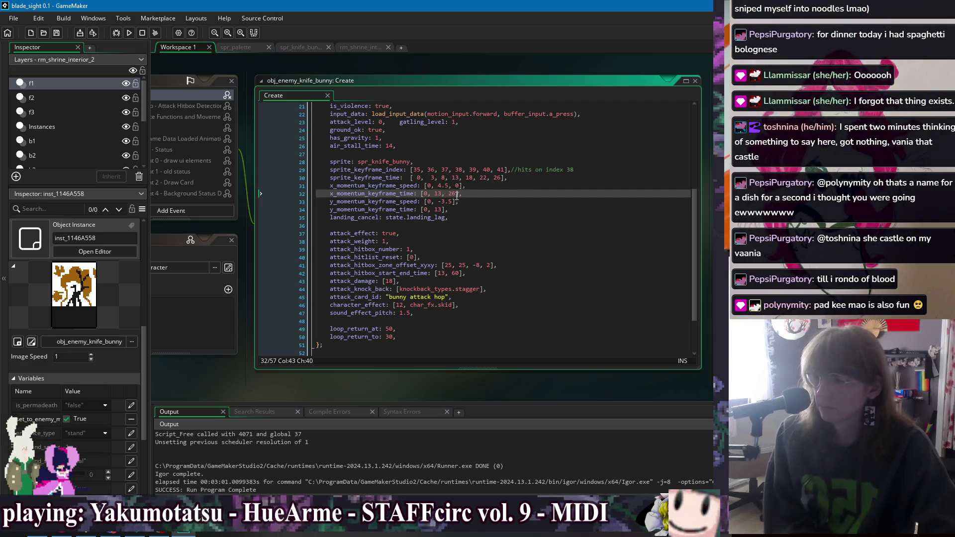
double_click(452, 194)
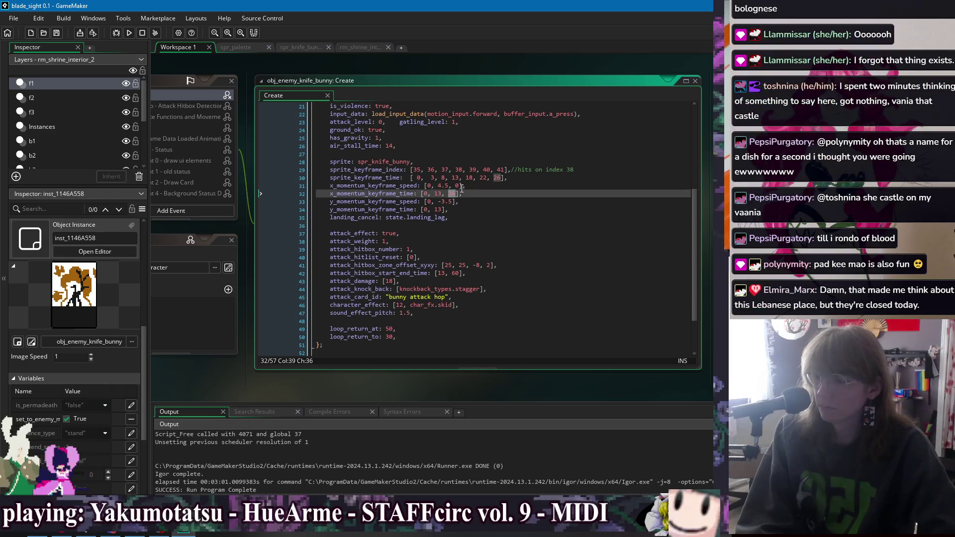
left_click(461, 186)
key("BackSpace")
key("BackSpace")
key("BackSpace")
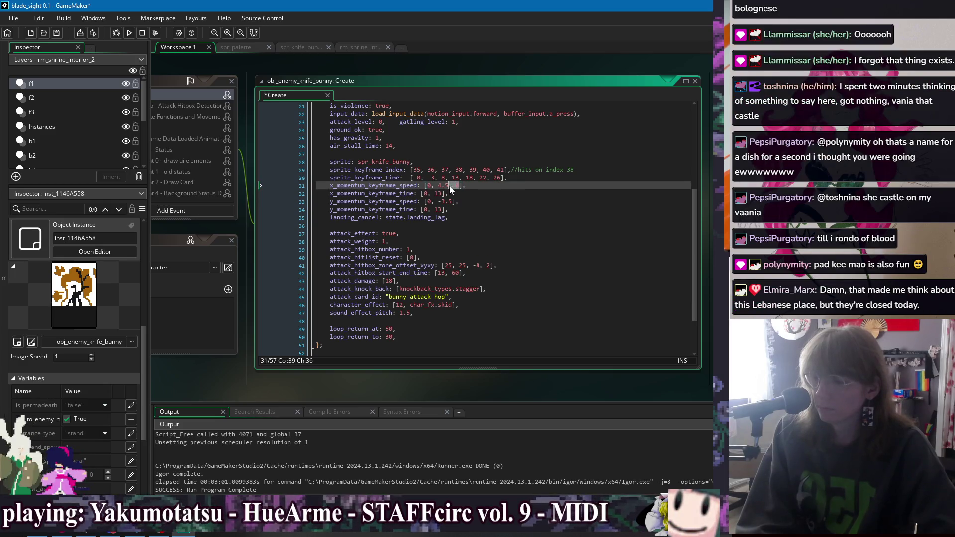
key("Down")
key("Down")
key("End")
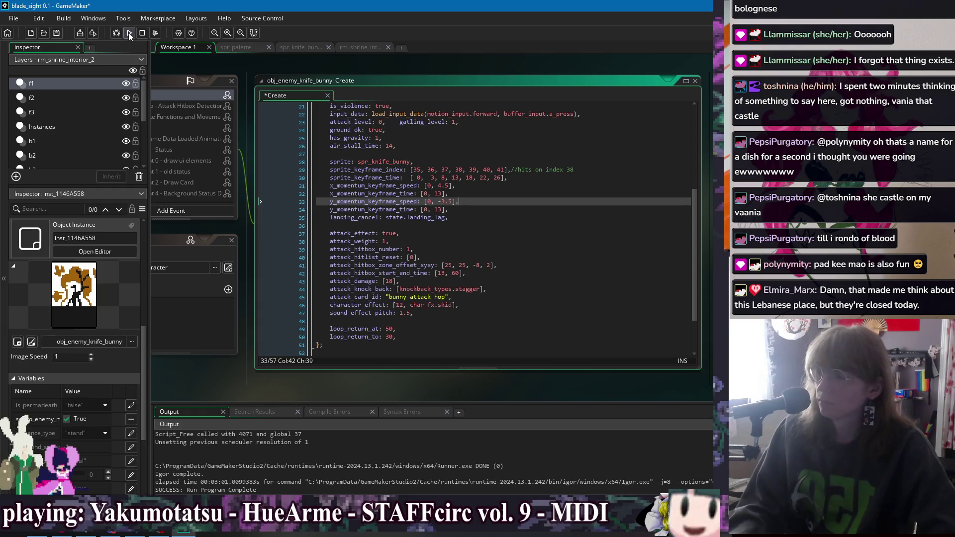
left_click(129, 33)
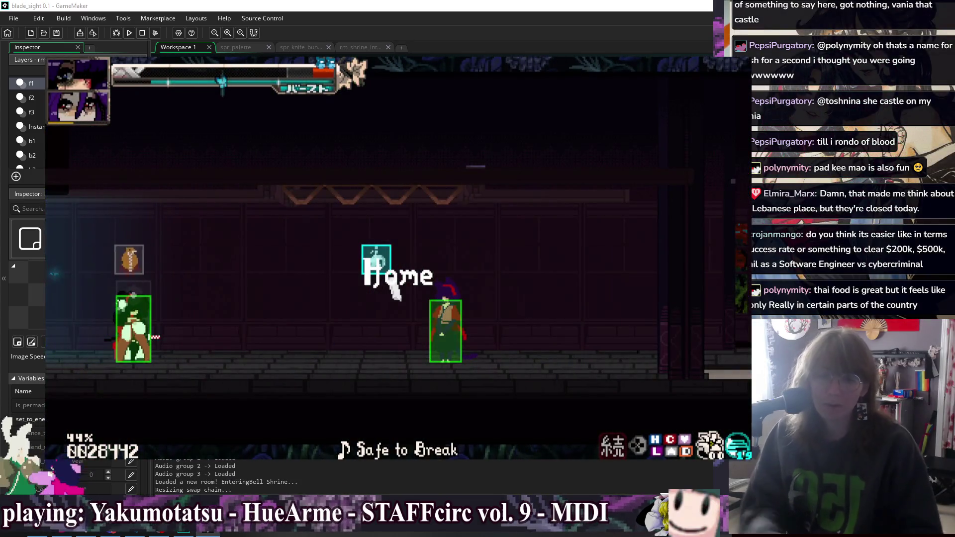
Dash right and left around the knife bunny in the Bell Shrine room.
key("Right")
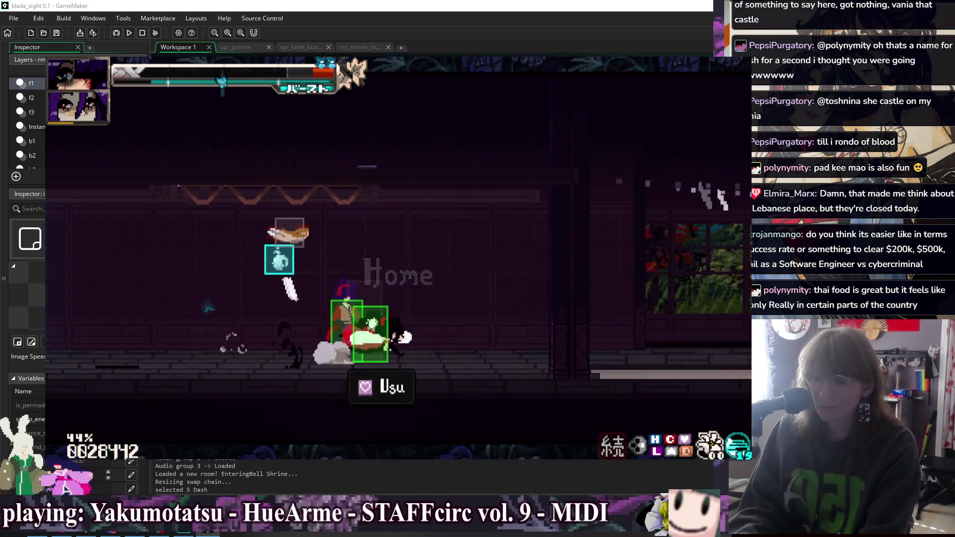
key("Right")
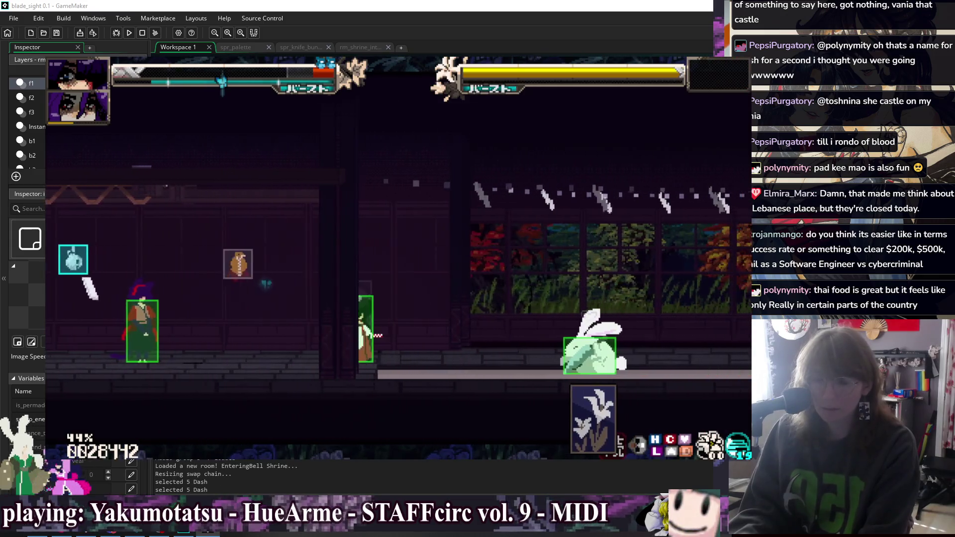
key("Left")
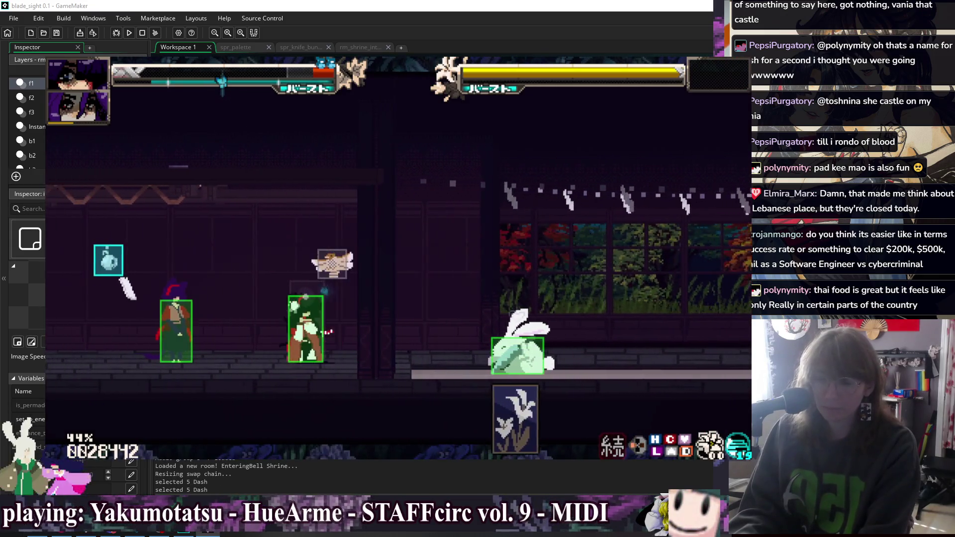
key("Left")
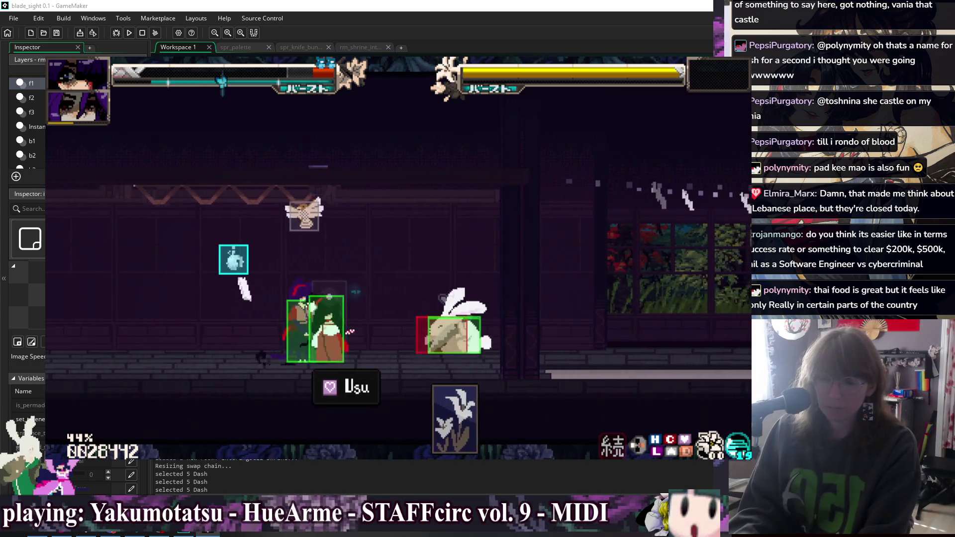
key("Left")
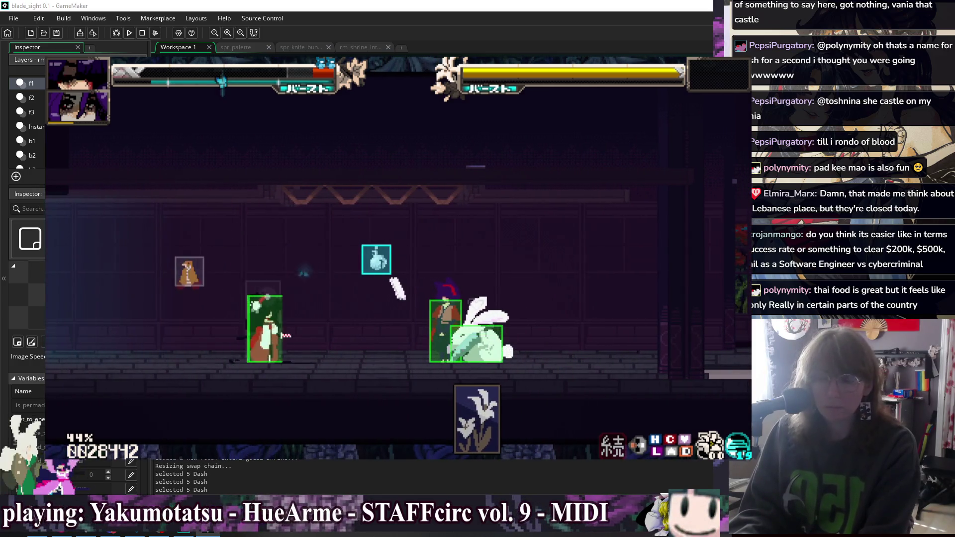
key("Left")
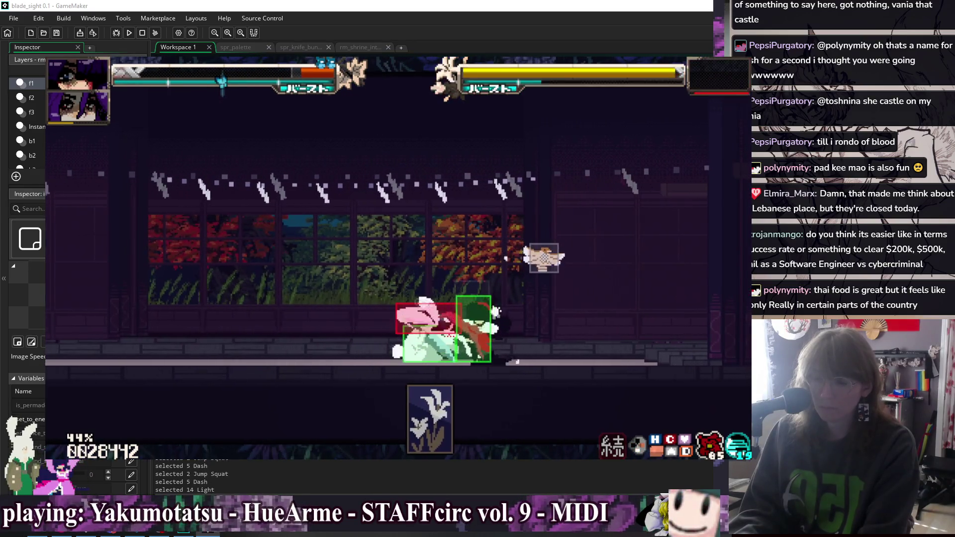
Hit the knife bunny with down air and heavy katana attacks, then browse the debug options.
key("x")
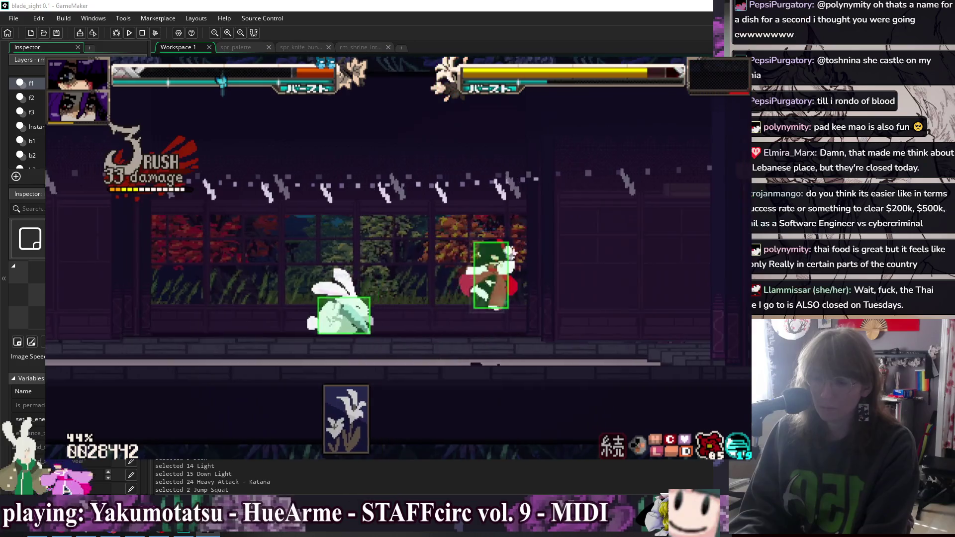
key("Right")
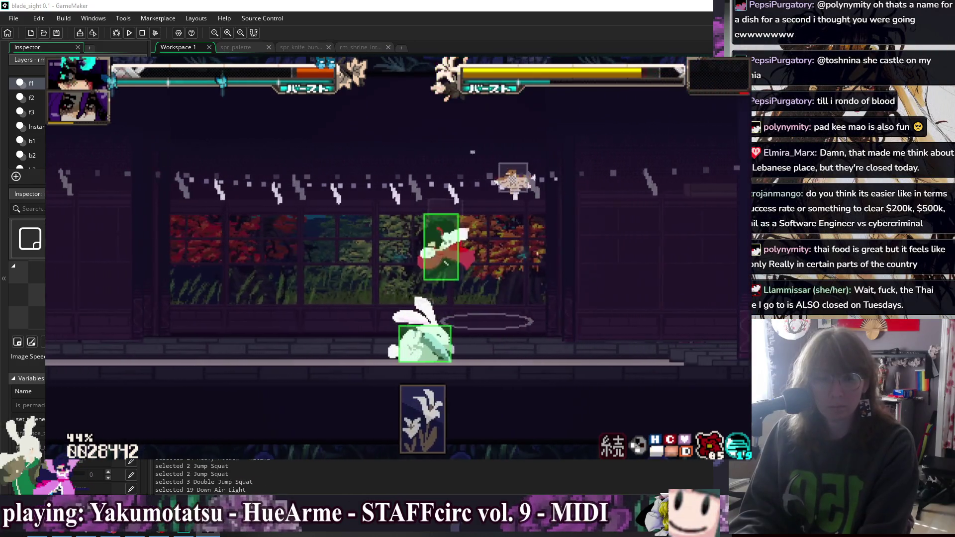
key("x")
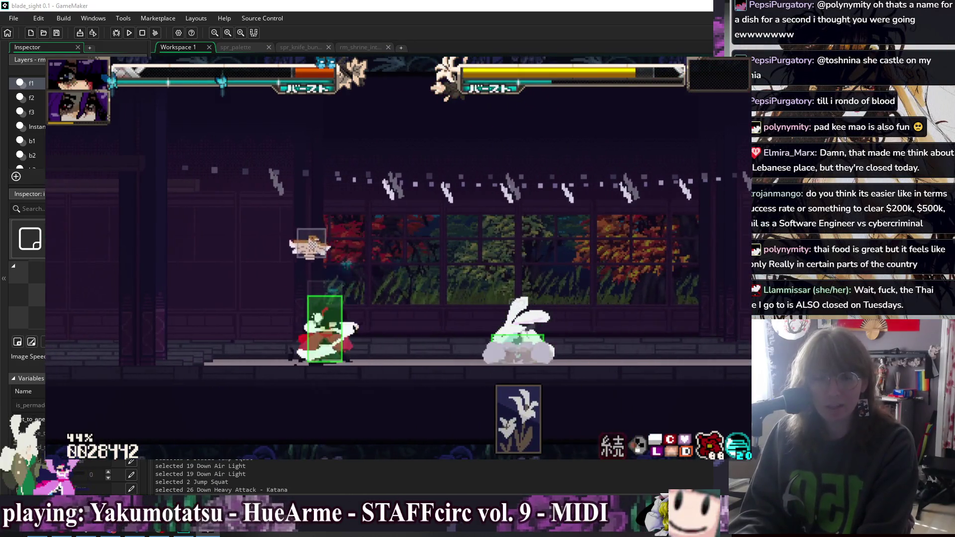
key("x")
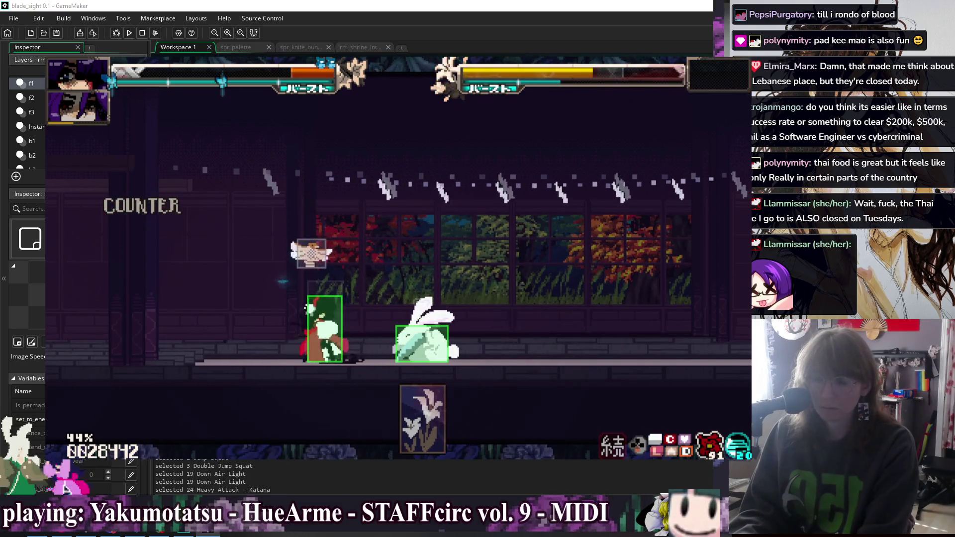
key("x")
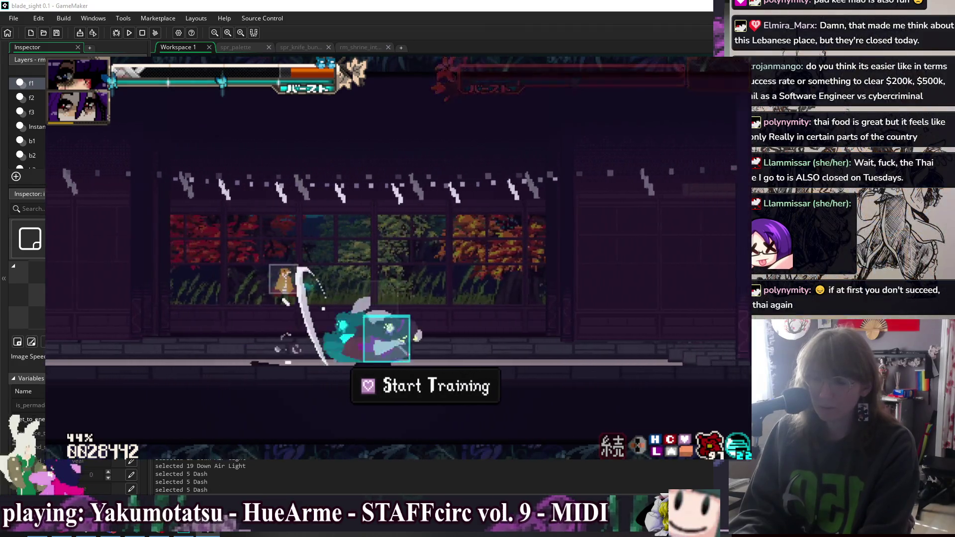
key("Down")
key("Down")
key("Up")
key("Up")
Pick a new character from the All Fashion Menu and travel from camp to Bell Shrine.
key("Down")
key("Down")
key("Down")
key("Down")
key("Down")
key("Return")
key("Escape")
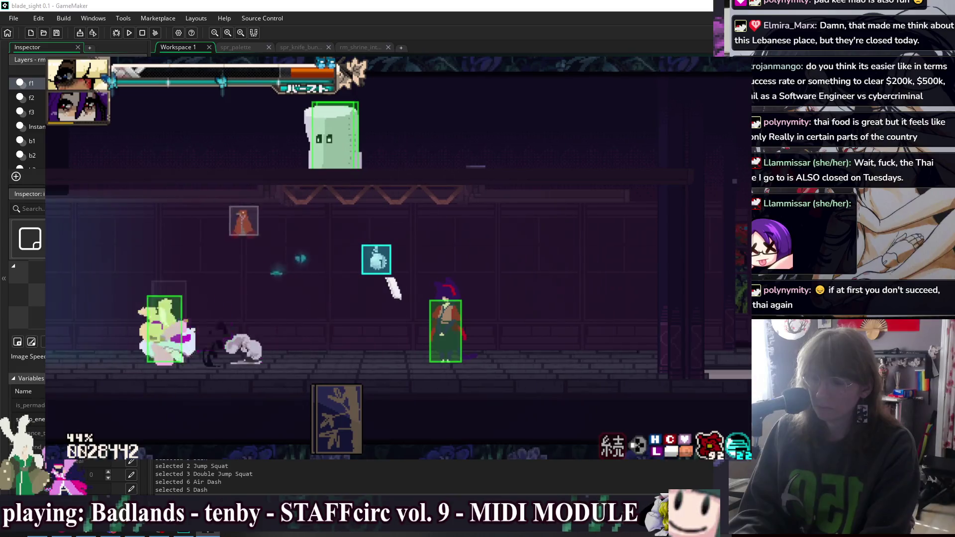
key("Up")
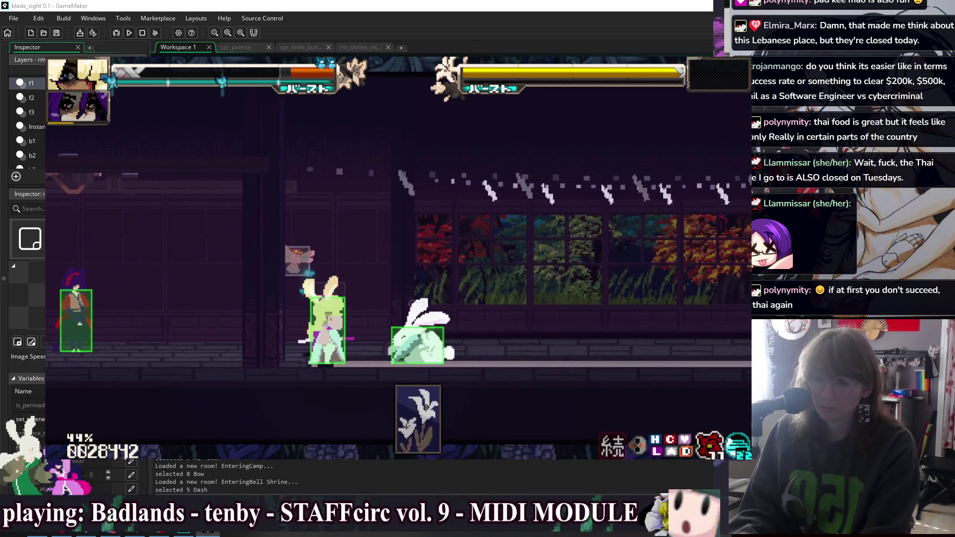
Dash and jump around the knife bunny while attacking, then head to the shrine entrance.
key("shift")
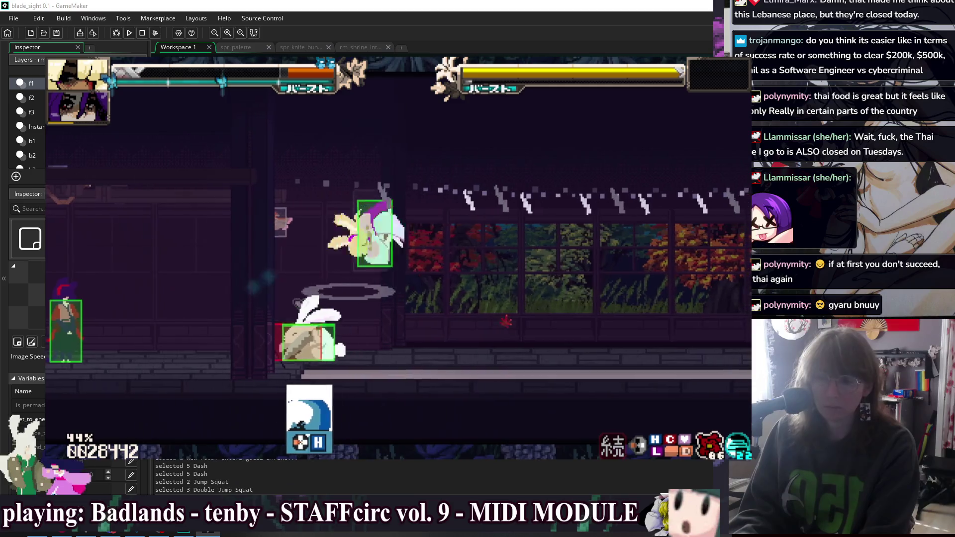
key("z")
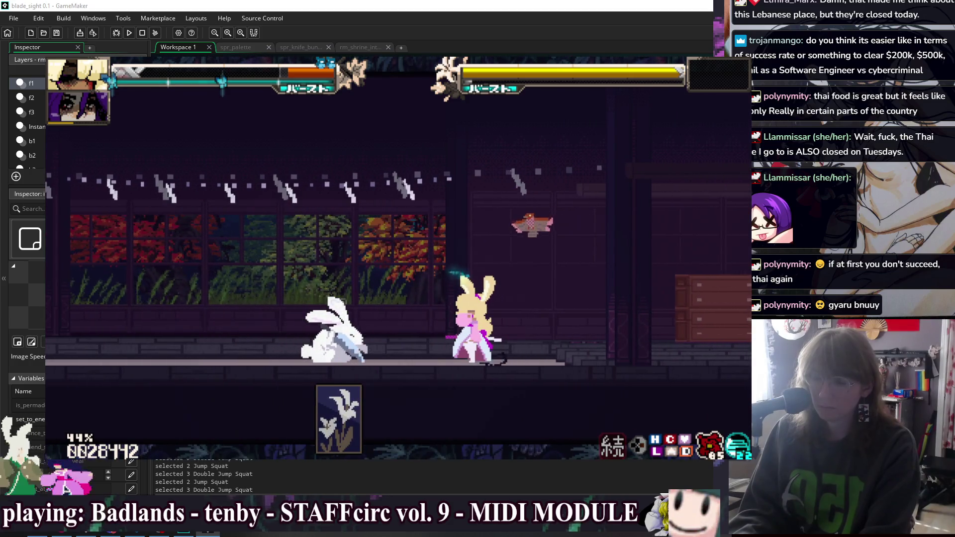
key("z")
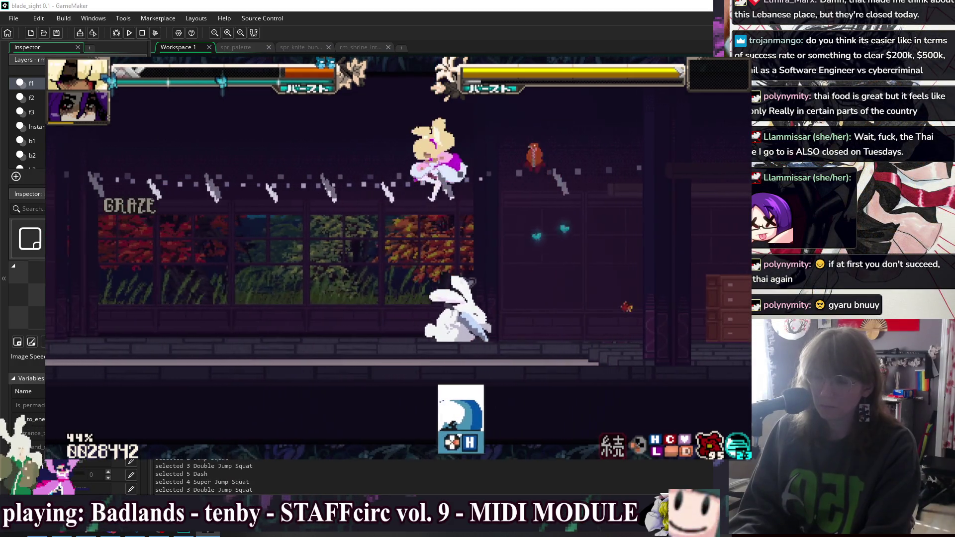
key("z")
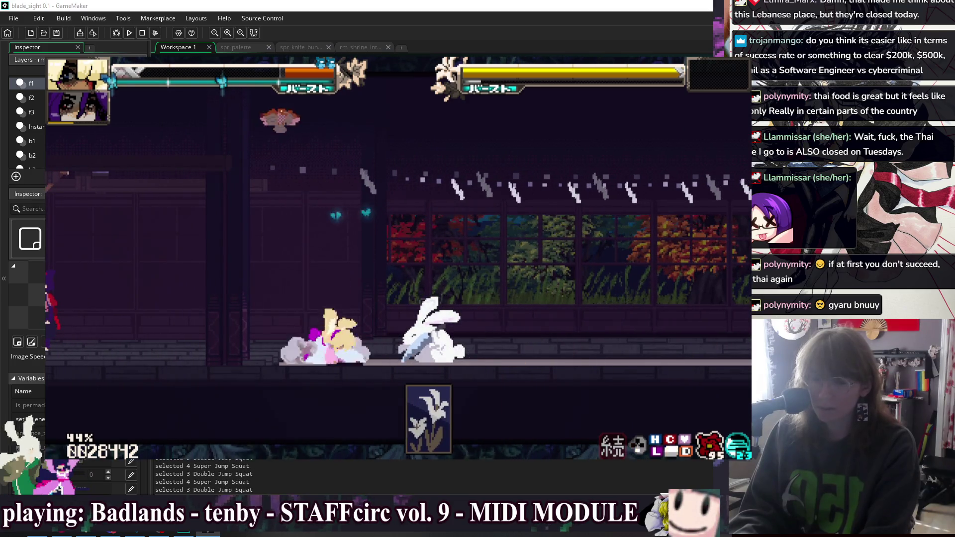
key("z")
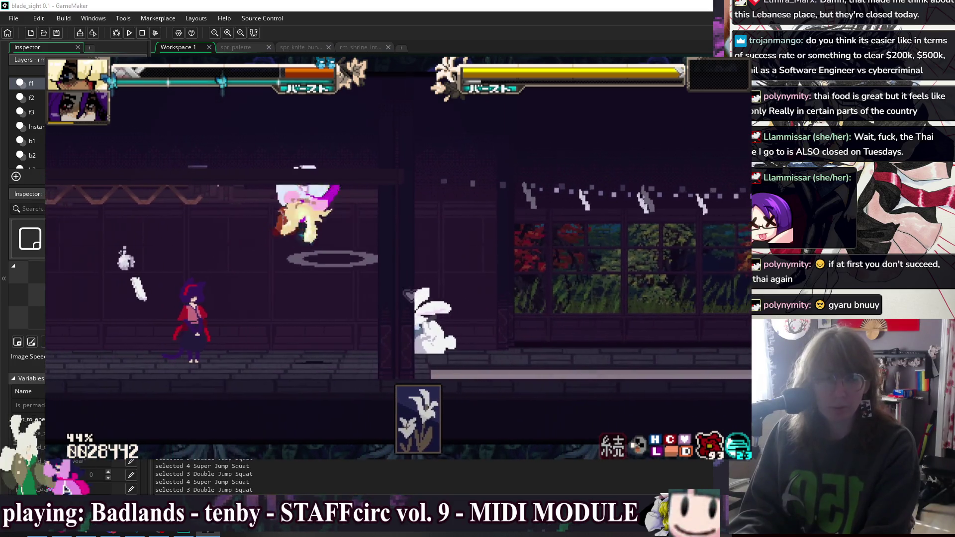
key("z")
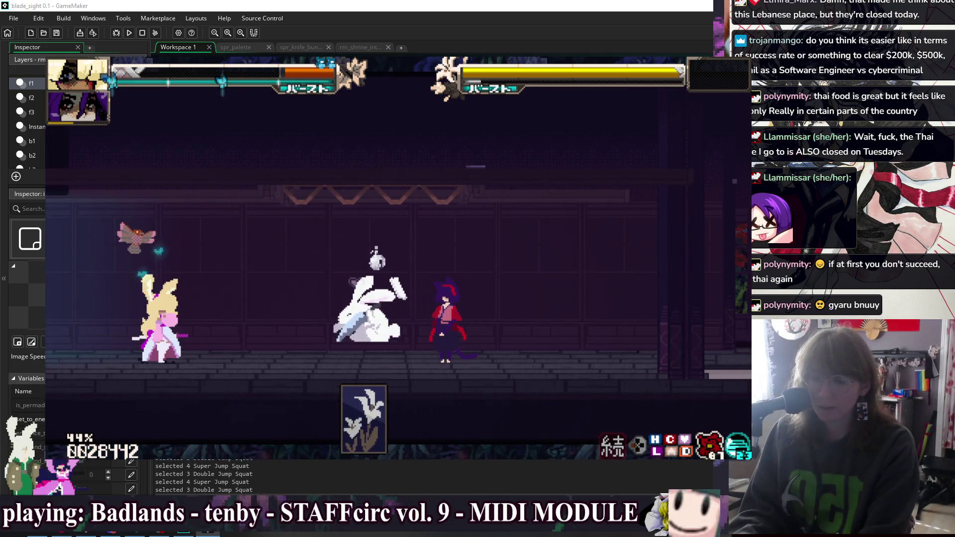
key("z")
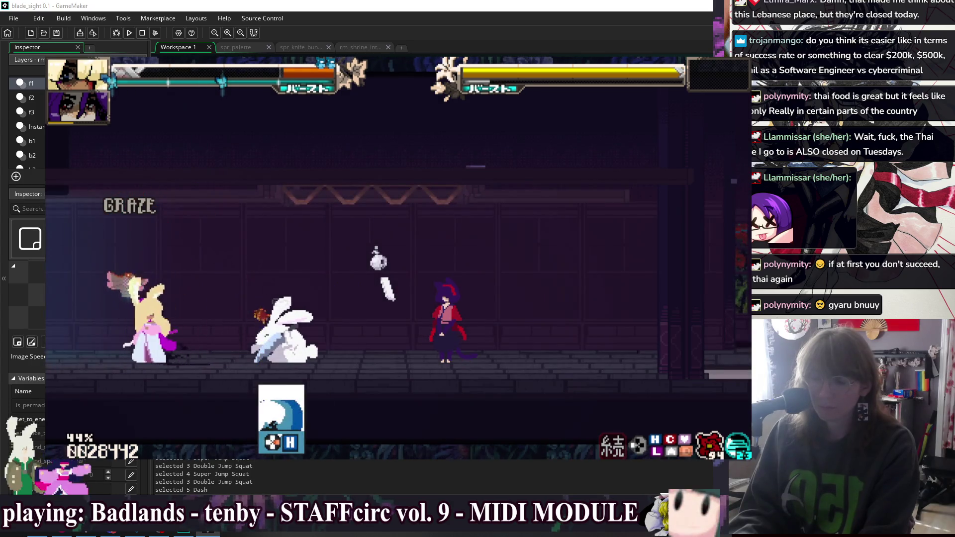
key("z")
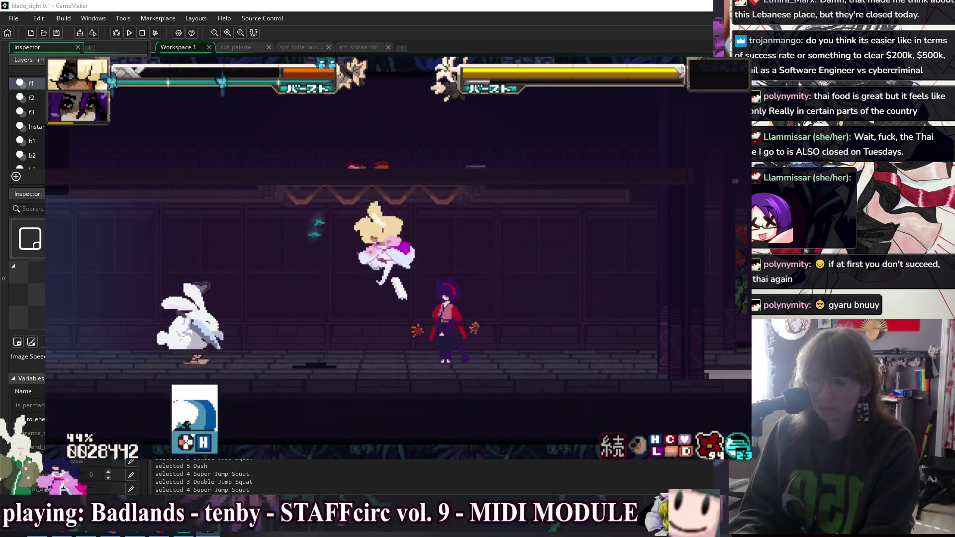
key("Left")
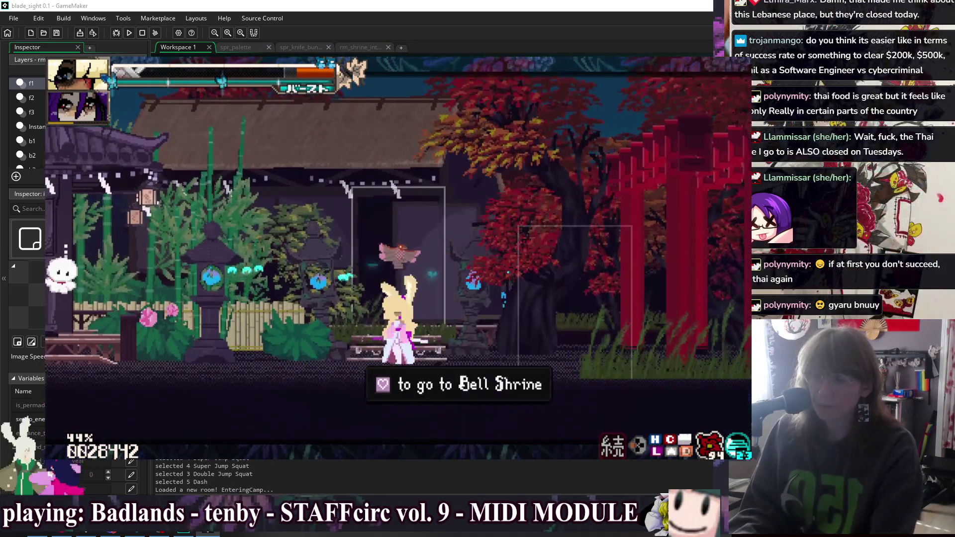
key("Up")
Stop the game, add 'size *= .6' after line 4 of the Create code, and relaunch.
left_click(142, 32)
scroll(462, 173, "up", 5)
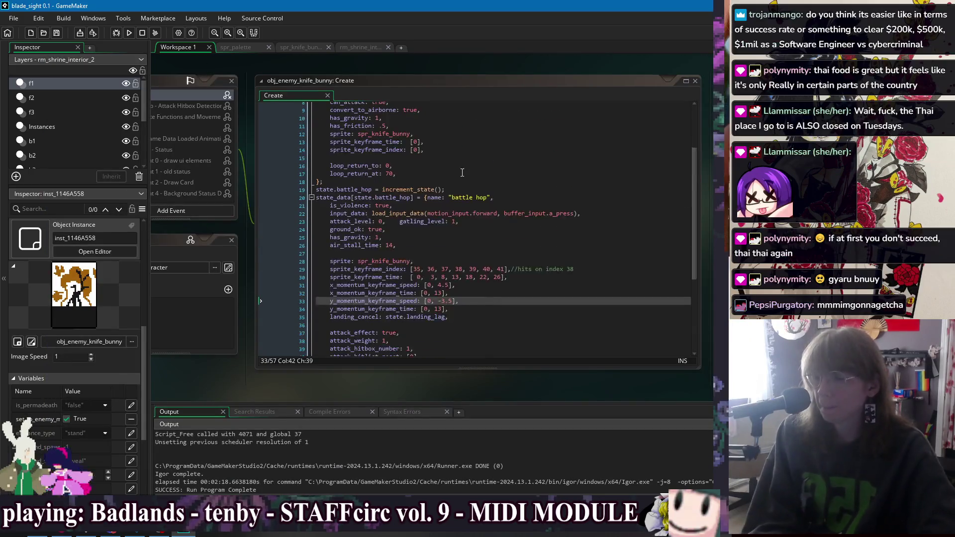
left_click(518, 131)
key("Return")
key("Return")
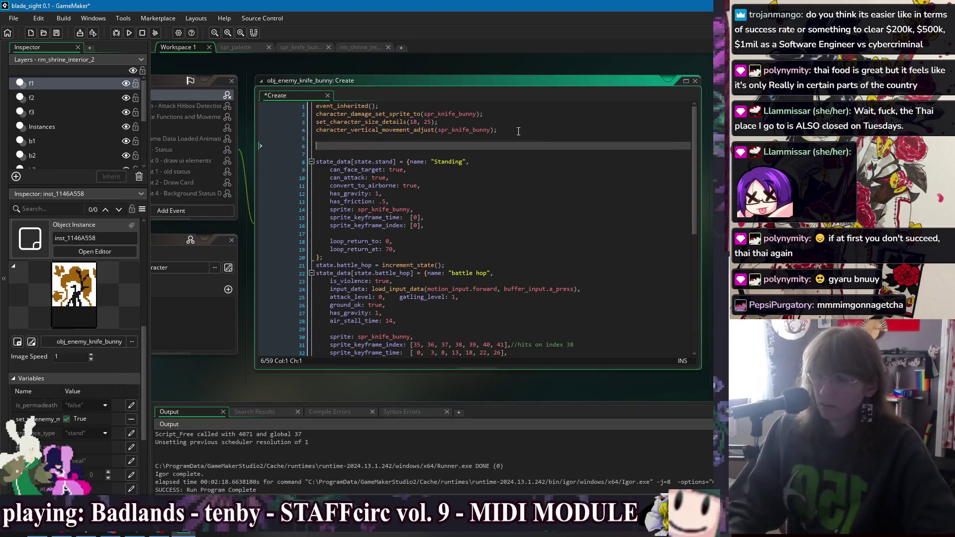
type("size *= .6;")
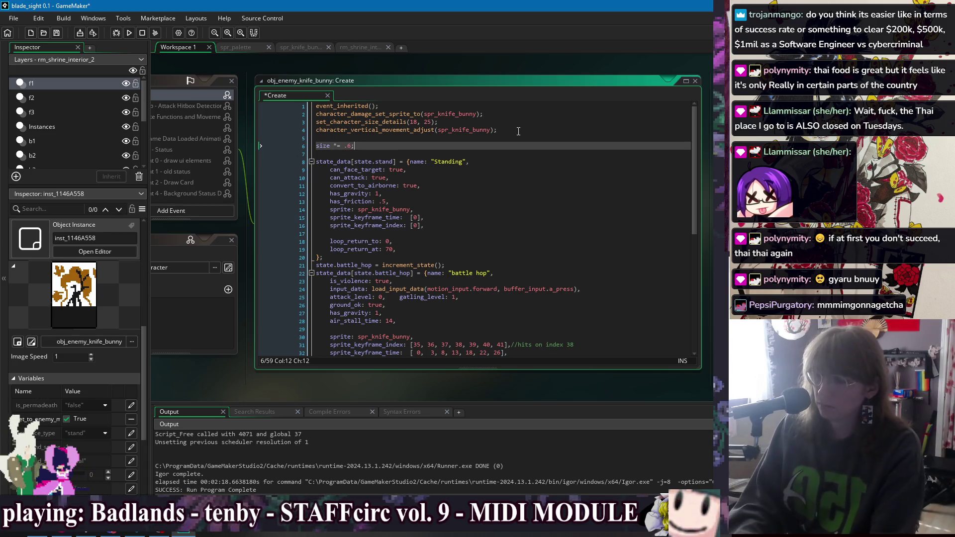
left_click(129, 33)
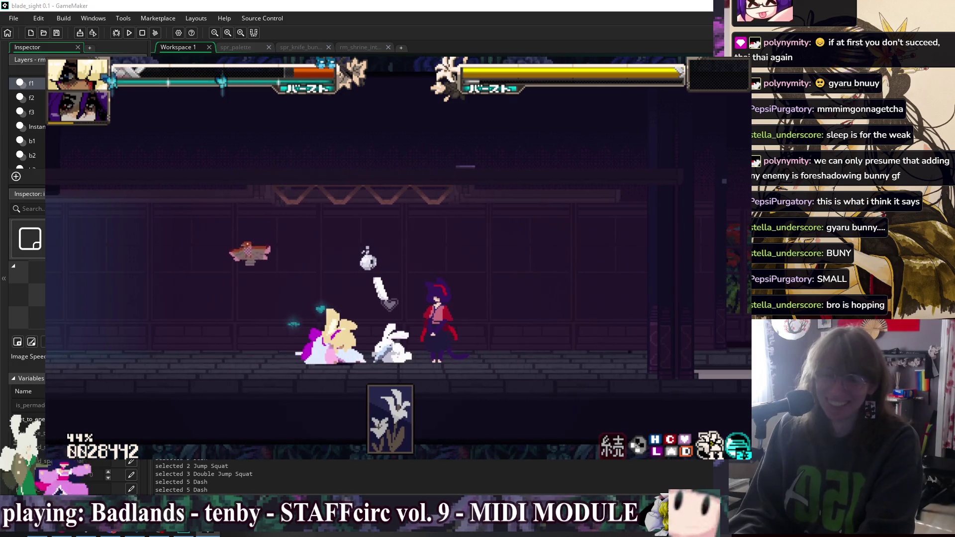
Toggle hitbox outlines with F1 and H while fighting the 60%-size knife bunny.
key("F1")
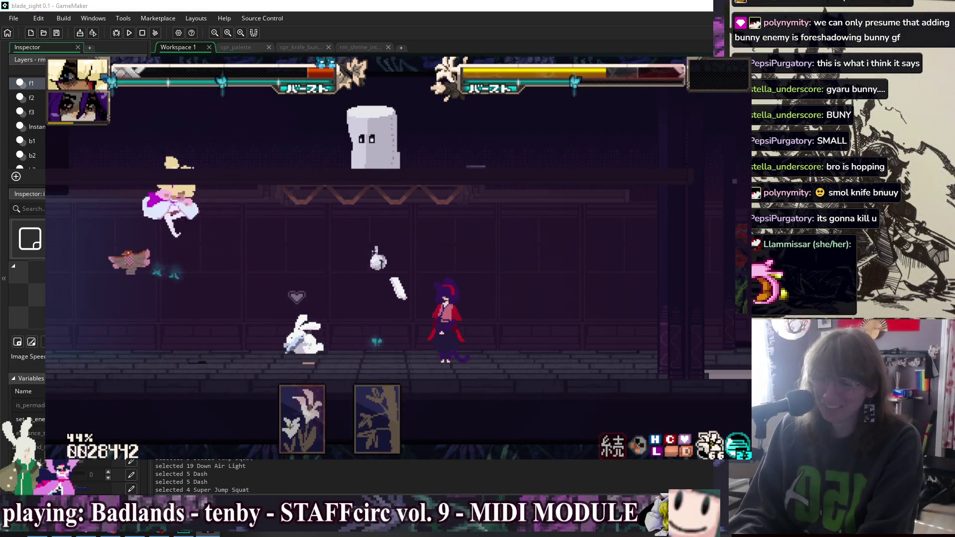
key("h")
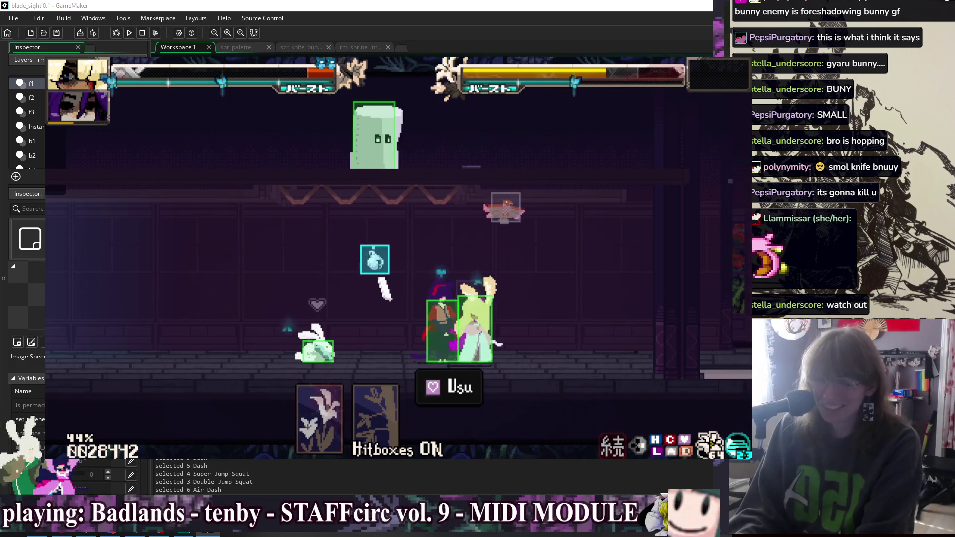
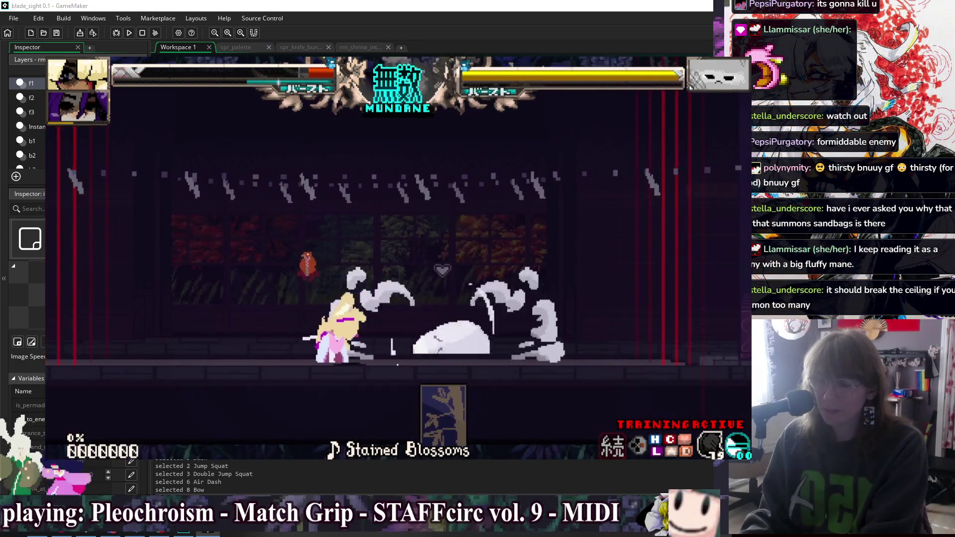
Reset the training round from the Training Settings pause menu to fight the knife bunny.
key("Escape")
key("Return")
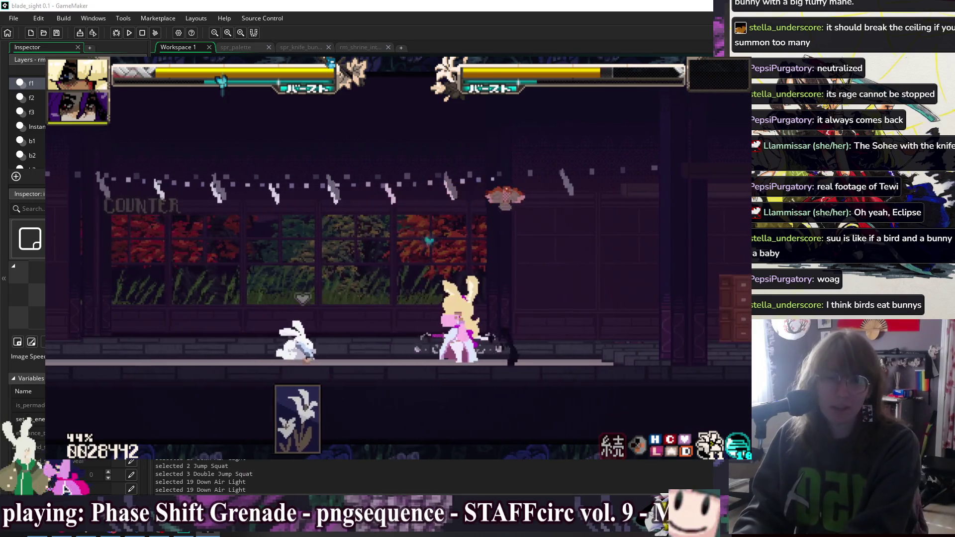
Exit the playtest back to the obj_enemy_knife_bunny Create event.
key("Escape")
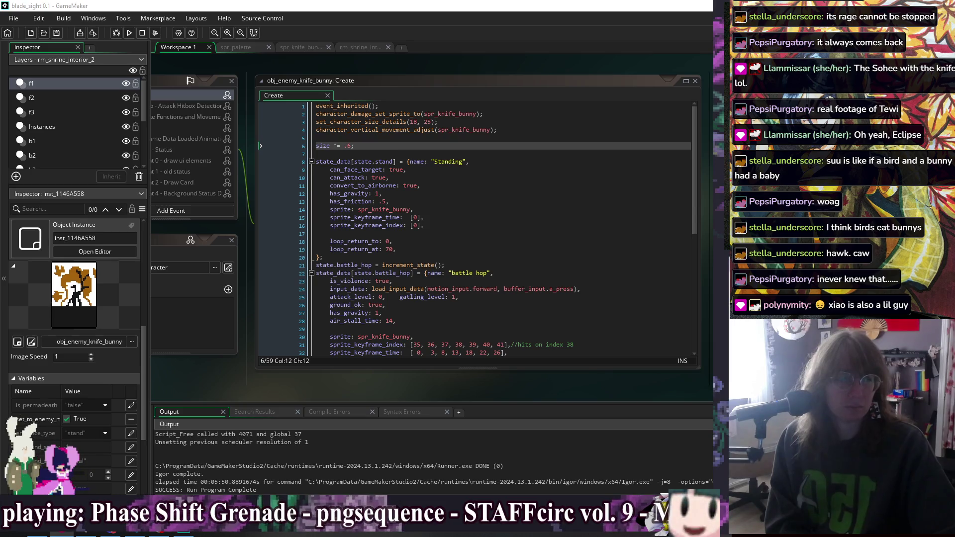
Bring the Jisho 羽 entry window forward and move it toward the top-left corner.
left_click(705, 66)
left_click_drag(705, 67, 455, 23)
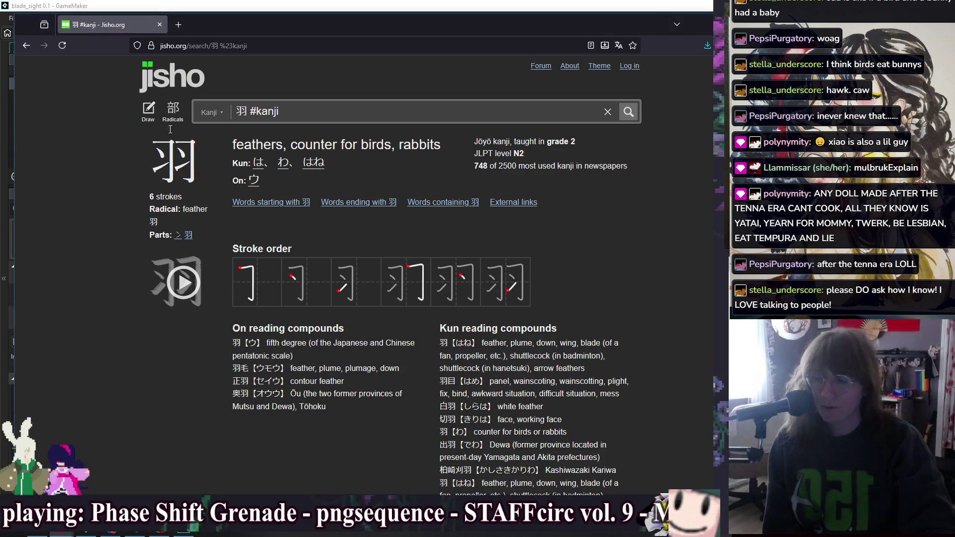
After reading the 羽 entry, load the pasted Wikipedia Measure_word URL in a new tab.
mouse_move(162, 158)
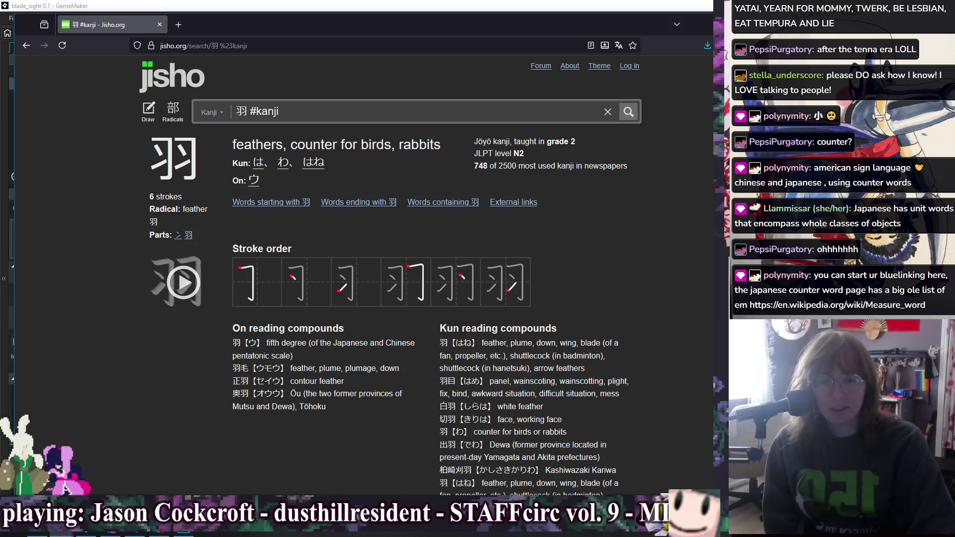
key("ctrl+t")
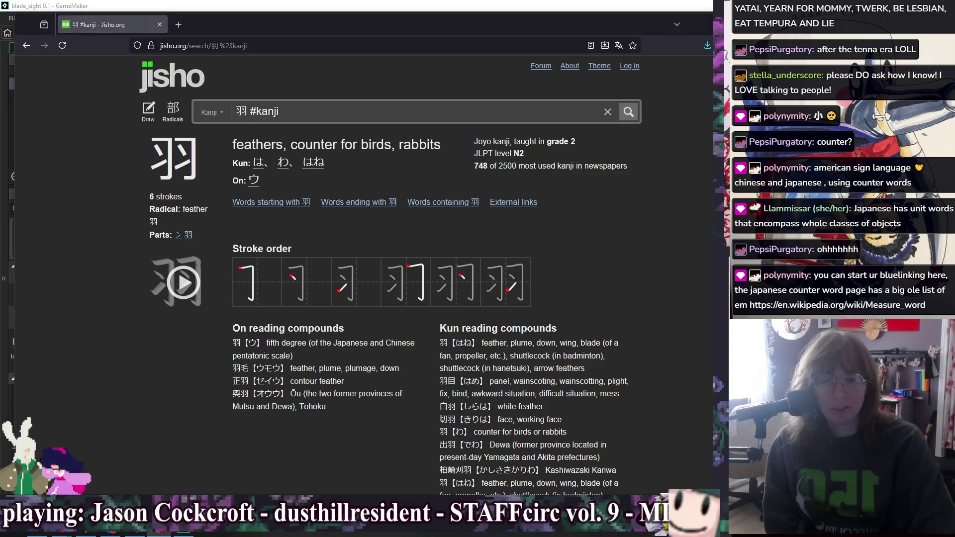
type("https://en.wikipedia.org/wiki/Measure_word")
key("Return")
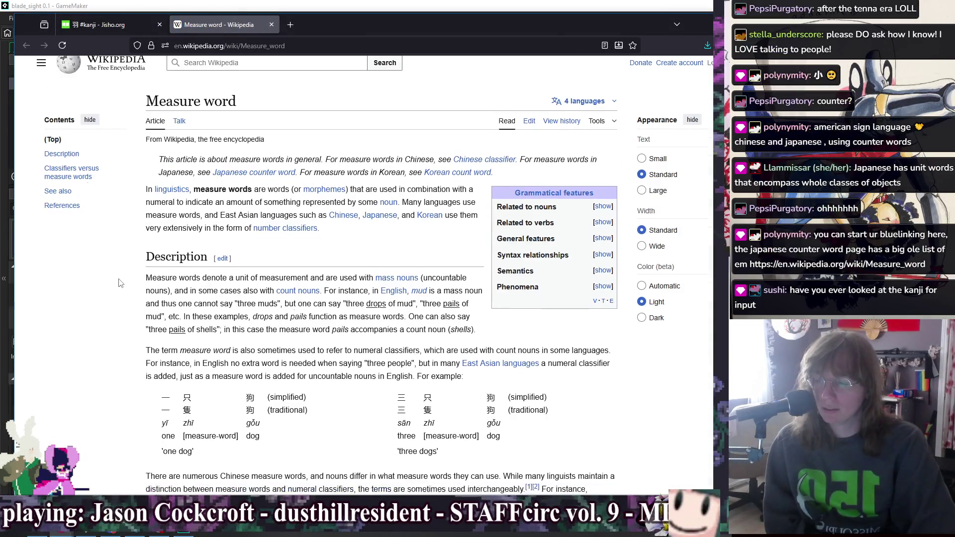
Scroll the Measure word article down to References, then switch back to GameMaker.
scroll(120, 276, "down", 2)
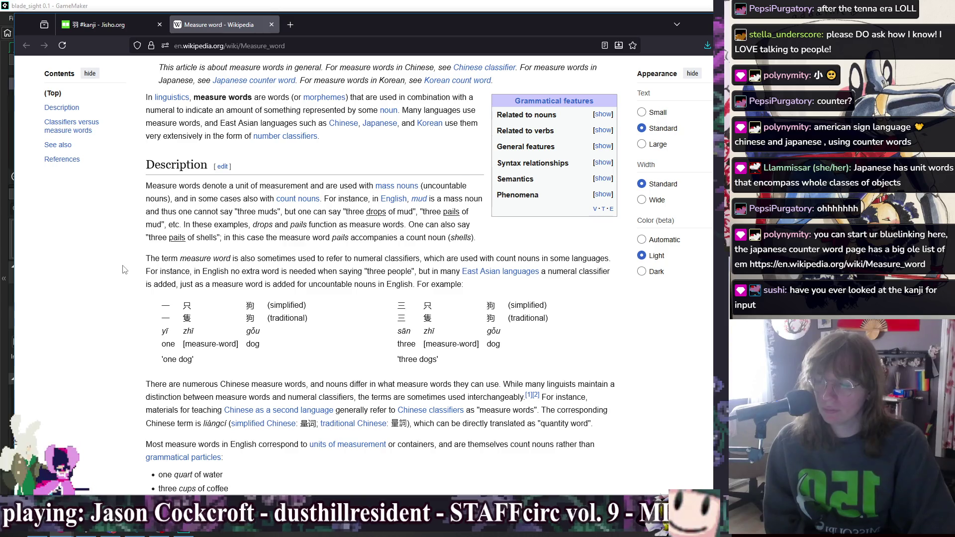
scroll(124, 269, "down", 3)
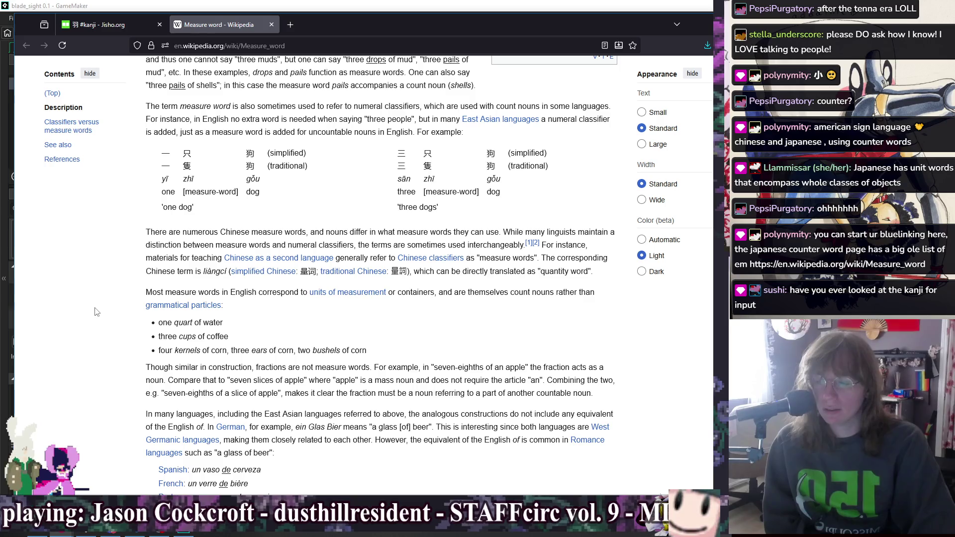
scroll(94, 304, "down", 3)
scroll(92, 294, "down", 7)
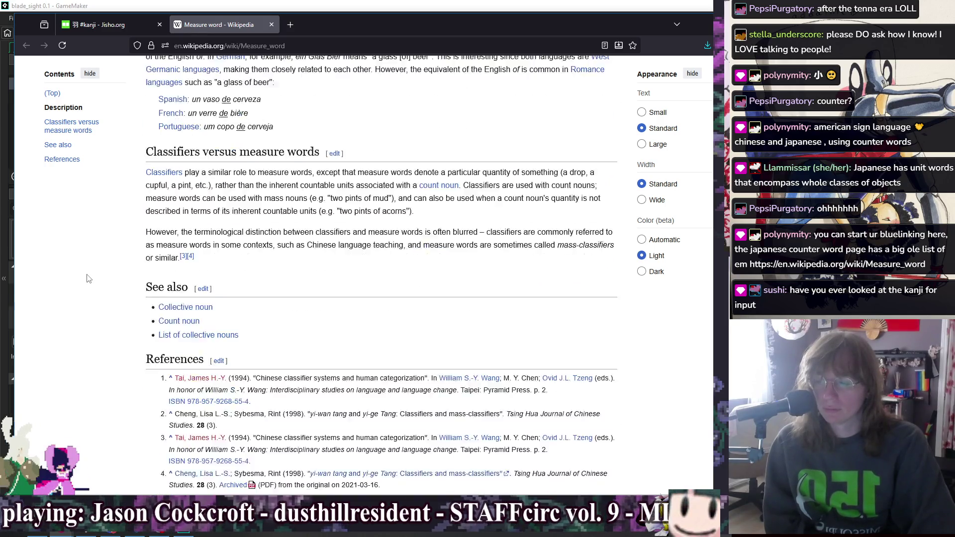
scroll(94, 284, "up", 15)
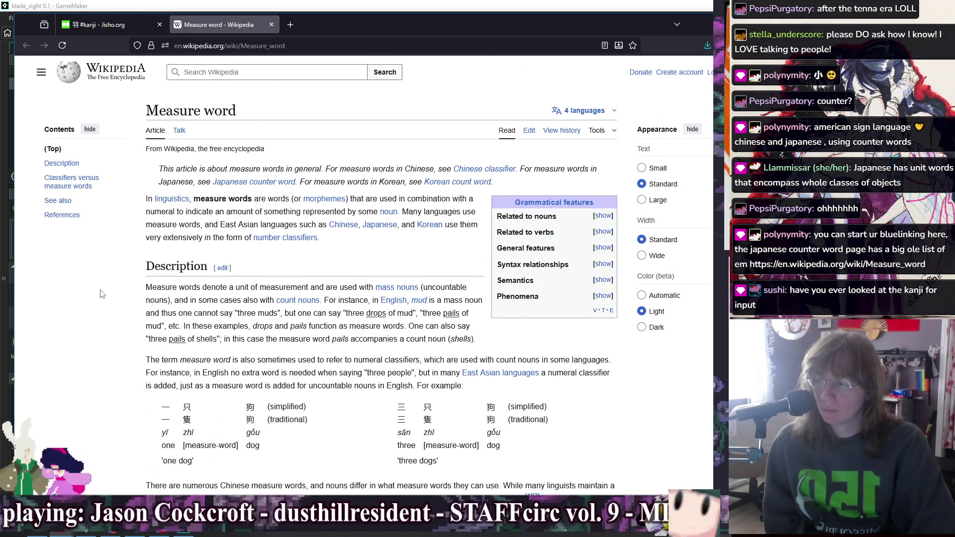
scroll(102, 295, "down", 5)
scroll(96, 279, "down", 4)
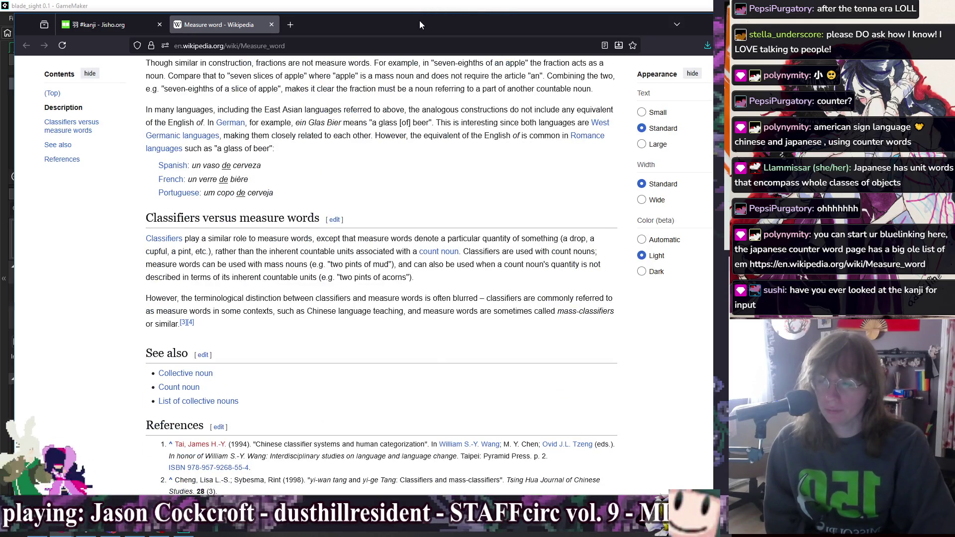
key("alt+Tab")
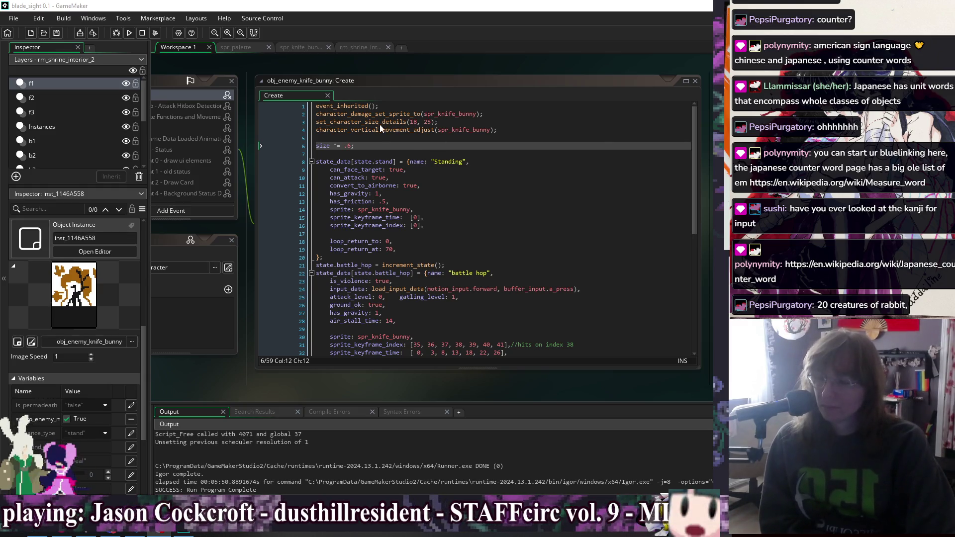
Put the cursor at the end of the can_attack line, then build and run the game.
left_click(385, 148)
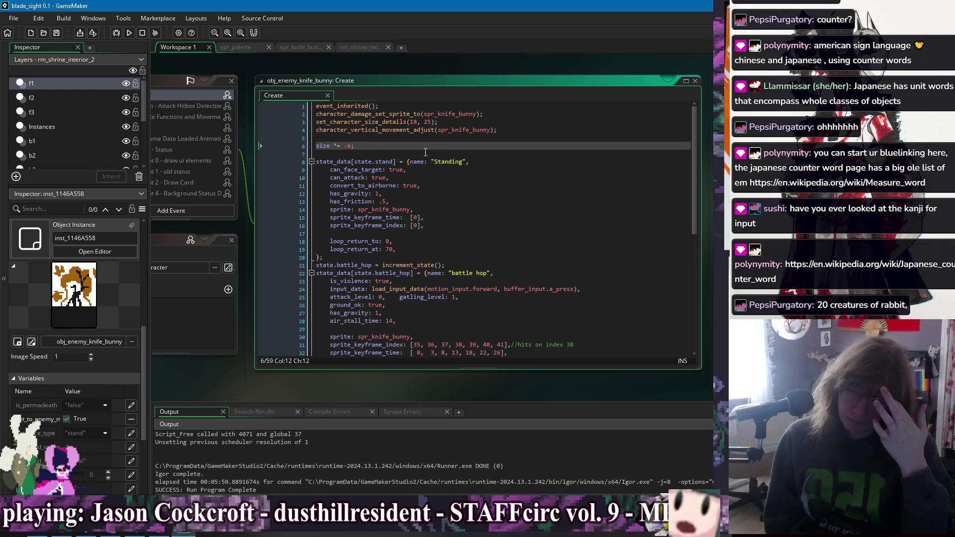
left_click(396, 177)
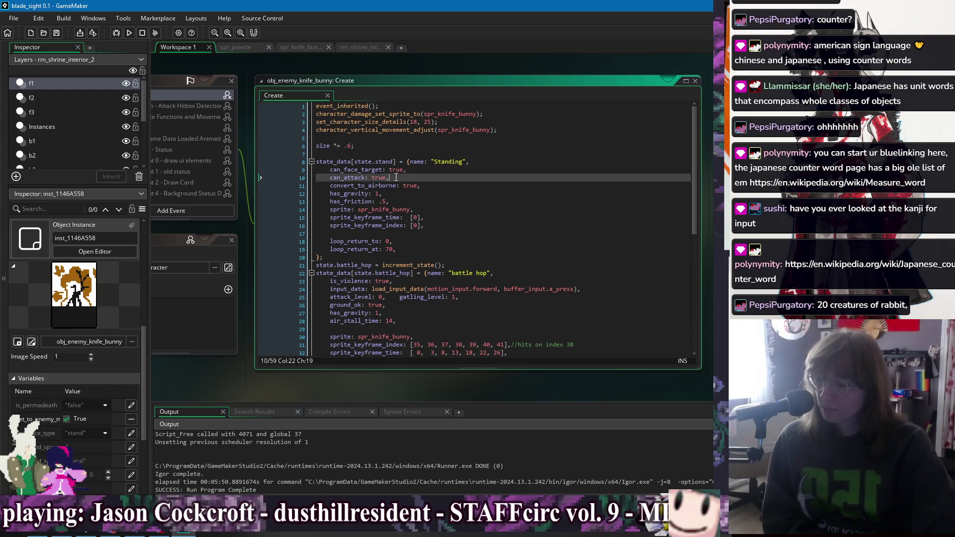
left_click(130, 33)
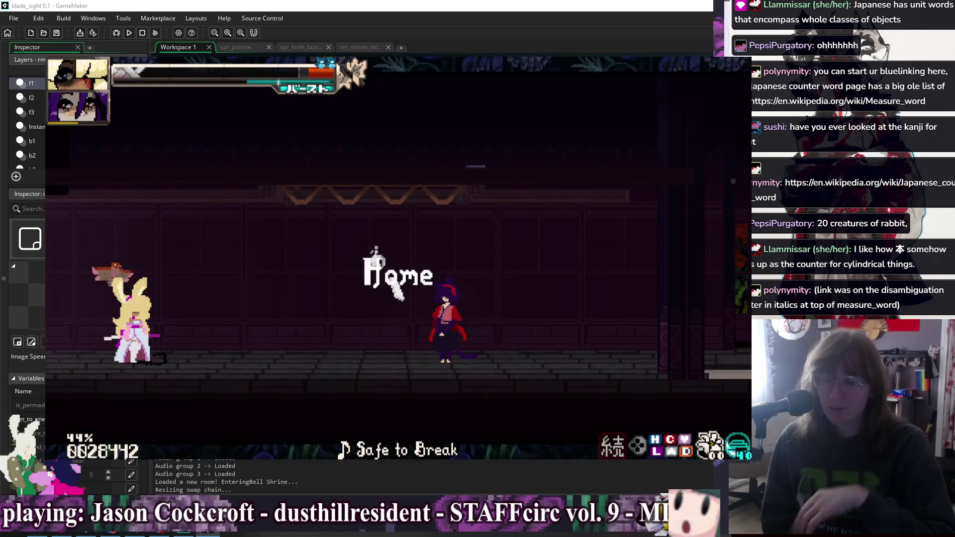
Dash, jump and down-air attack toward the rabbit enemy.
key("shift")
key("space")
key("x")
key("space")
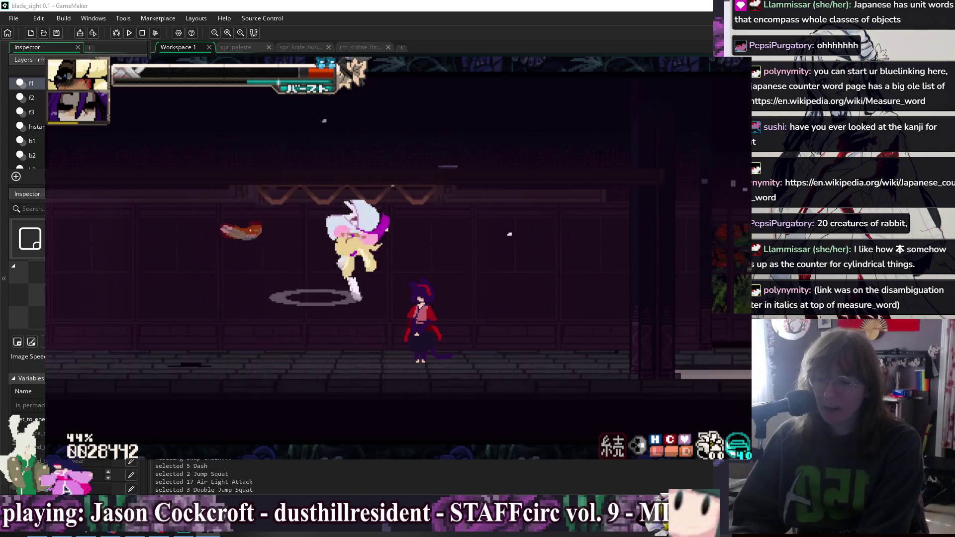
key("x")
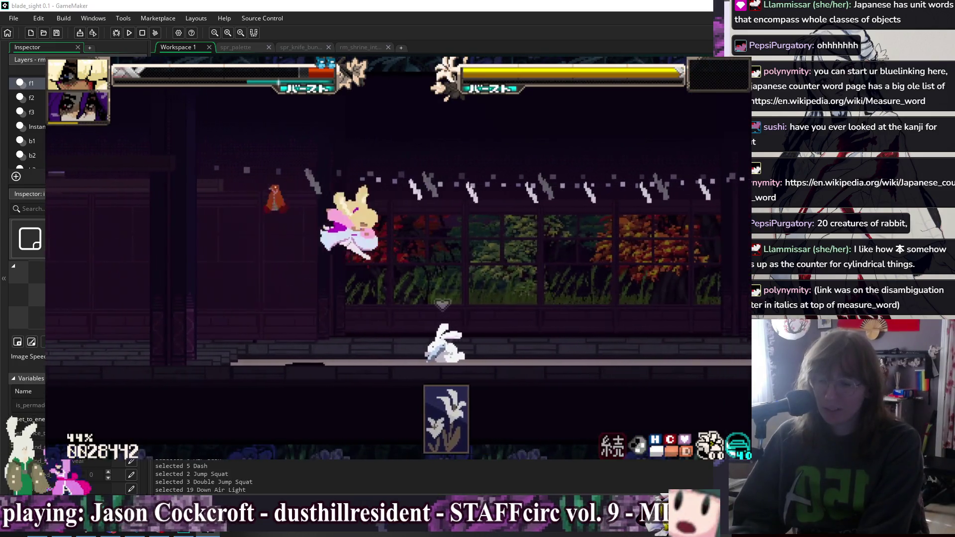
key("Down+x")
key("Down+x")
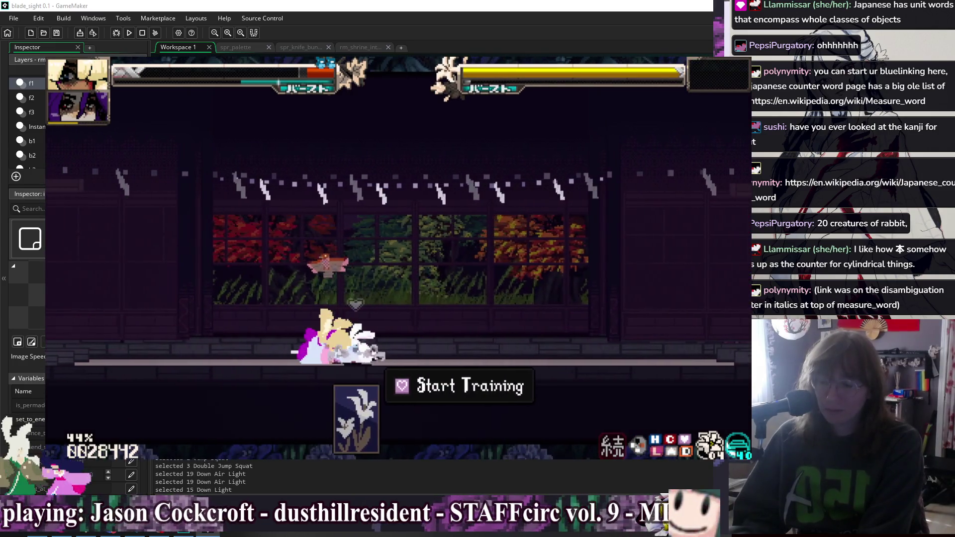
key("shift")
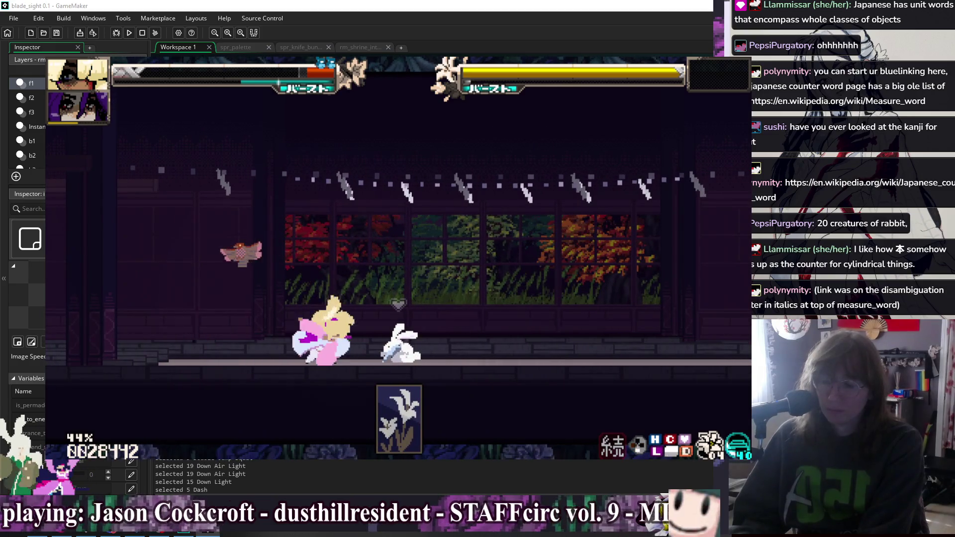
key("Down+x")
key("shift")
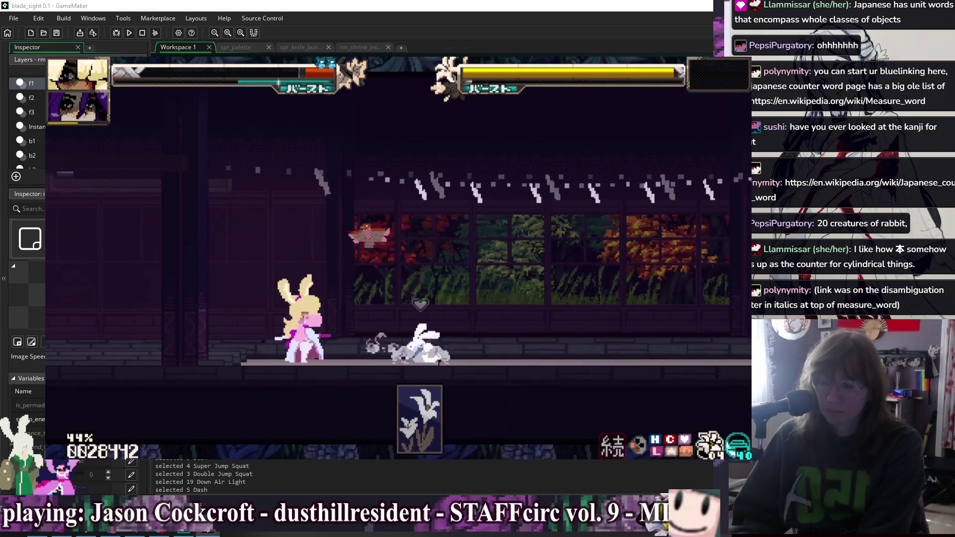
key("shift")
key("shift")
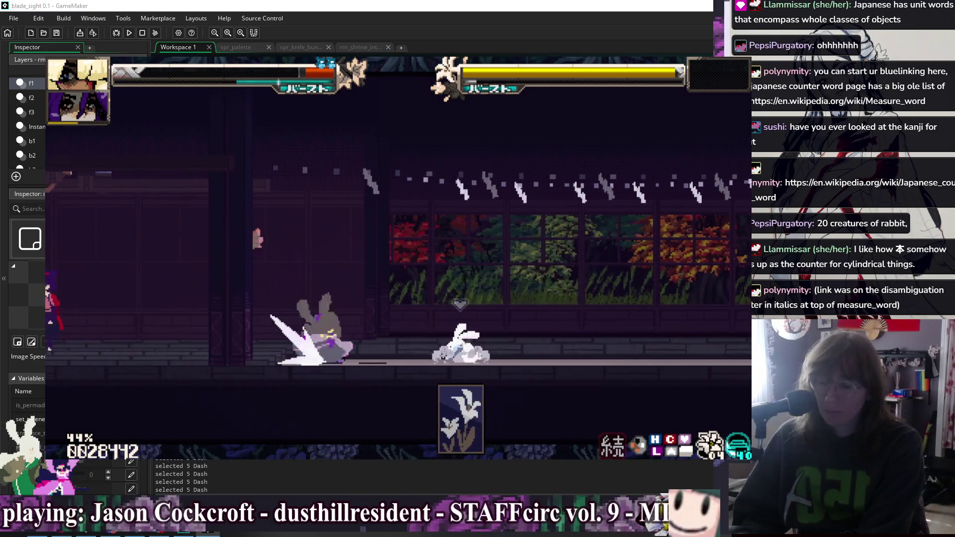
Test jumps, double-jumps and left/right air-dashes, then close the game.
key("z")
key("z")
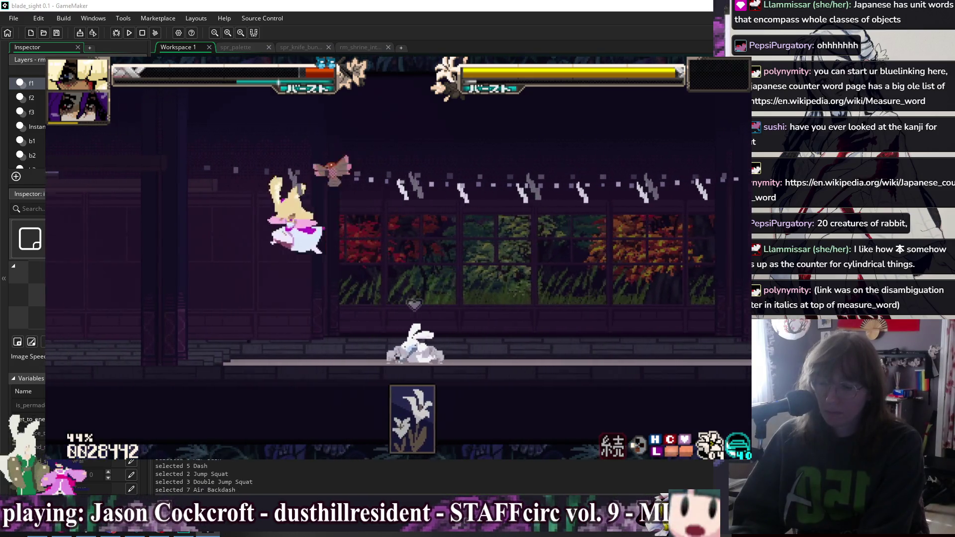
key("z")
key("z")
key("Left")
key("Left")
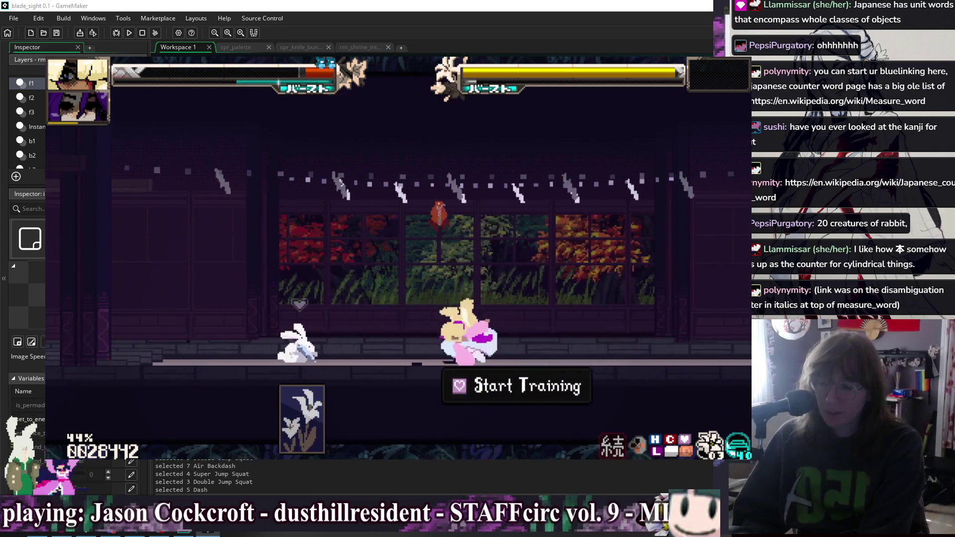
key("z")
key("z")
key("Right")
key("Right")
key("Right")
key("Right")
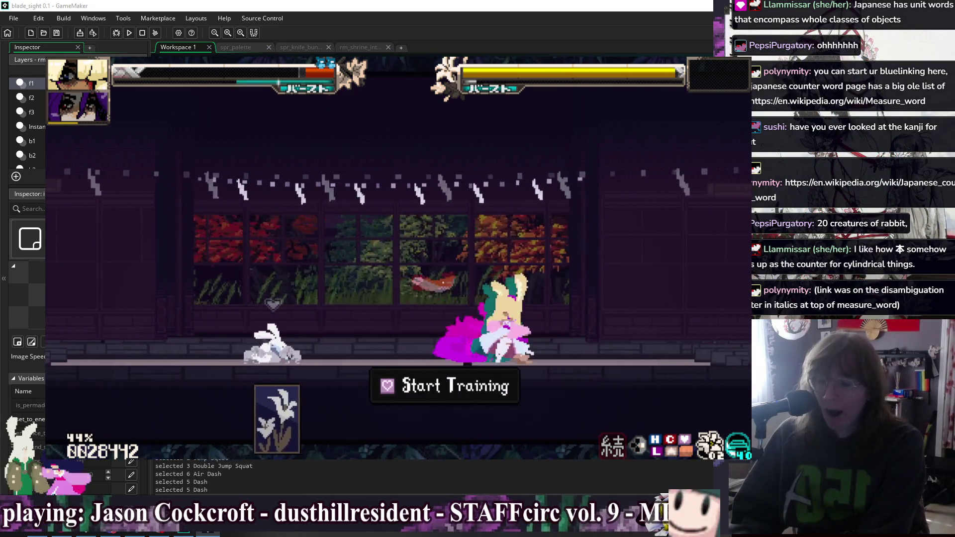
key("z")
key("Right")
key("Right")
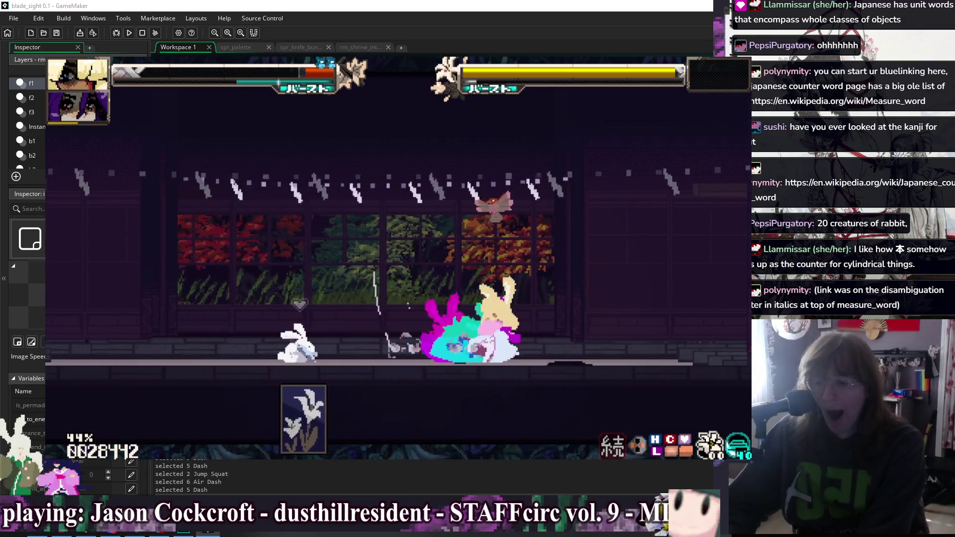
key("z")
key("Right")
key("Left")
key("Left")
key("Left")
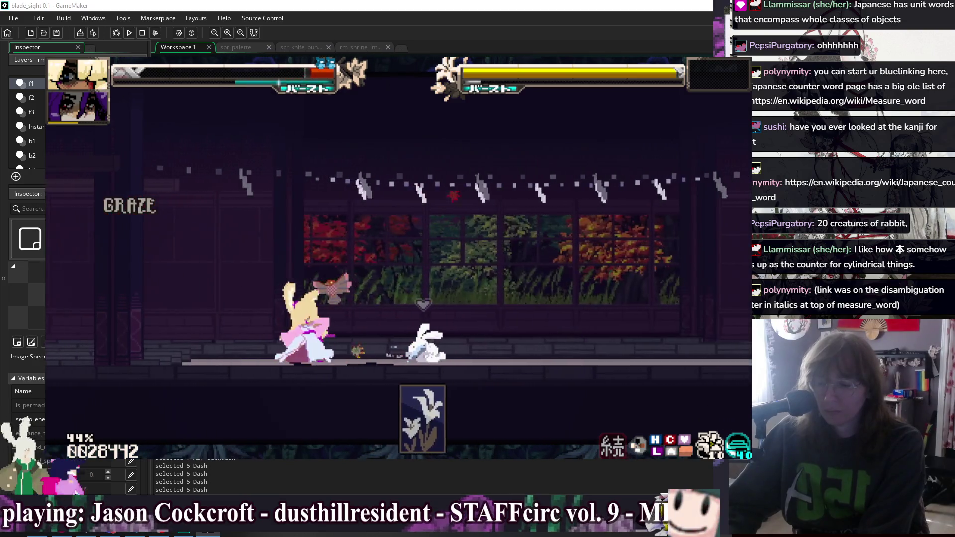
key("z")
key("Left")
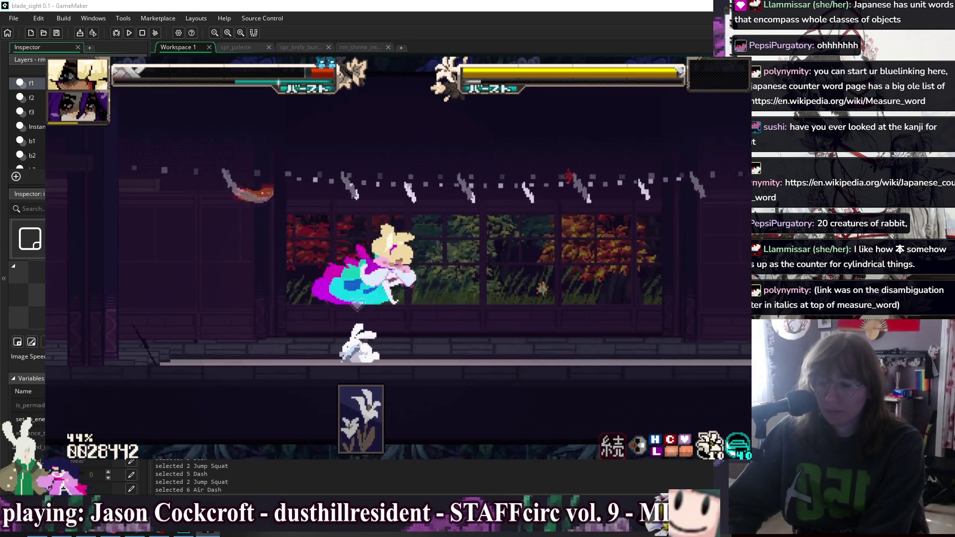
key("Left")
key("z")
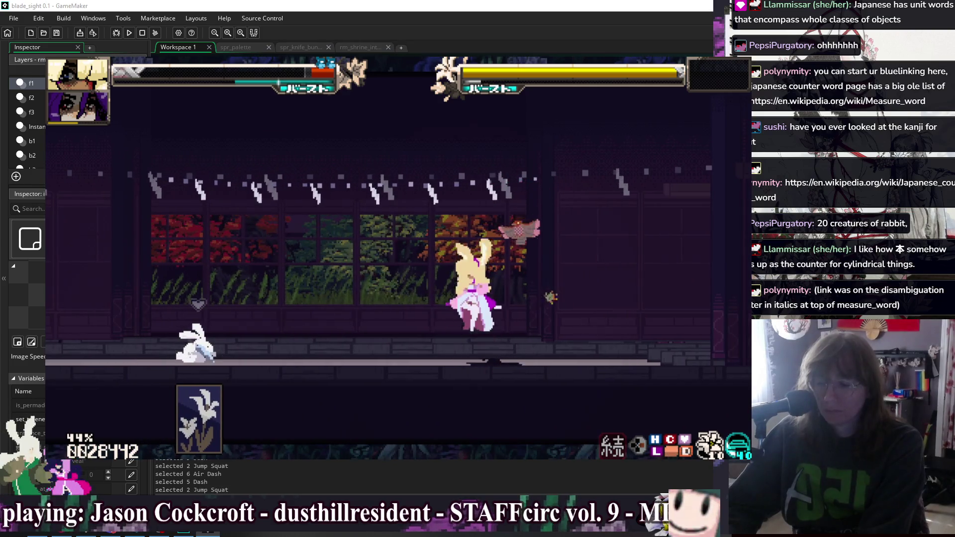
key("Escape")
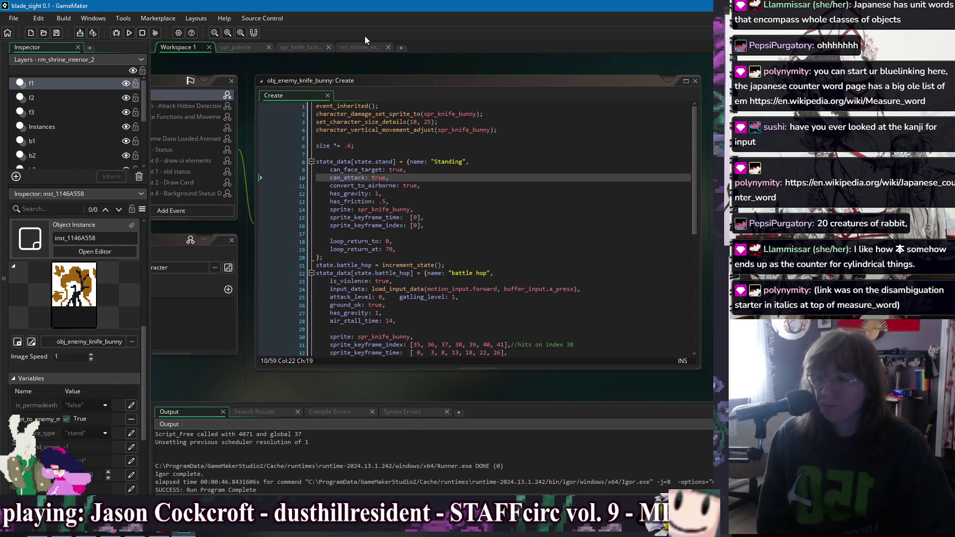
In rm_shrine_interior_2, place a row of knife bunnies in front of the window.
left_click(363, 47)
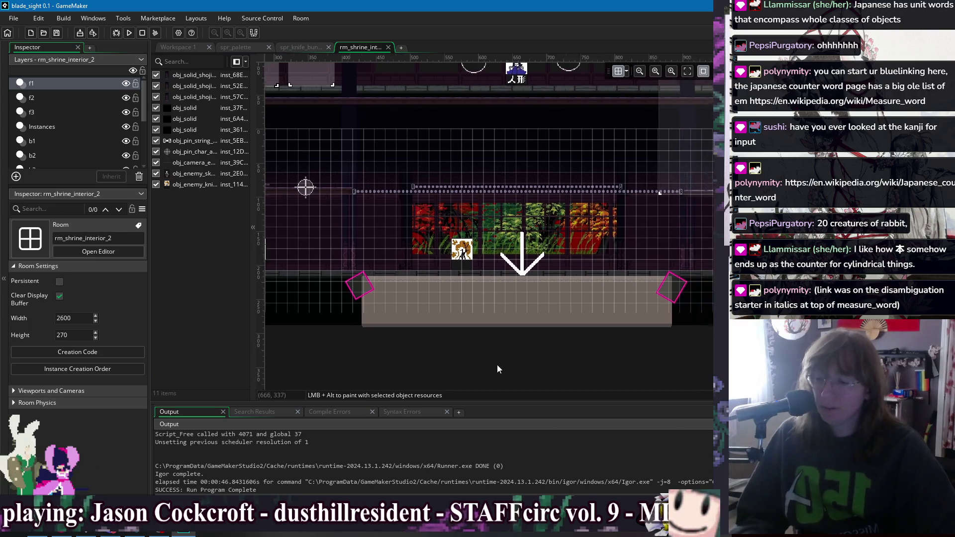
left_click(420, 260)
left_click(438, 277, "alt")
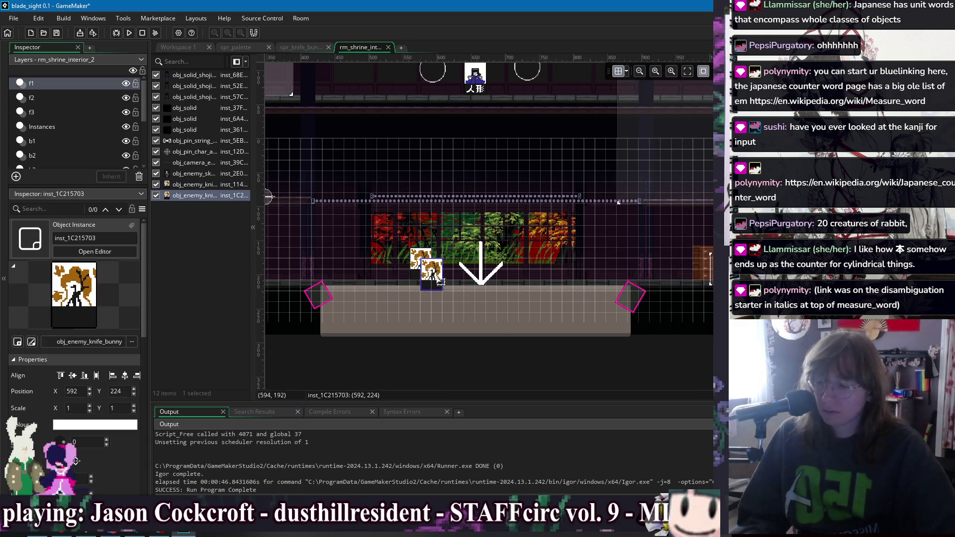
left_click(446, 265, "alt")
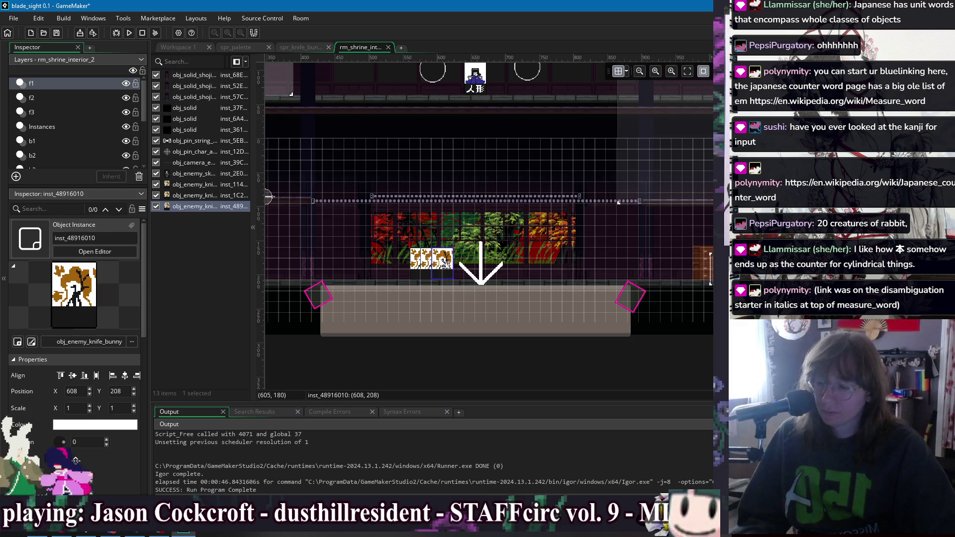
left_click(454, 275, "alt")
left_click(471, 312, "alt")
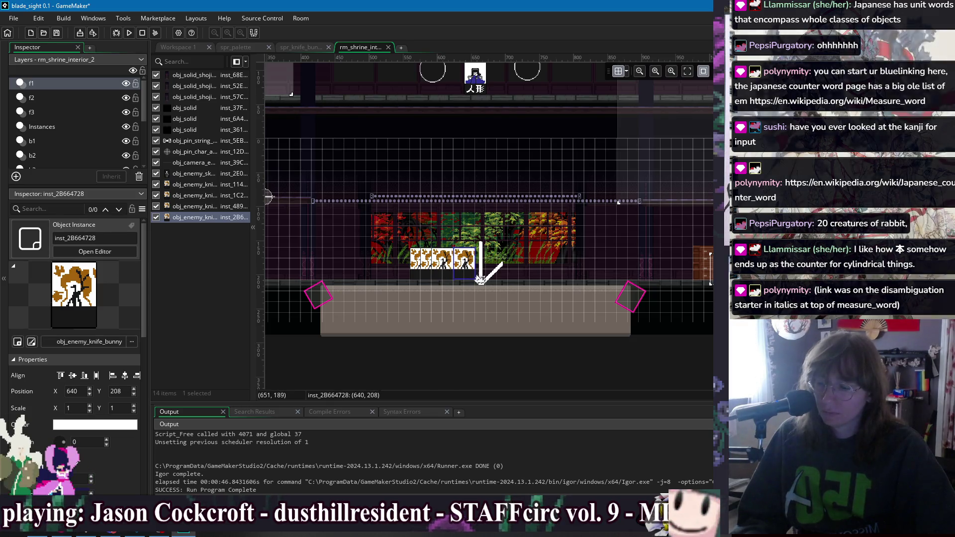
left_click_drag(472, 312, 483, 268)
left_click(475, 314, "alt")
left_click_drag(475, 313, 493, 271)
left_click(495, 319, "alt")
left_click_drag(495, 318, 517, 272)
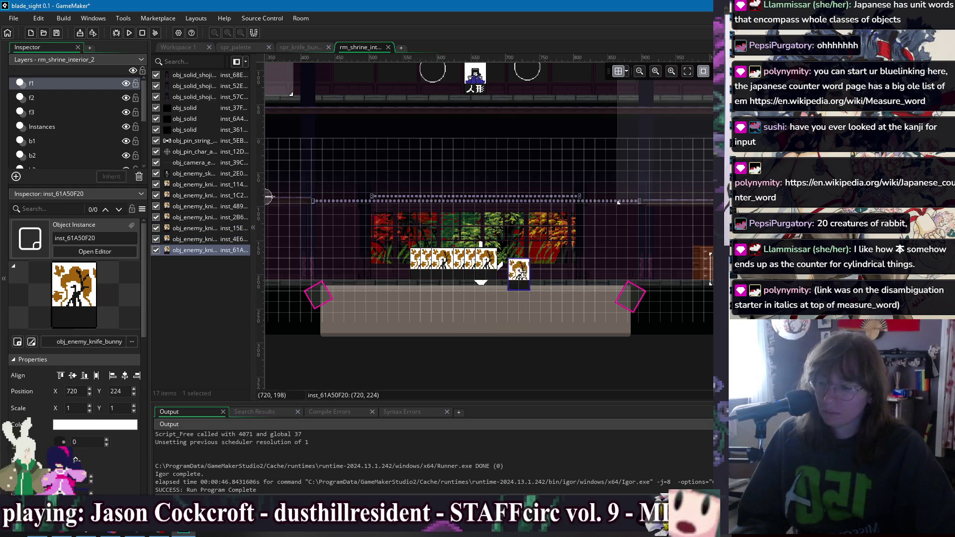
Add more knife bunnies and drag them onto the row's right end.
left_click(513, 316, "alt")
mouse_move(511, 343)
left_mouse_down()
mouse_move(531, 328)
mouse_move(555, 267)
left_mouse_up()
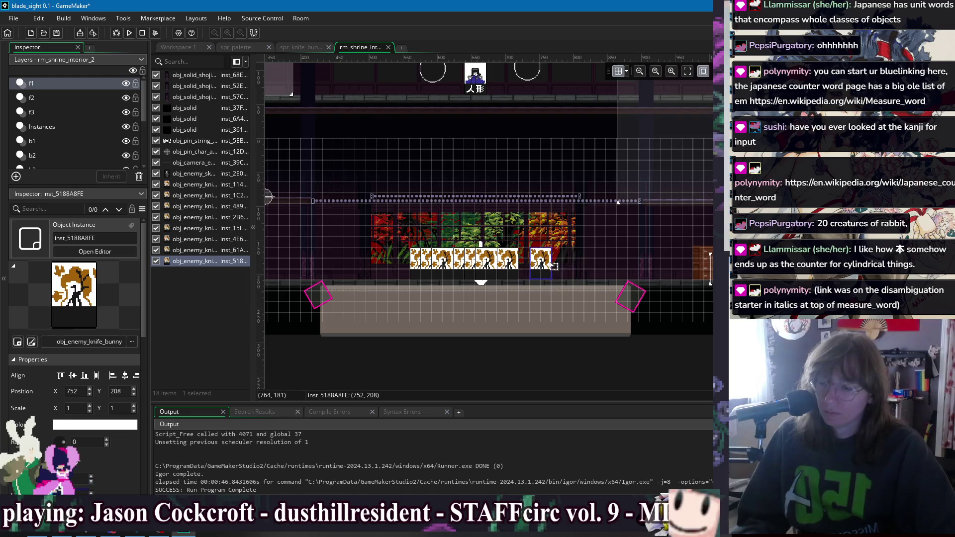
left_click(508, 351, "alt")
left_click_drag(509, 351, 554, 266)
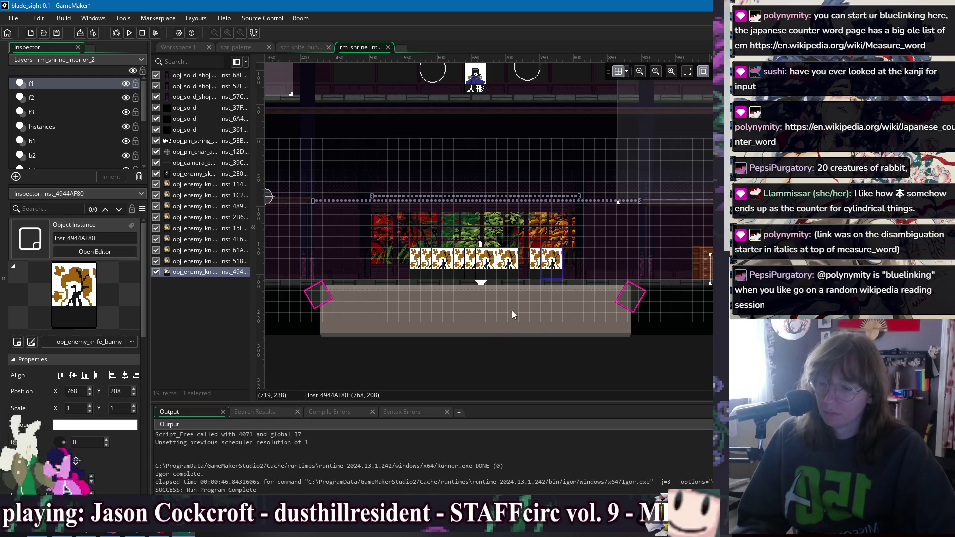
left_click(517, 366, "alt")
mouse_move(525, 349)
left_mouse_down()
mouse_move(530, 265)
mouse_move(453, 226)
left_mouse_up()
Build a second upper row of duplicated knife bunnies, then run the game.
left_click(528, 371, "alt")
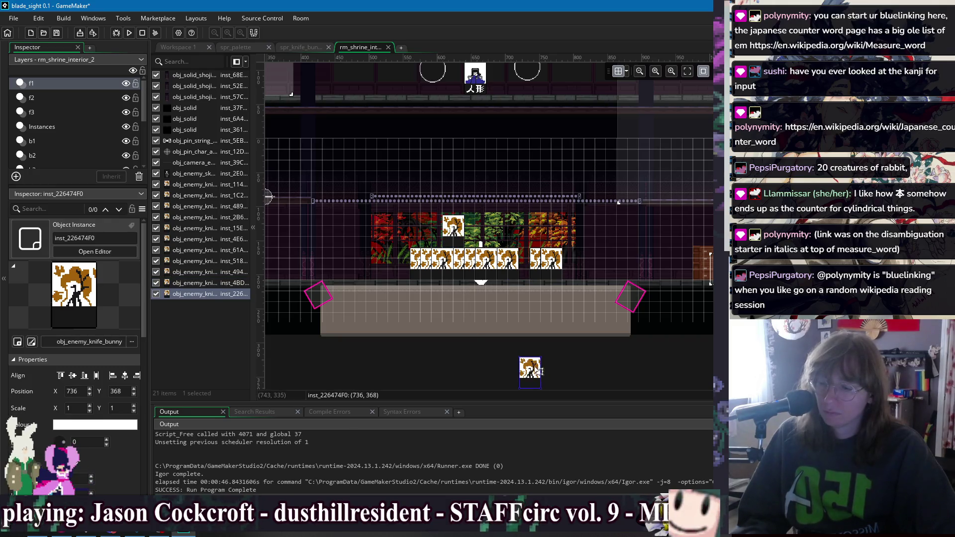
left_click_drag(540, 372, 485, 231)
key("ctrl+v")
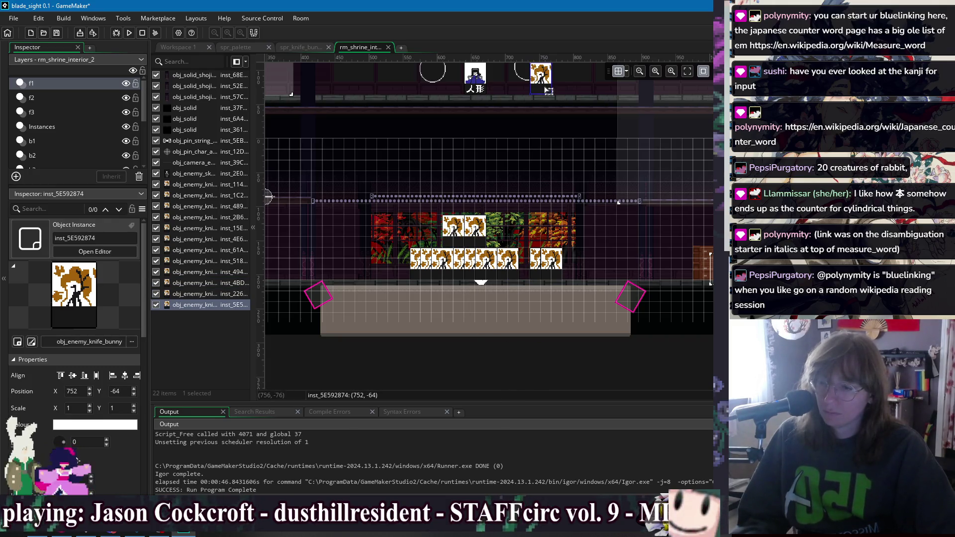
left_click_drag(548, 90, 511, 238)
key("ctrl+v")
left_click_drag(556, 99, 523, 241)
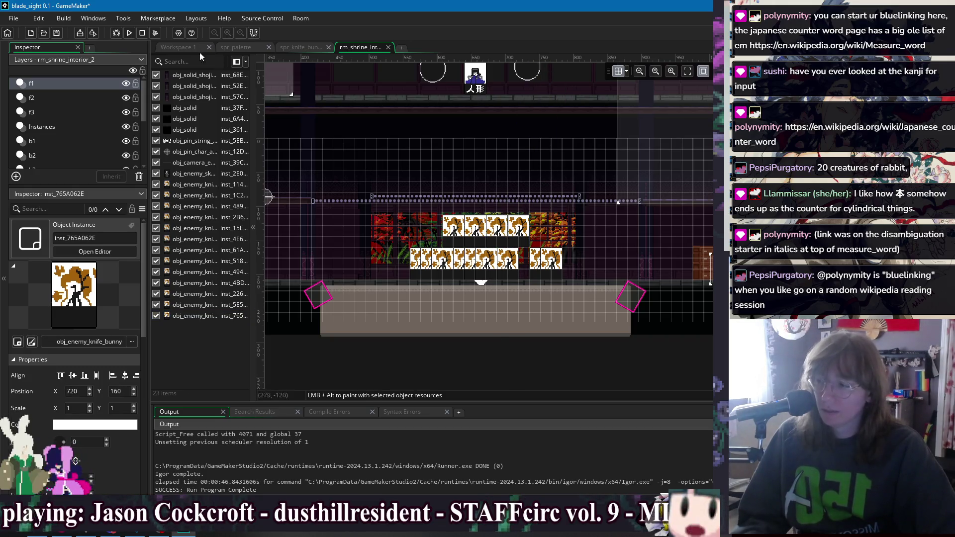
left_click(130, 32)
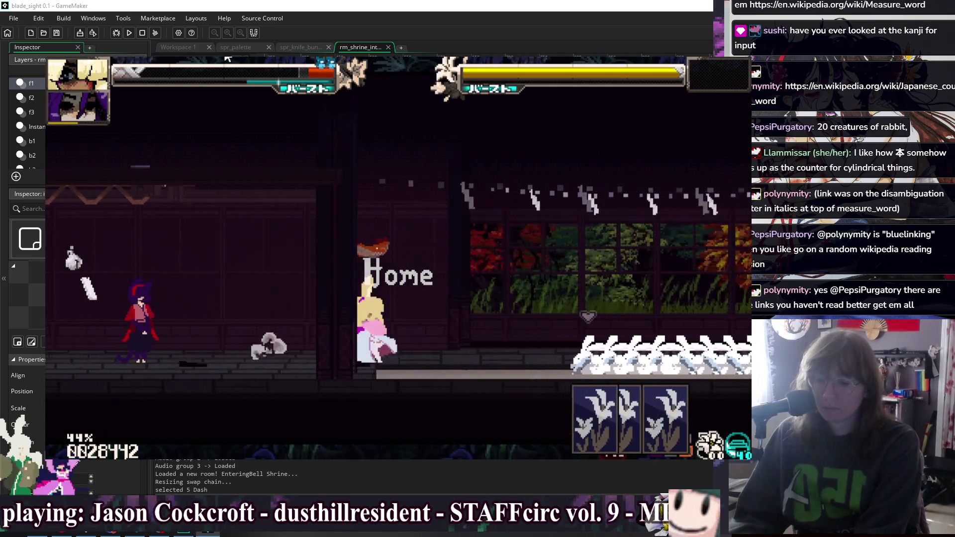
Super-jump, air-dash and down-air attack the bunnies with hitboxes shown.
key("4")
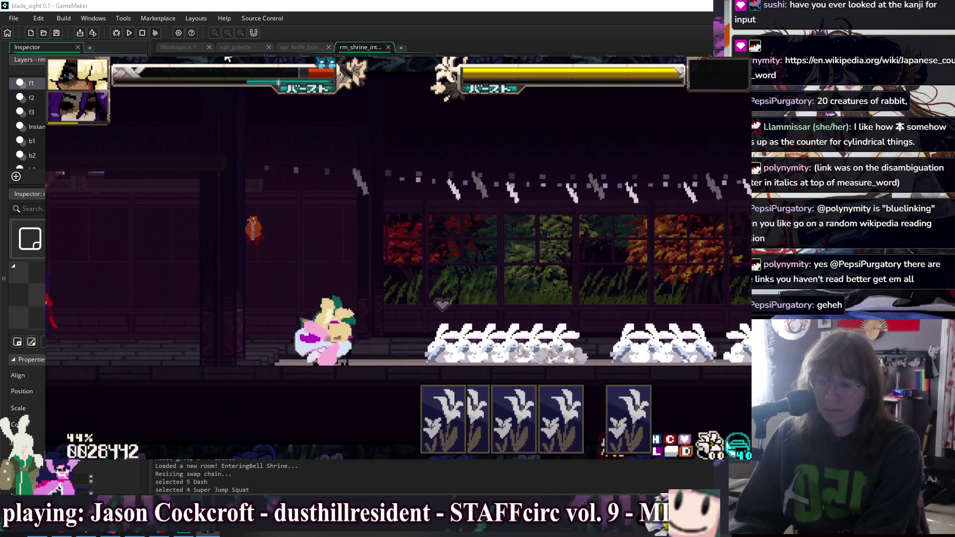
key("shift")
key("x")
key("x")
key("x")
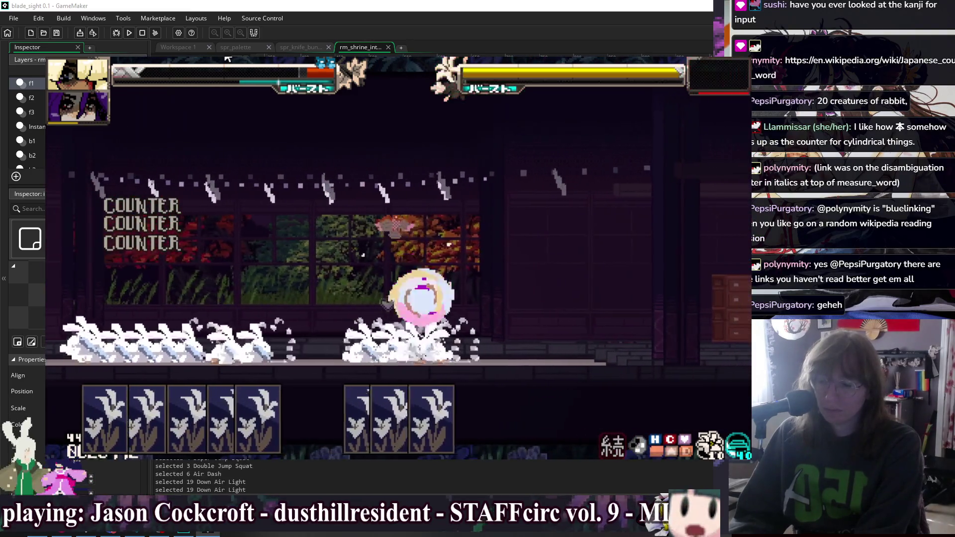
key("h")
key("Up")
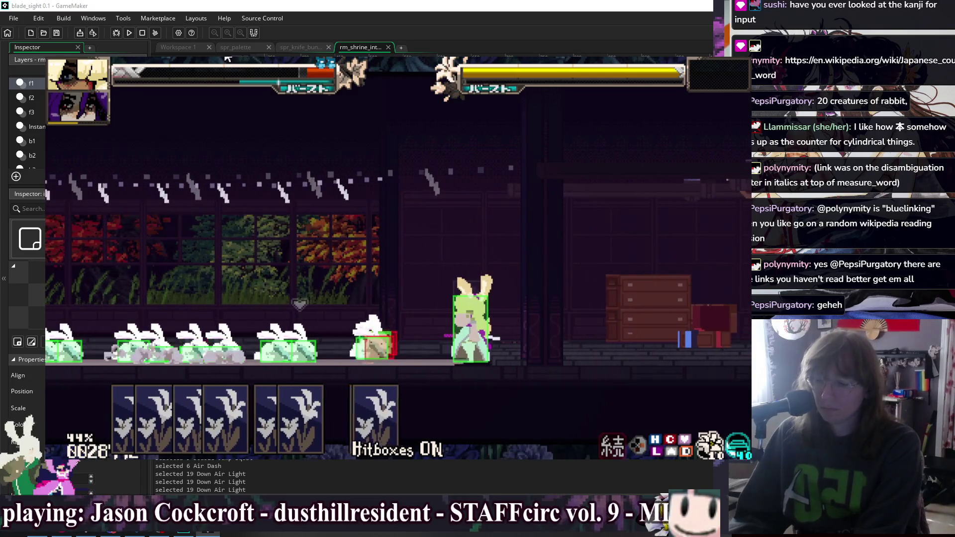
key("Up")
key("shift")
key("x")
key("x")
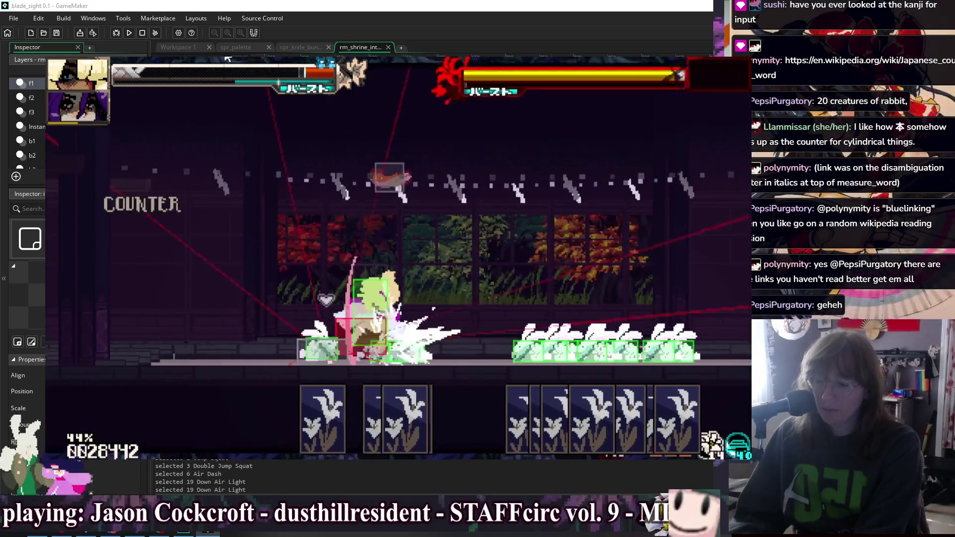
Hide hitboxes, keep attacking with jumps, dashes and a heavy katana, then close the game.
key("shift")
key("h")
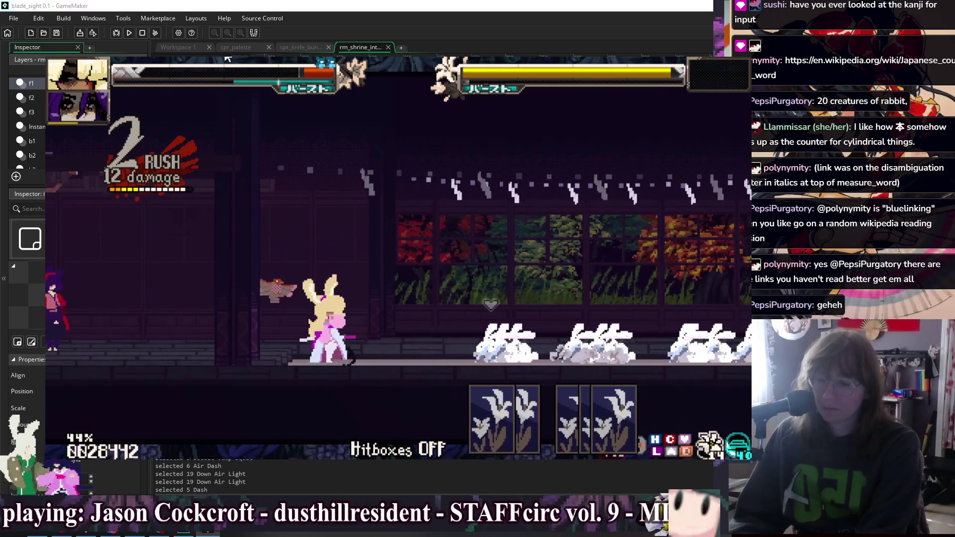
key("Up")
key("Up")
key("shift")
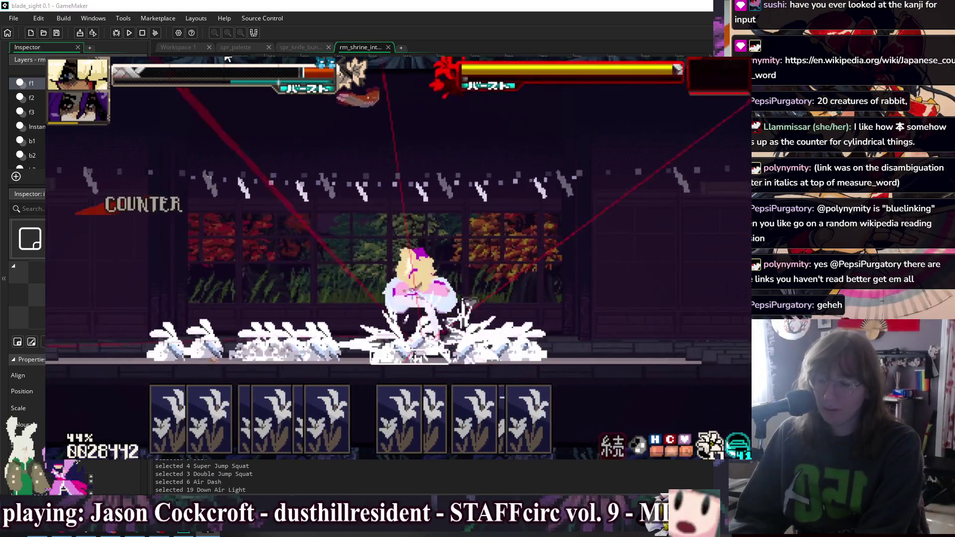
key("x")
key("Up")
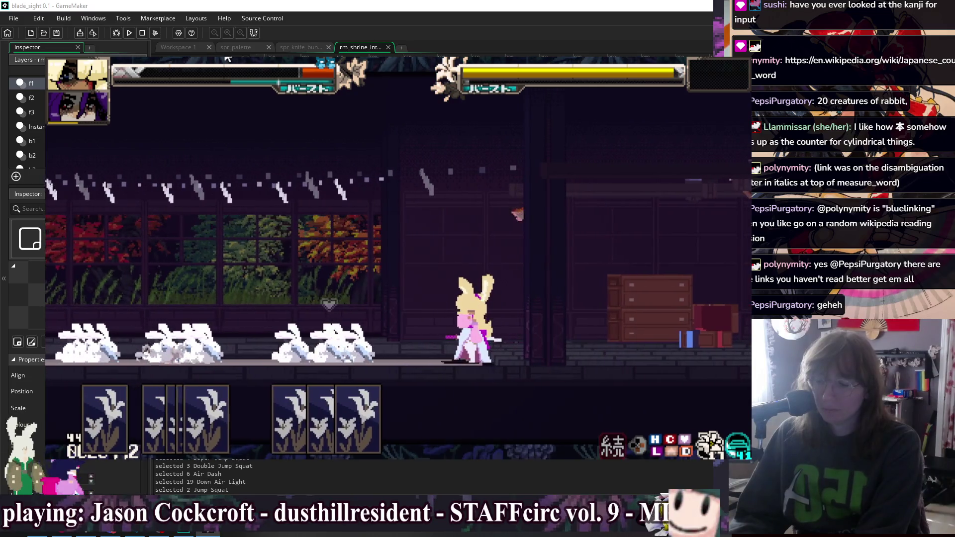
key("c")
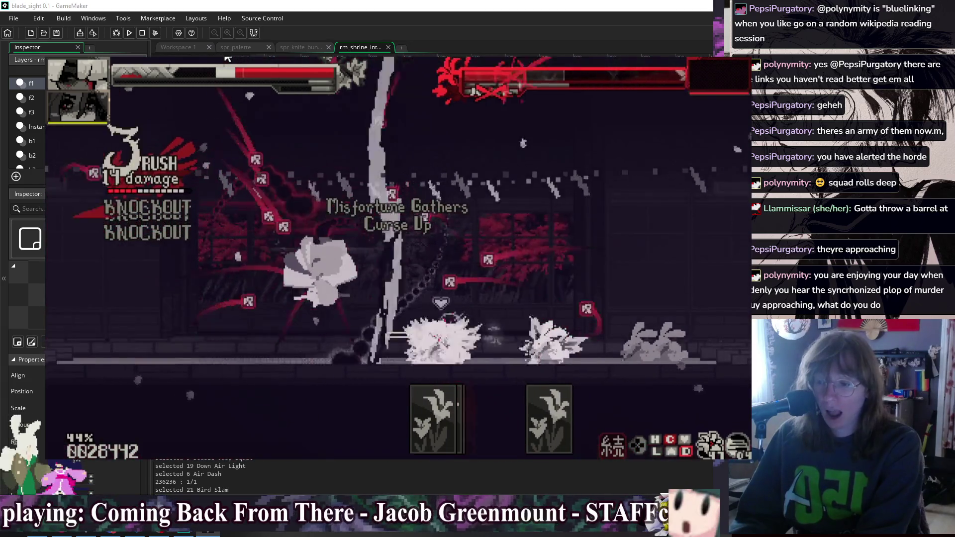
key("Escape")
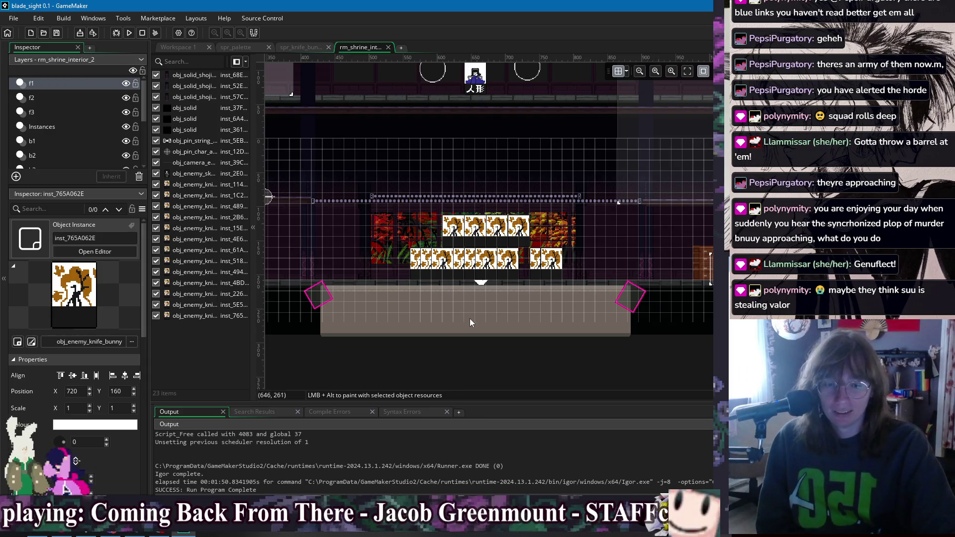
left_click(455, 231)
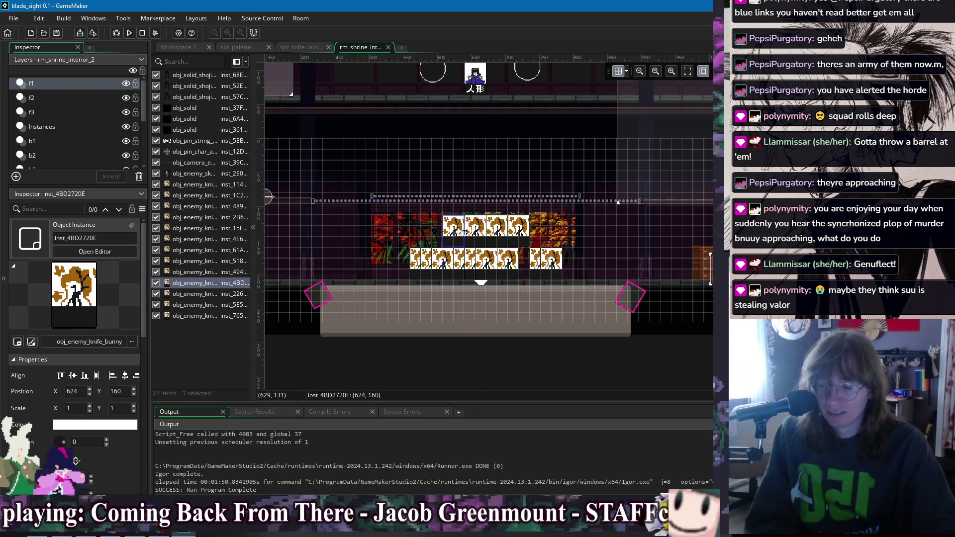
key("Delete")
left_click(475, 231)
key("Delete")
left_click(496, 229)
key("Delete")
left_click(518, 229)
key("Delete")
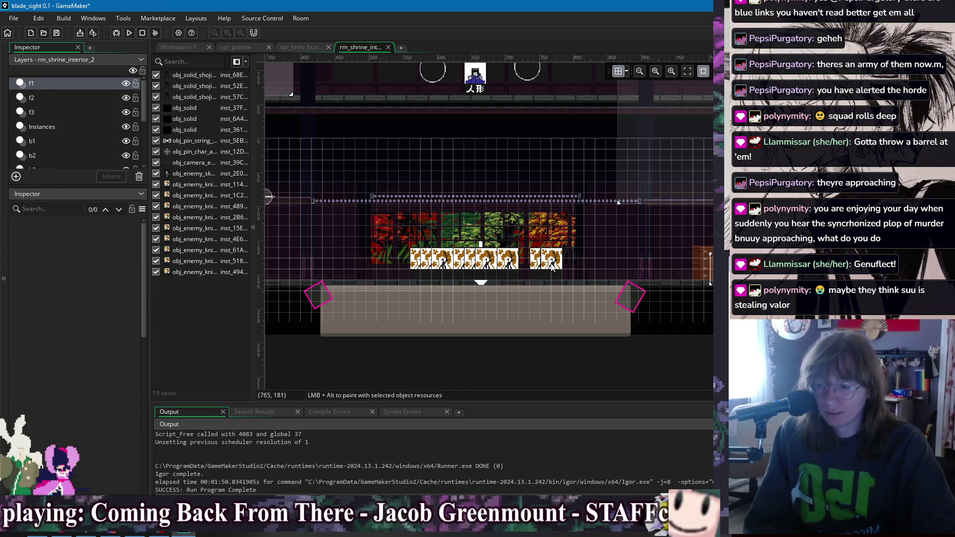
left_click(553, 259)
key("Delete")
key("Delete")
left_click(505, 261)
key("Delete")
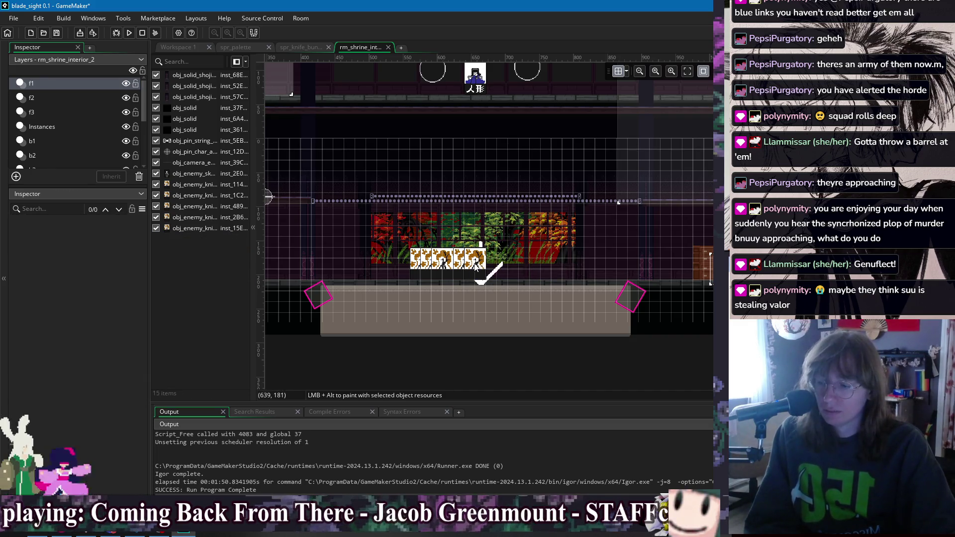
left_click(475, 266)
key("Delete")
left_click(448, 258)
key("Delete")
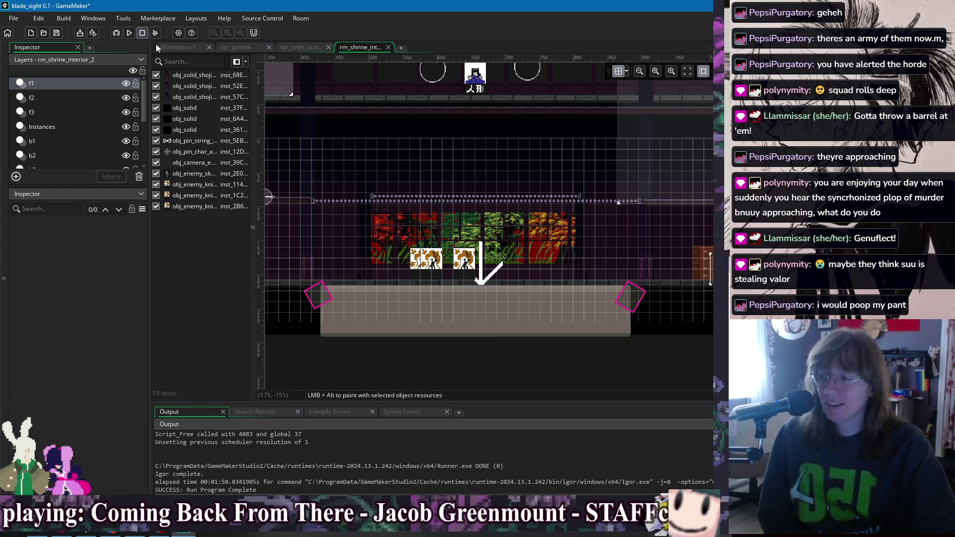
left_click(128, 32)
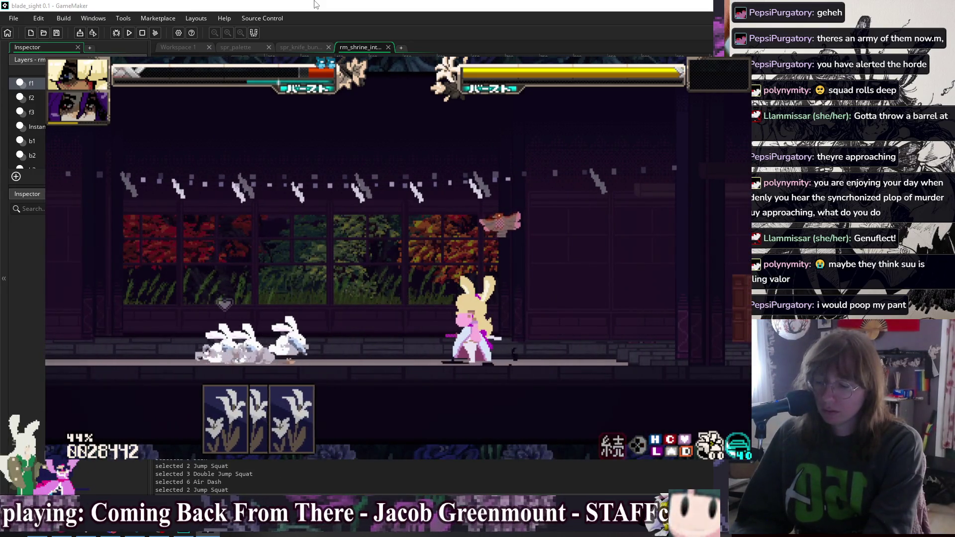
key("Escape")
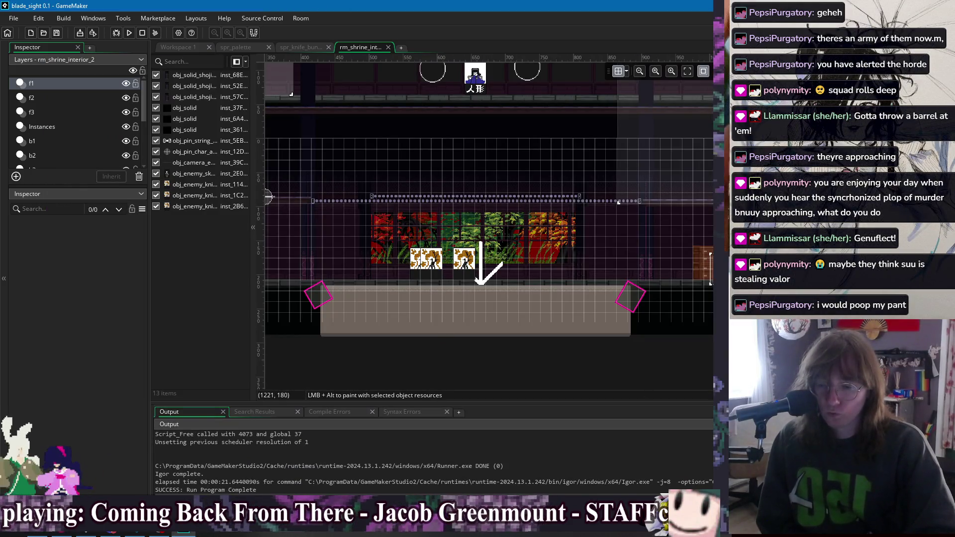
left_click(499, 283)
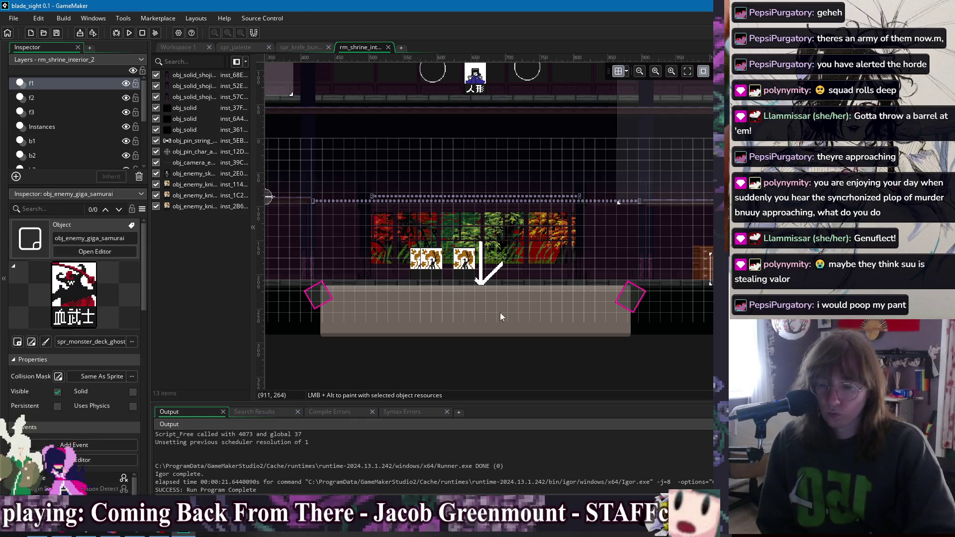
Drop obj_enemy_giga_samurai between the two knife bunnies, deselect it, and run the game.
mouse_move(413, 244)
left_mouse_down()
mouse_move(450, 261)
mouse_move(446, 279)
left_mouse_up()
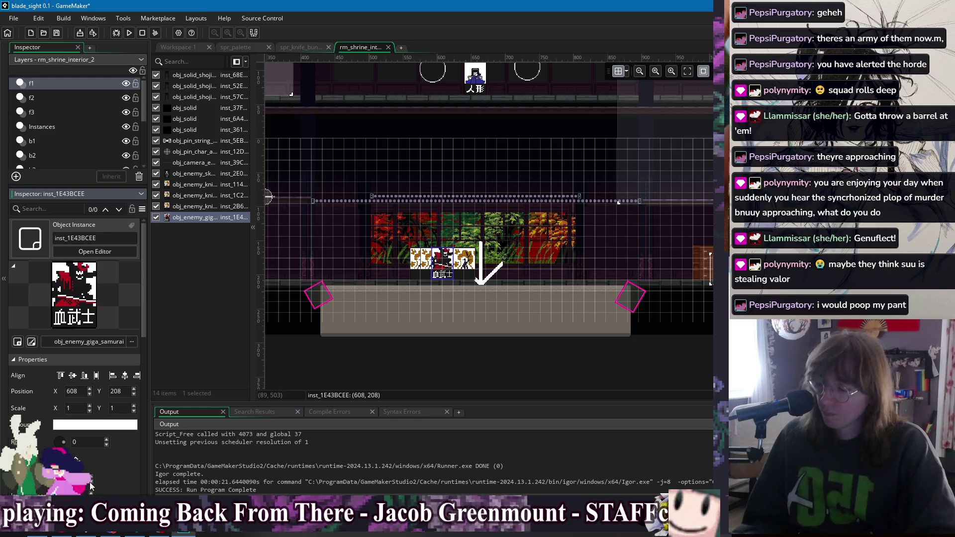
scroll(34, 436, "down", 3)
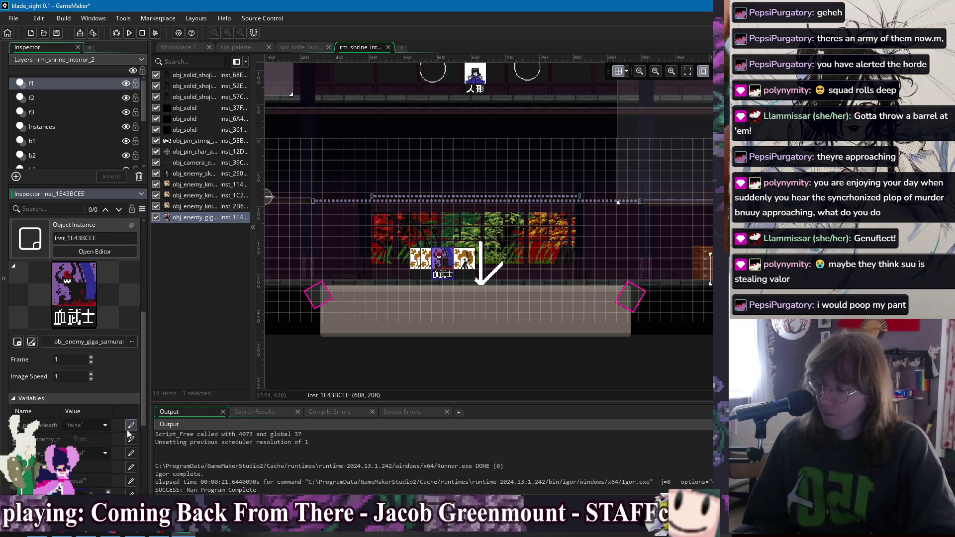
left_click(392, 373)
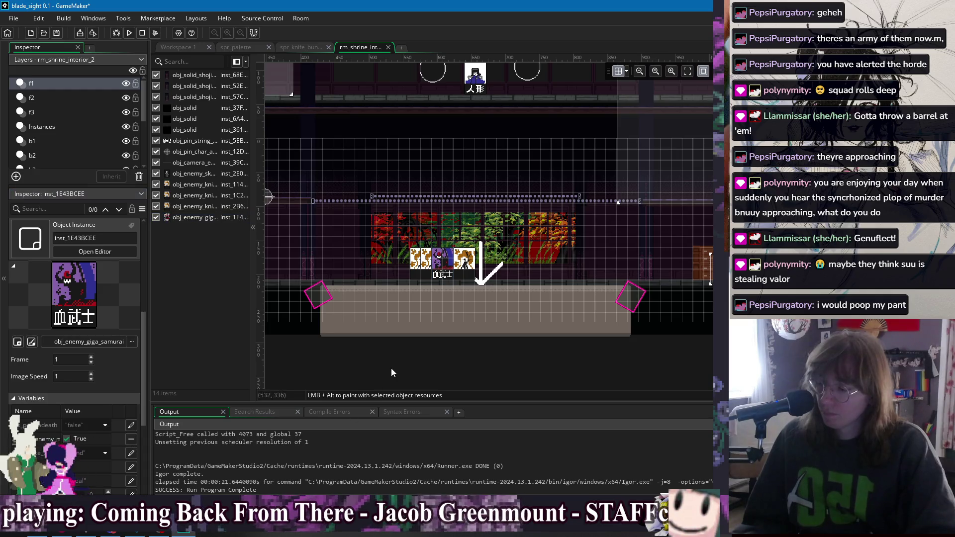
left_click(130, 33)
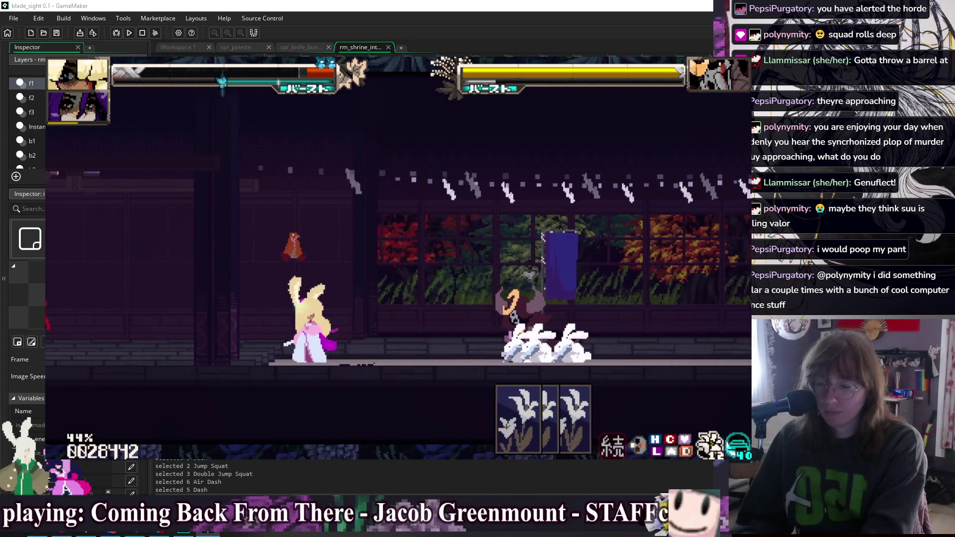
Jump and air-dash into the enemies, landing counters, air attacks and quickdraw combos.
key("Up")
key("Left")
key("Up")
key("Up")
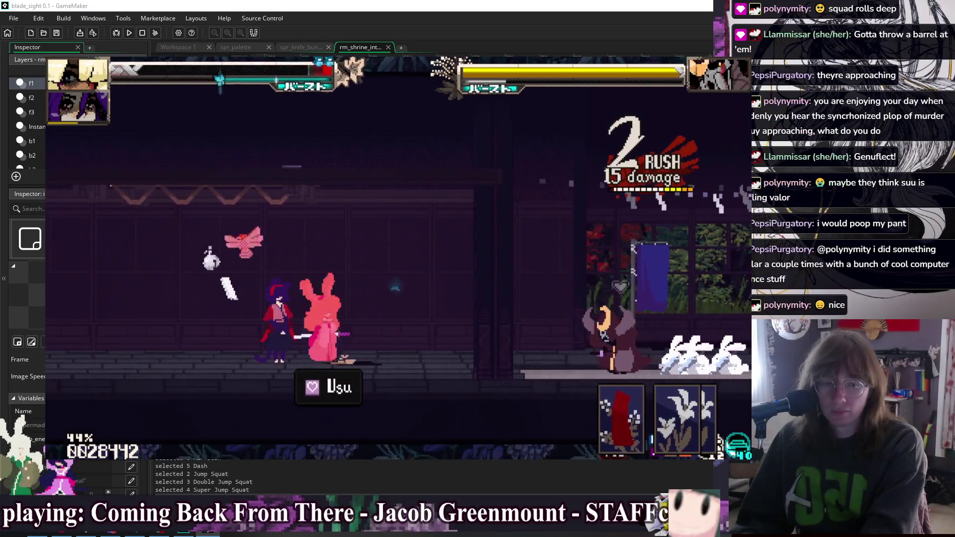
key("Right")
key("Up")
key("Up")
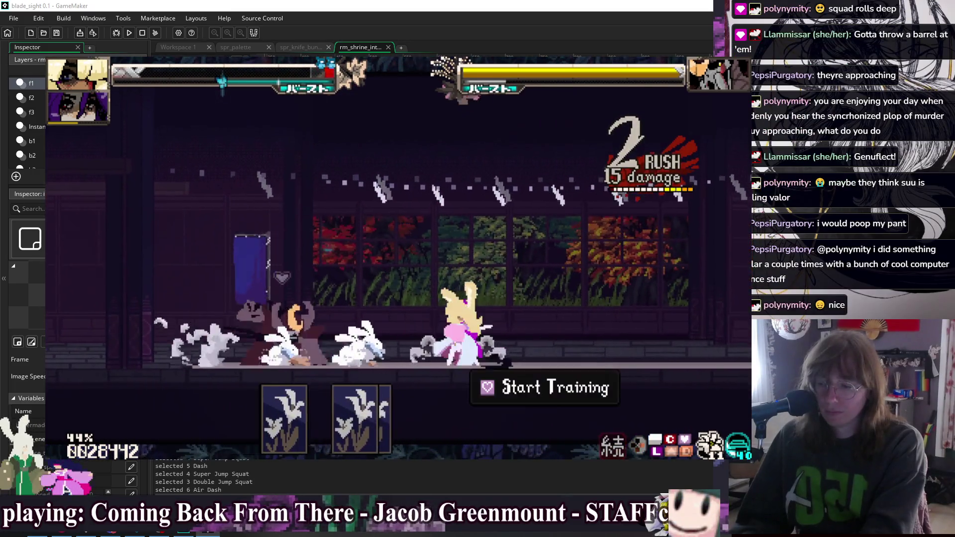
key("x")
key("c")
key("Down")
key("z")
key("Up")
key("x")
key("x")
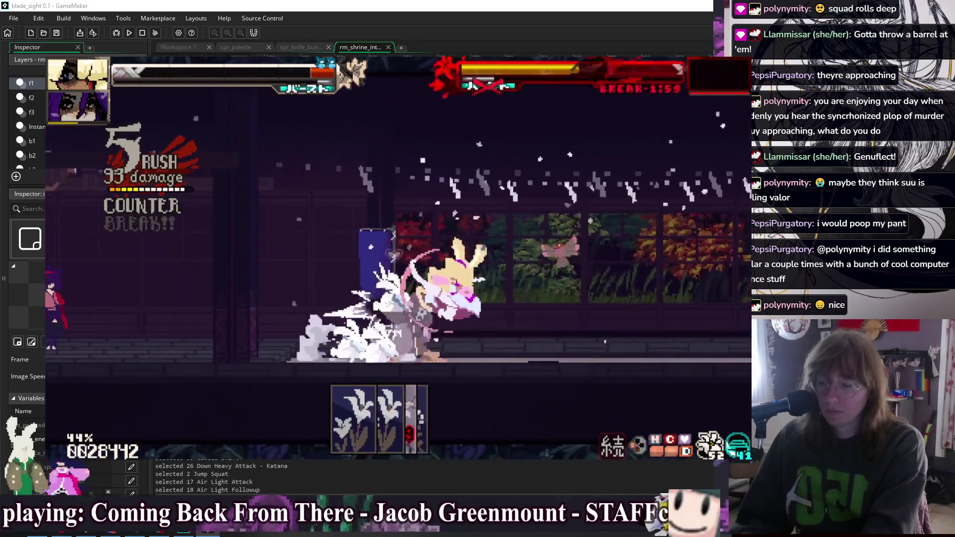
key("z")
key("Down")
key("Right")
key("x")
key("Down")
key("Up")
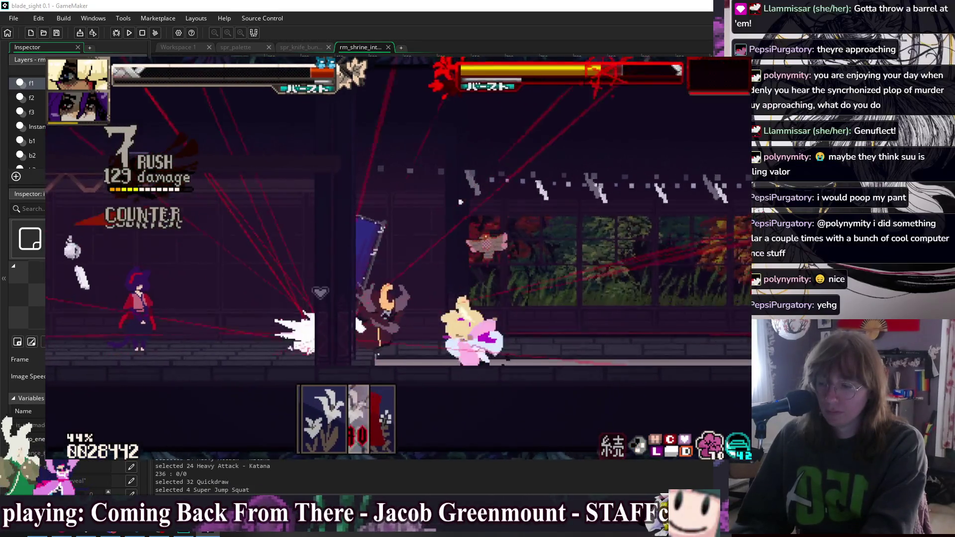
key("Left")
key("Left")
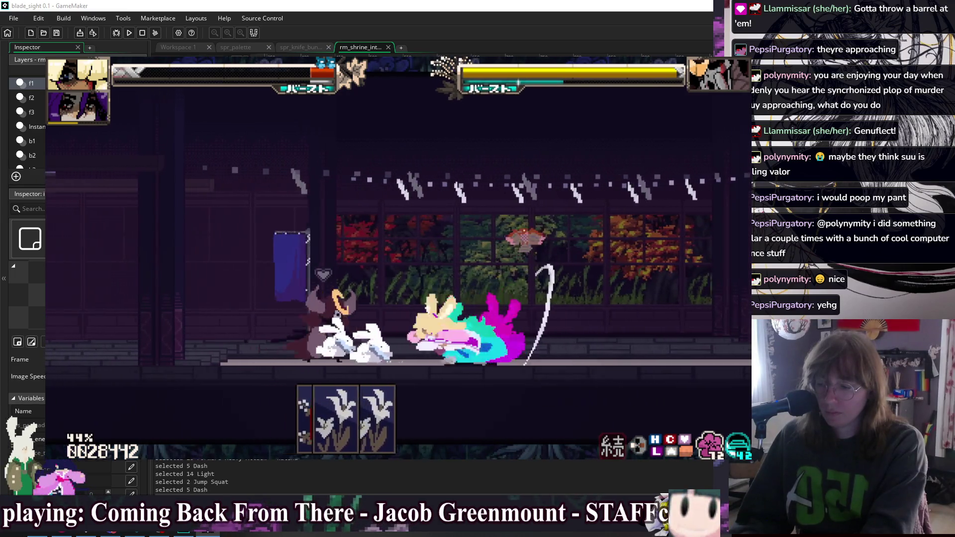
Hit the giga samurai with a forward heavy, a dash burst and chained air and ground attacks.
key("Right")
key("c")
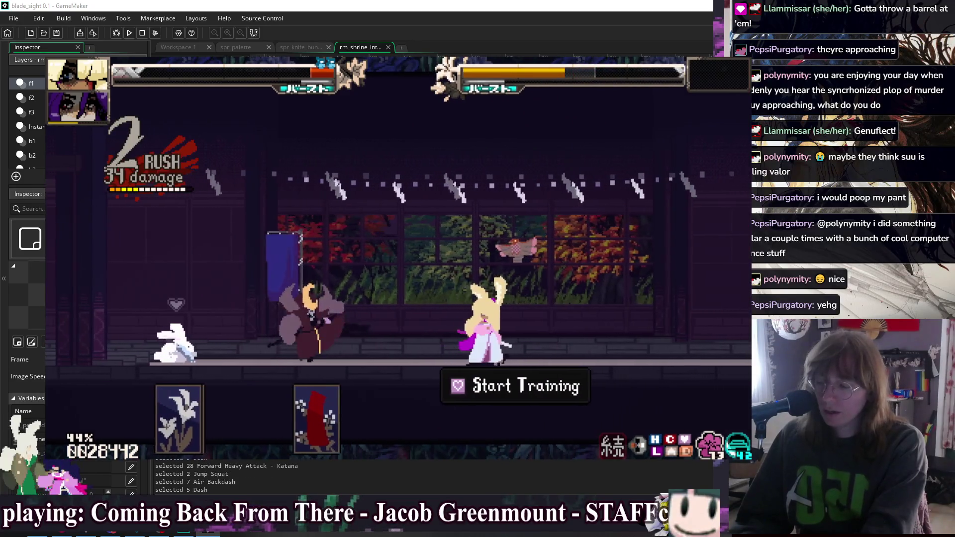
key("Up")
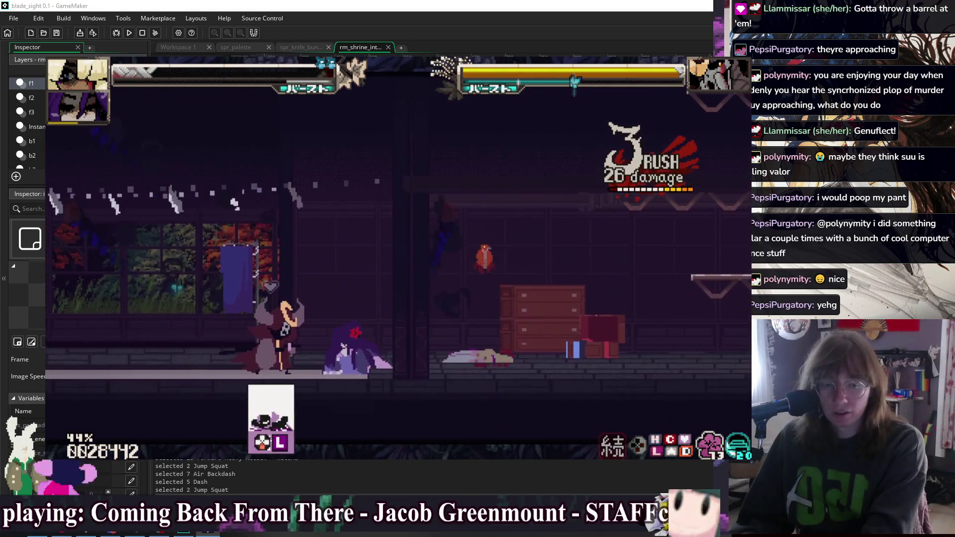
key("Right")
key("Right")
key("d")
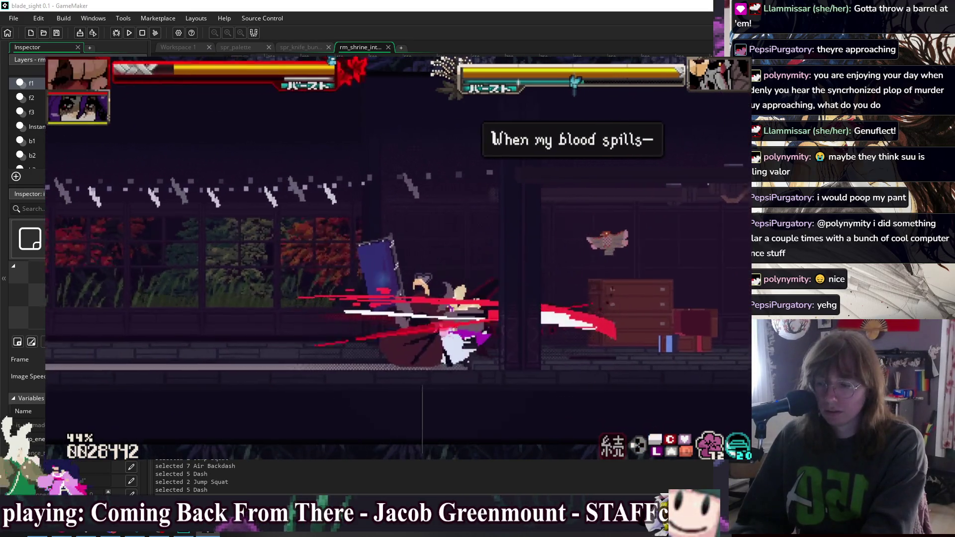
key("Up")
key("a")
key("a")
key("s")
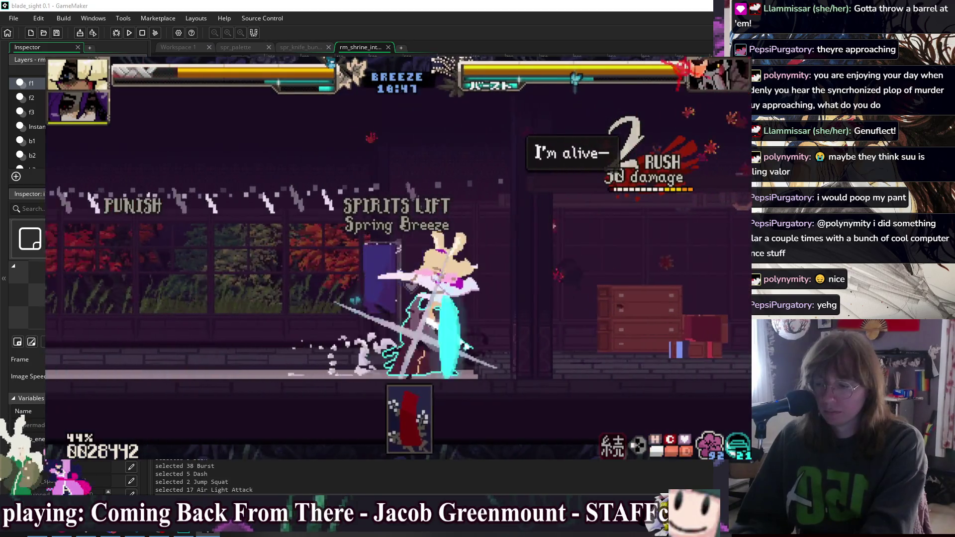
key("Down+a")
key("s")
key("Down")
key("Right")
key("s")
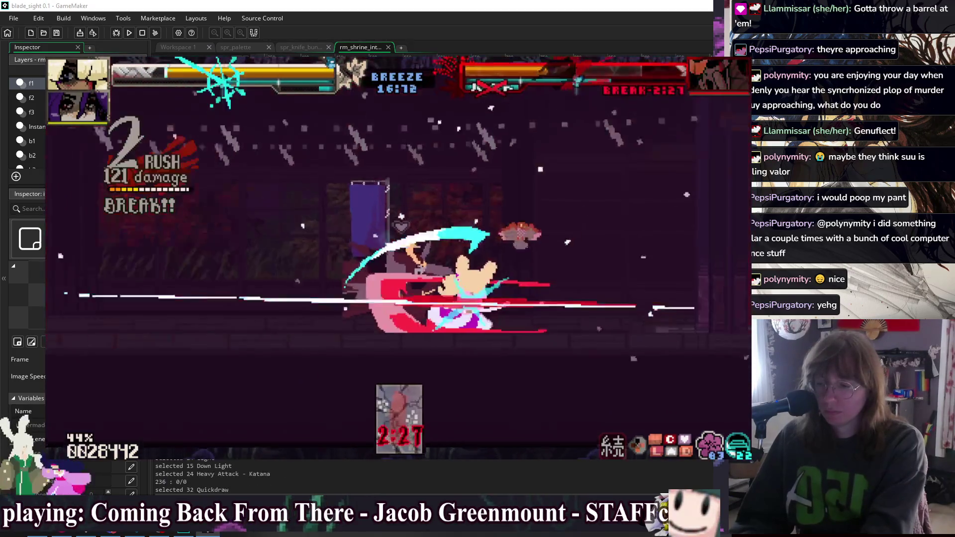
Finish with dash heavies, quickdraws and a midair down-strike, then close the game.
key("Right")
key("Right")
key("Right+s")
key("Down")
key("Right")
key("s")
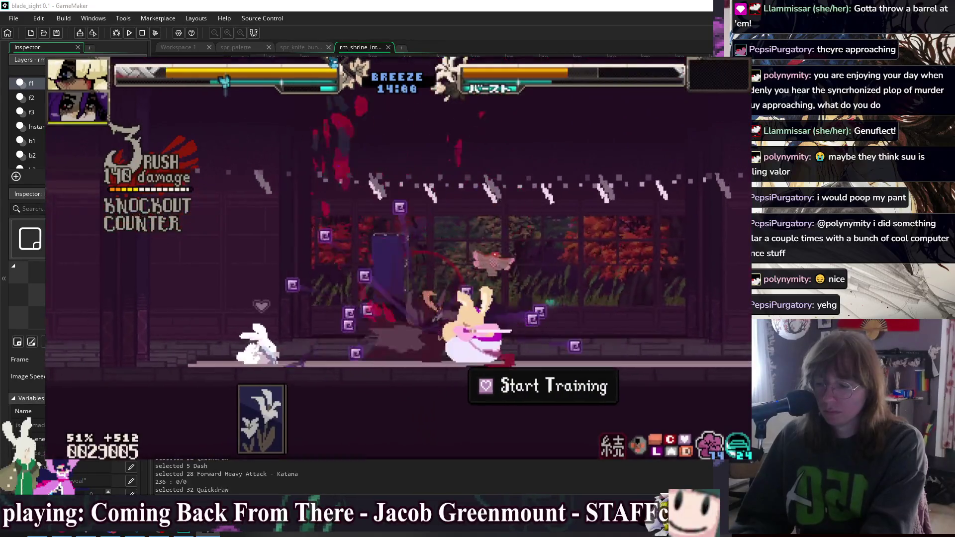
key("Left")
key("Left")
key("Up")
key("Down+a")
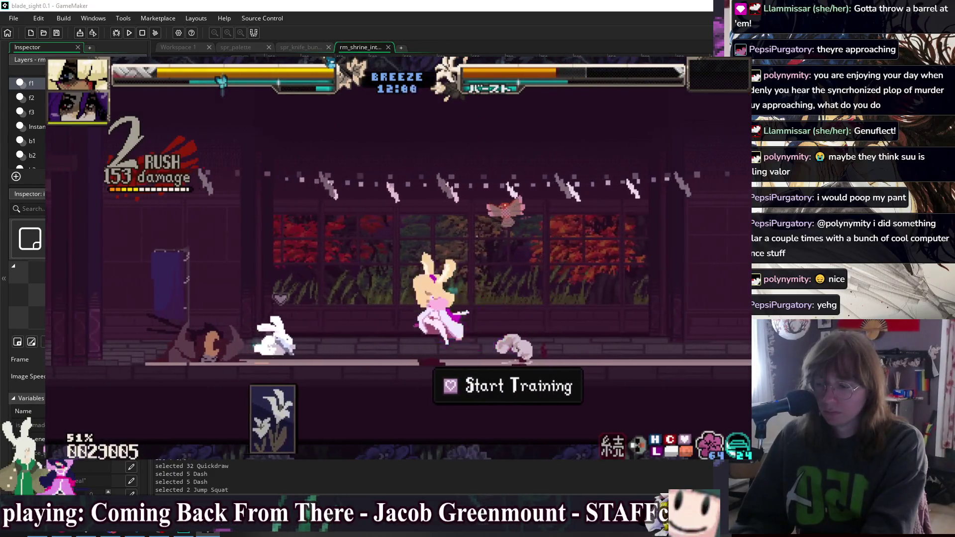
key("s")
key("s")
key("s")
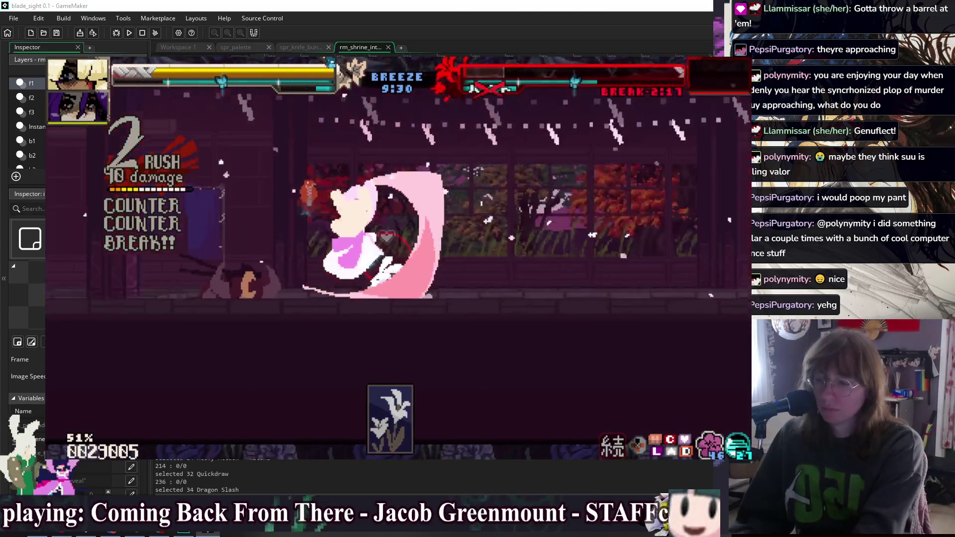
key("Escape")
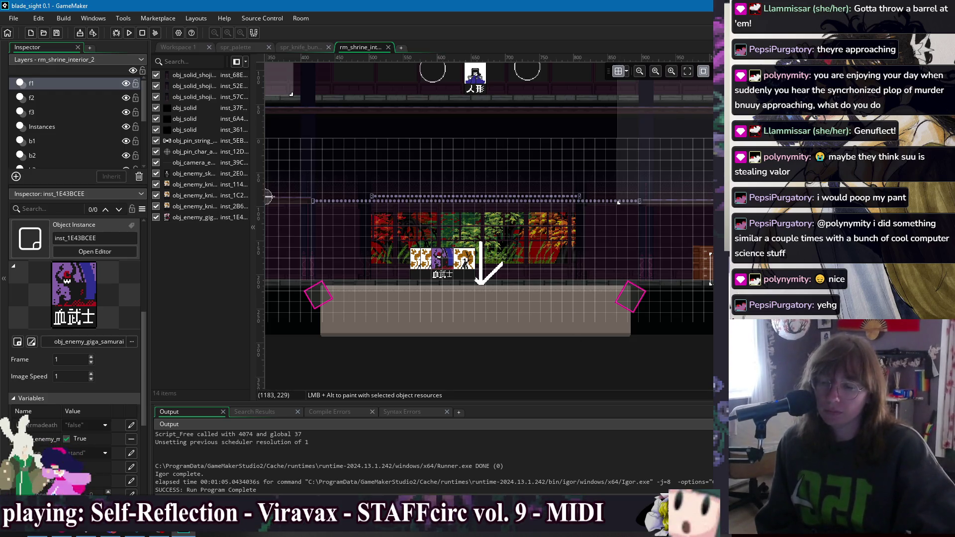
Inspect the giga samurai's events, browse the other enemy objects, then select a knife bunny.
left_click(89, 341)
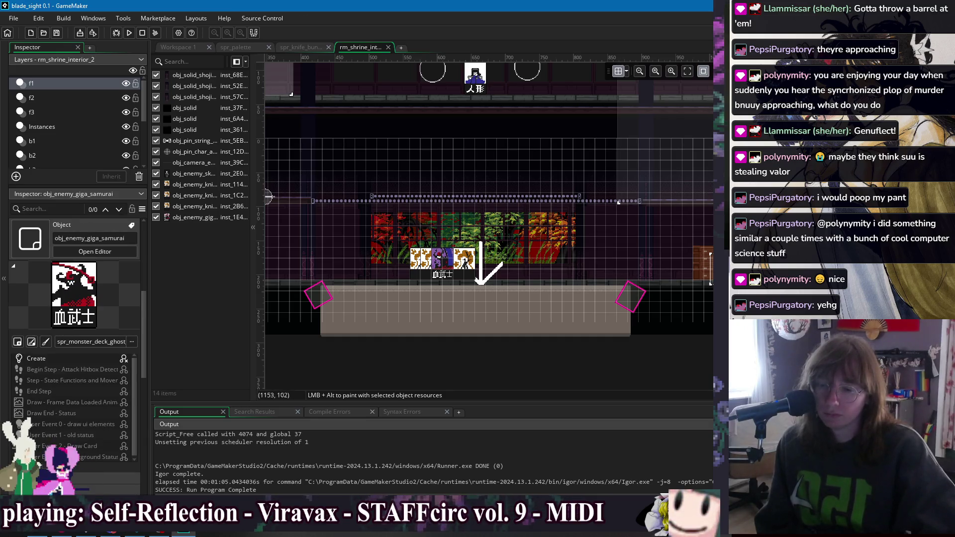
key("Down")
key("Down")
key("Down")
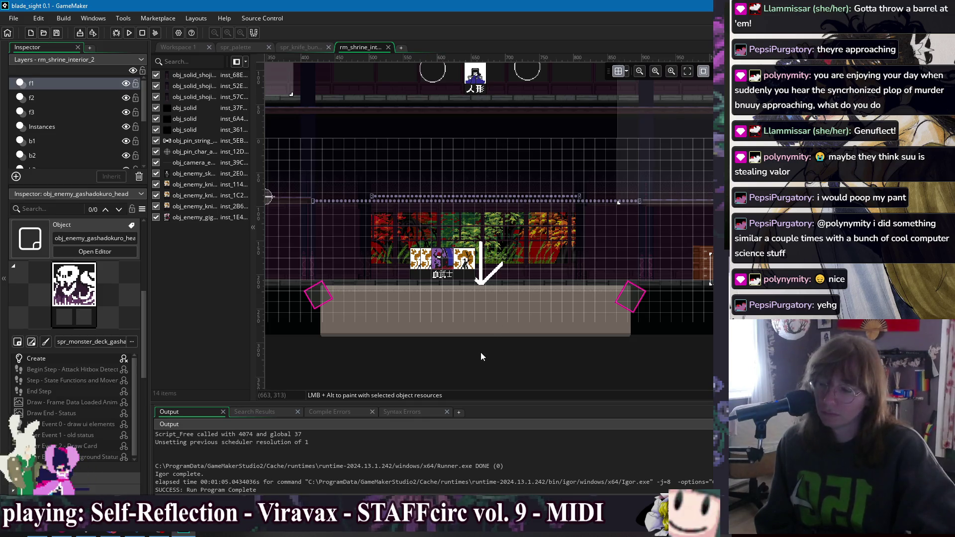
left_click(468, 261)
Set the knife bunny's x_momentum_keyframe_speed to [0, 5.5] in its Create code and run the game.
left_click(184, 47)
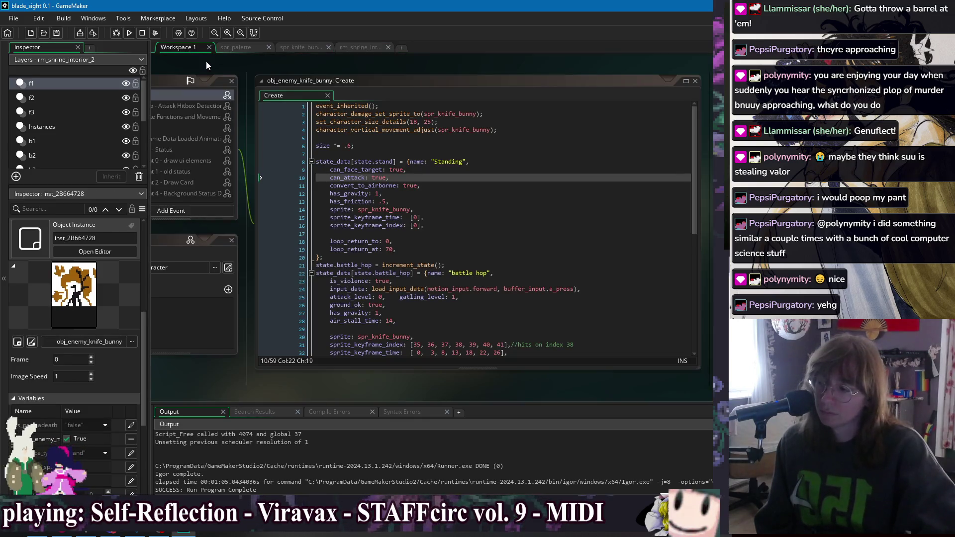
scroll(471, 240, "down", 3)
left_click(426, 287)
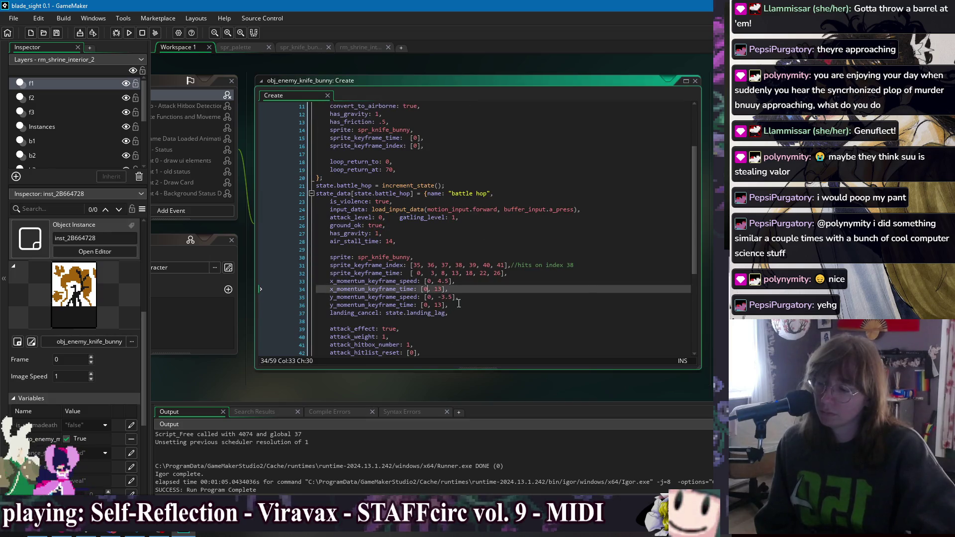
left_click(442, 297)
type("6")
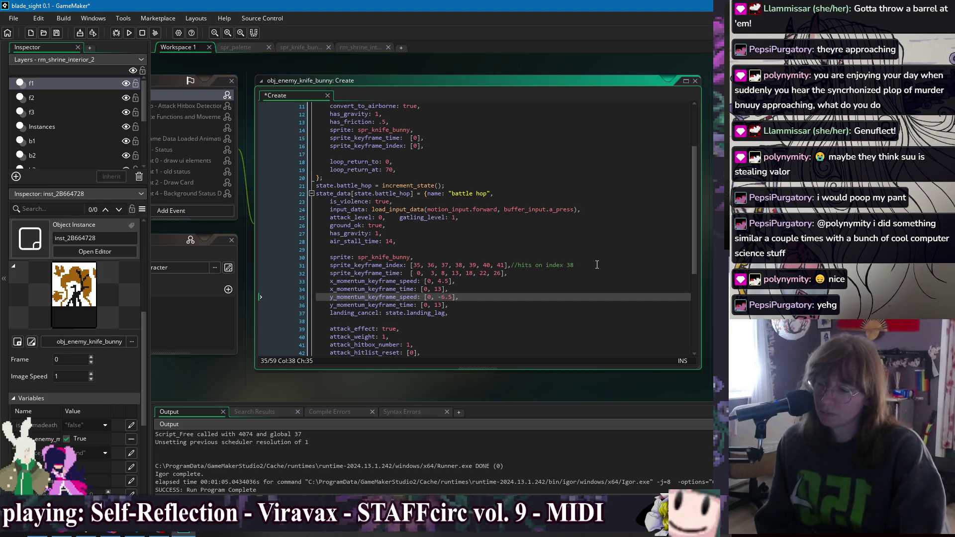
key("Up")
key("Up")
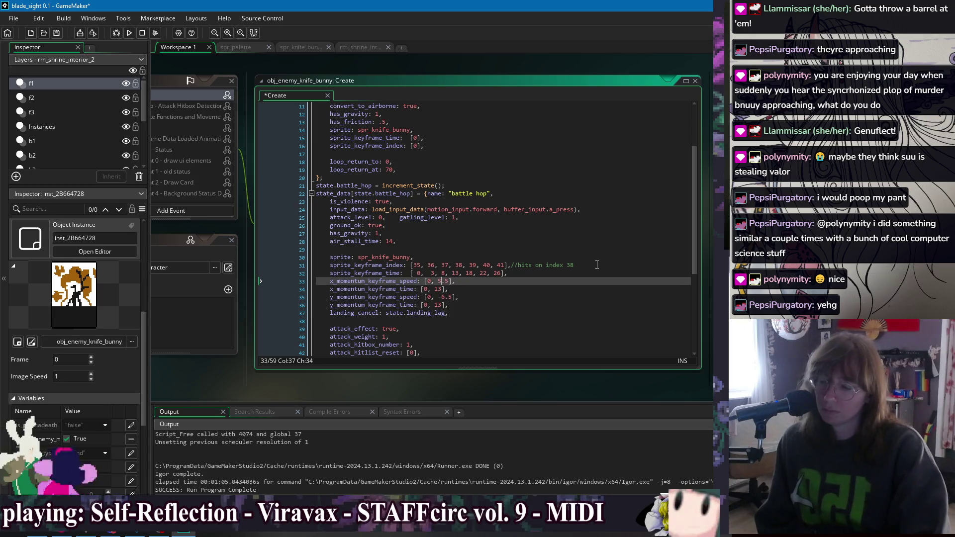
left_click(133, 32)
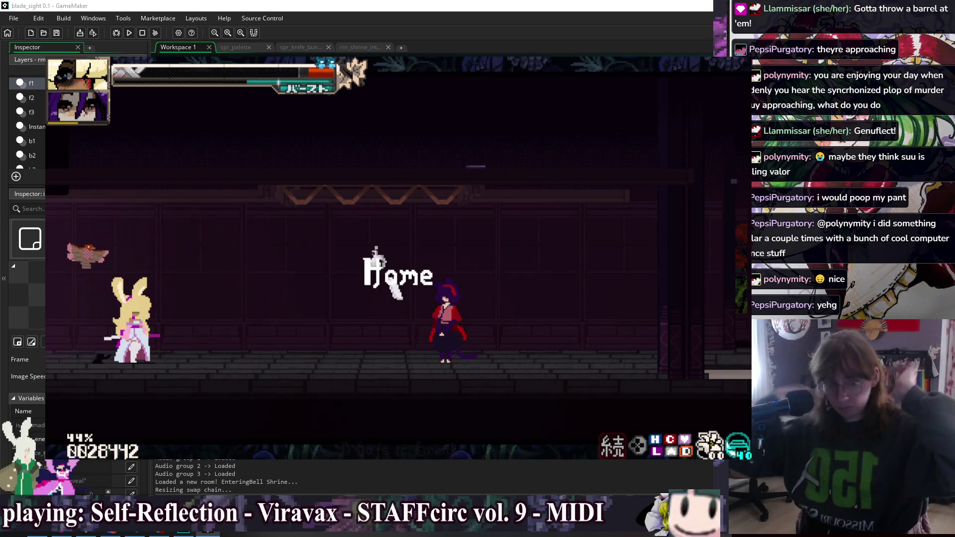
Dash right past the samurai, jump and air-dash right, then dash back with a katana attack.
key("Right")
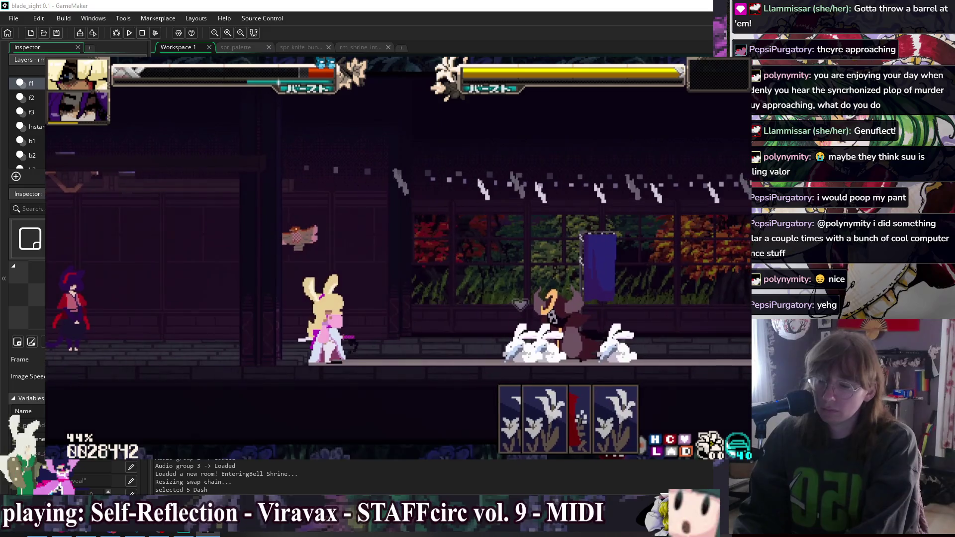
key("Up")
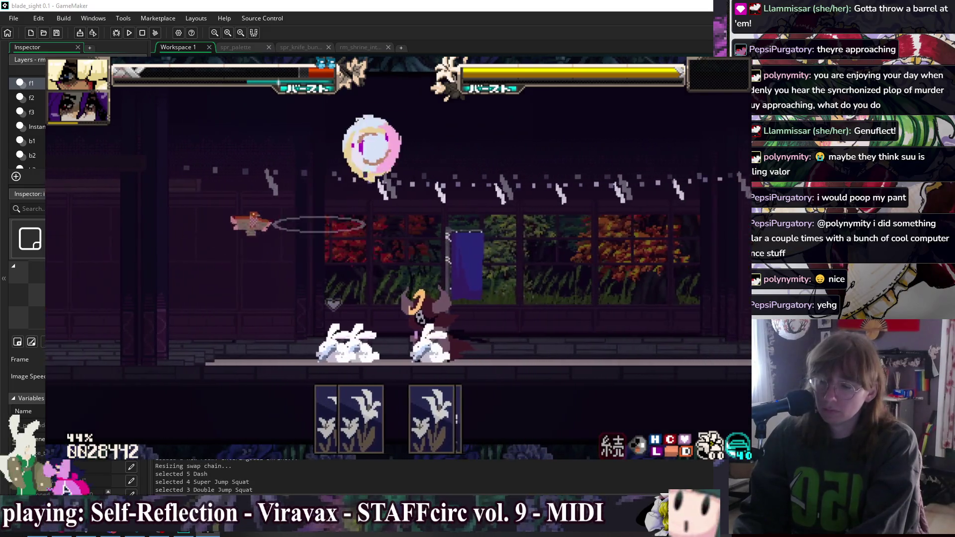
key("Right")
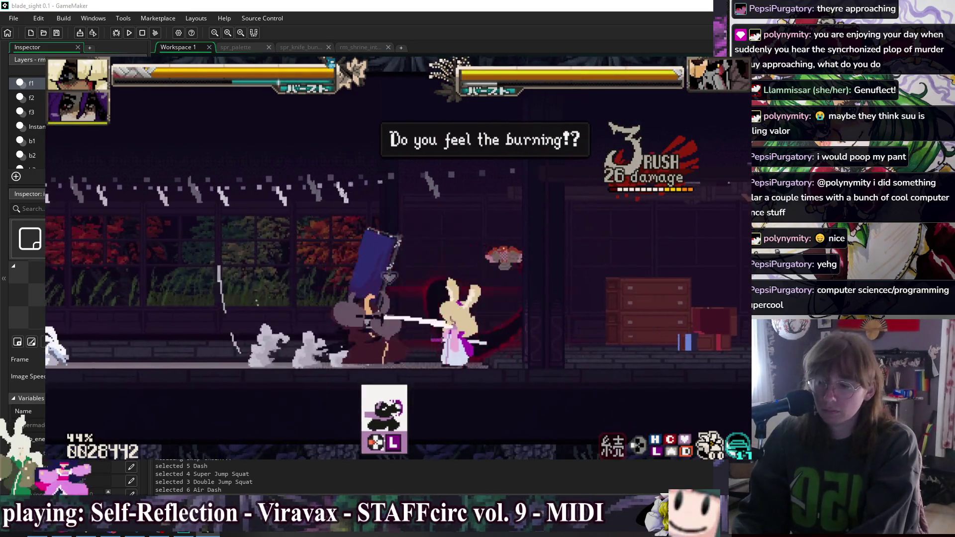
key("Left")
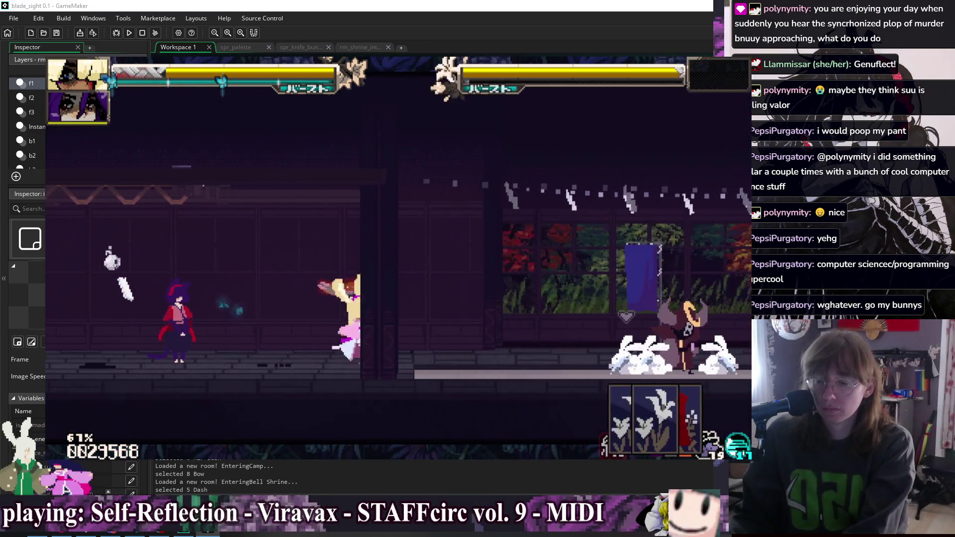
Close the game, zoom in and out on spr_knife_bunny, and relaunch the build with F5.
key("Escape")
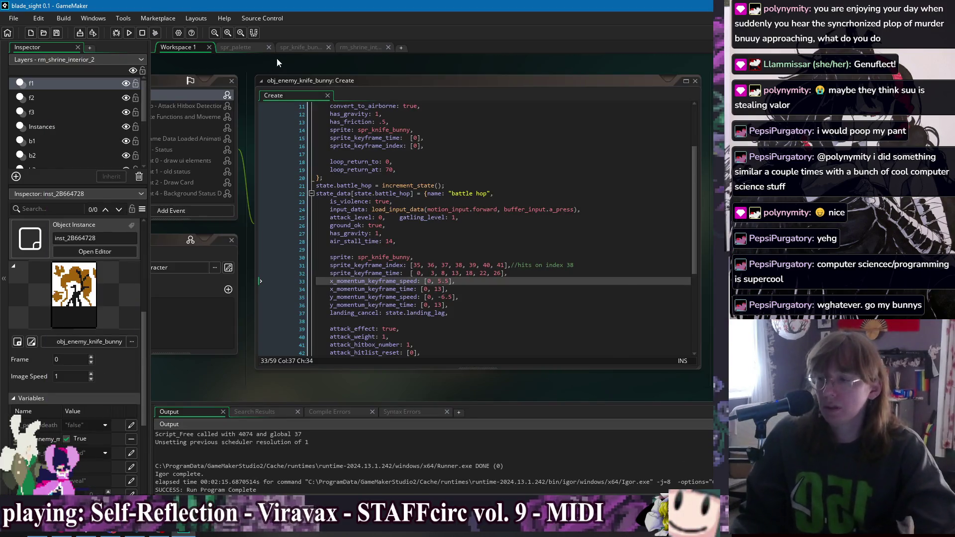
left_click(298, 47)
scroll(546, 283, "up", 3)
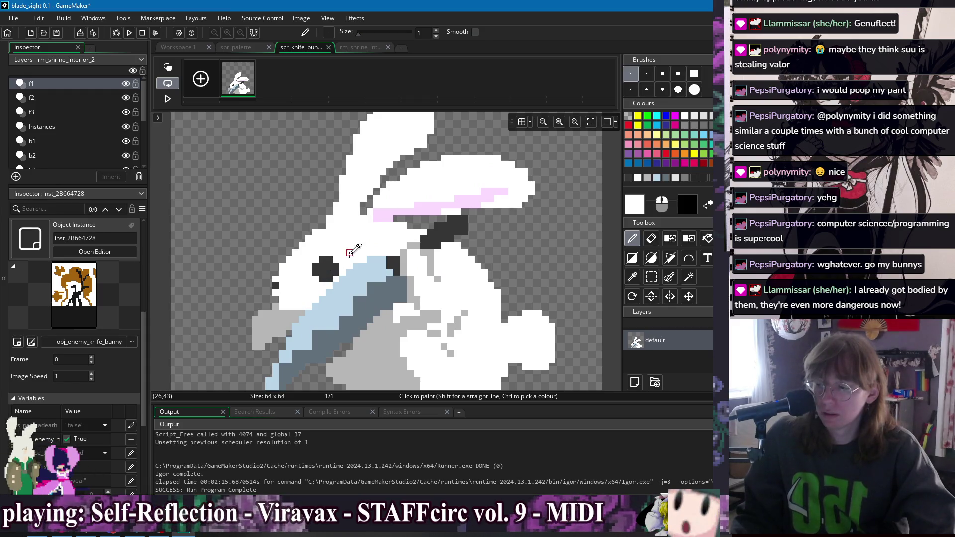
scroll(328, 266, "down", 2)
key("F5")
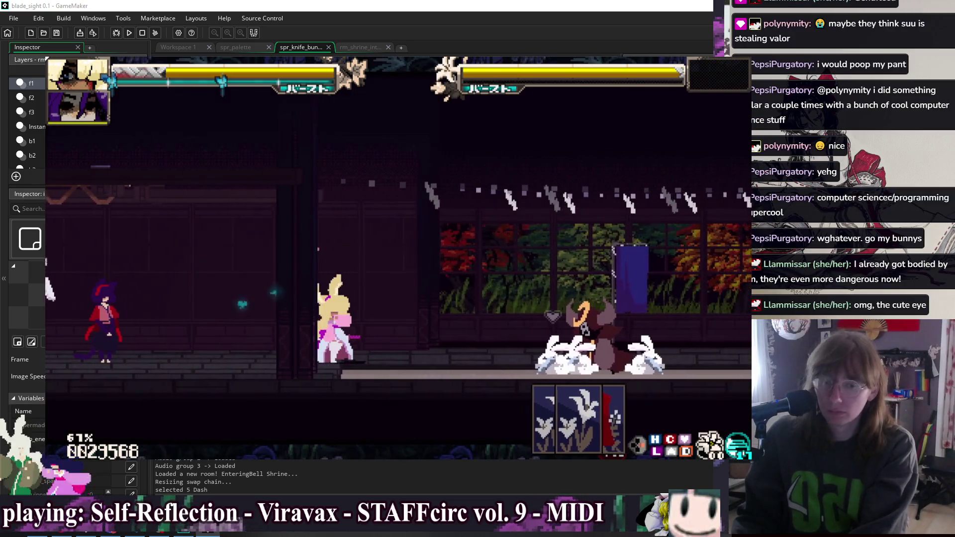
Fight the samurai with jumps, dashes, a burst counter and a forward katana slash, then return to the workspace.
key("space")
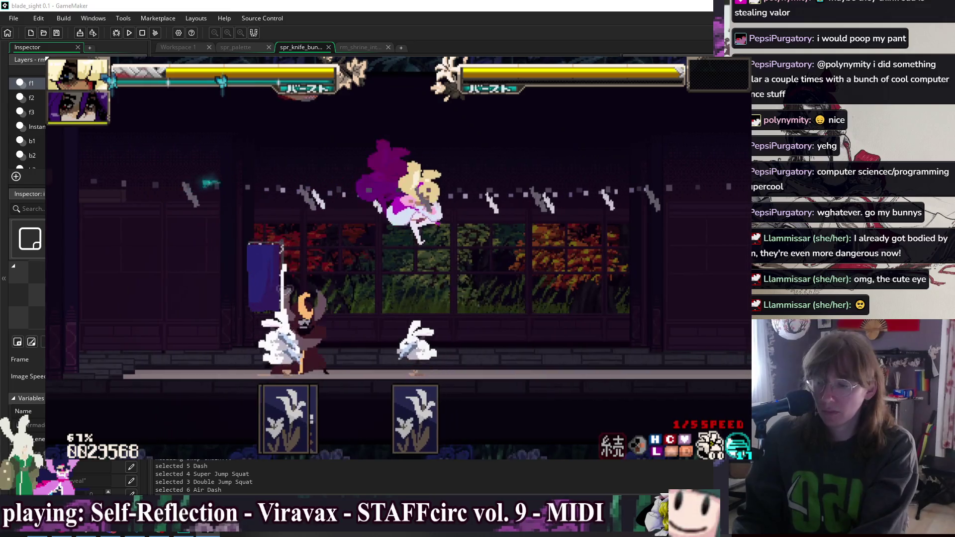
key("x")
key("Left")
key("Left")
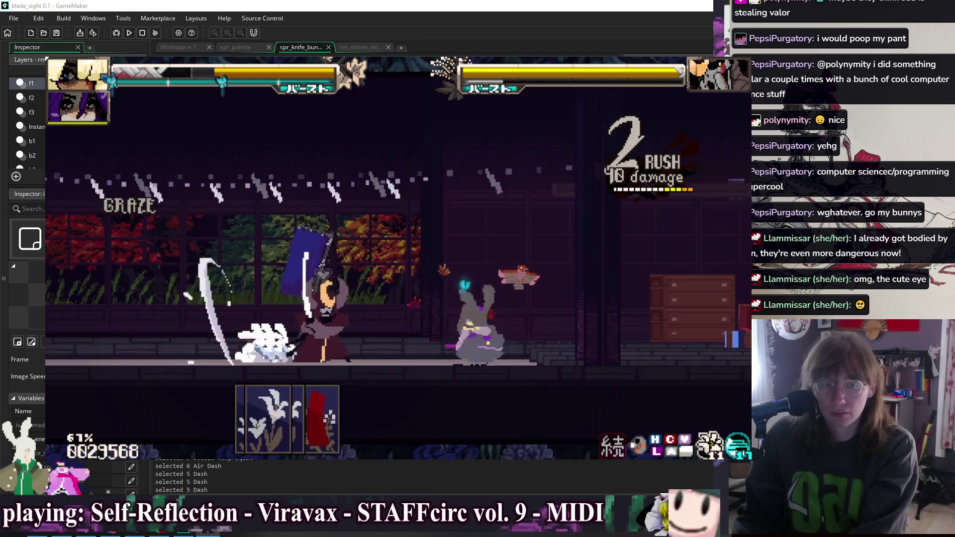
key("space")
key("c")
key("Left")
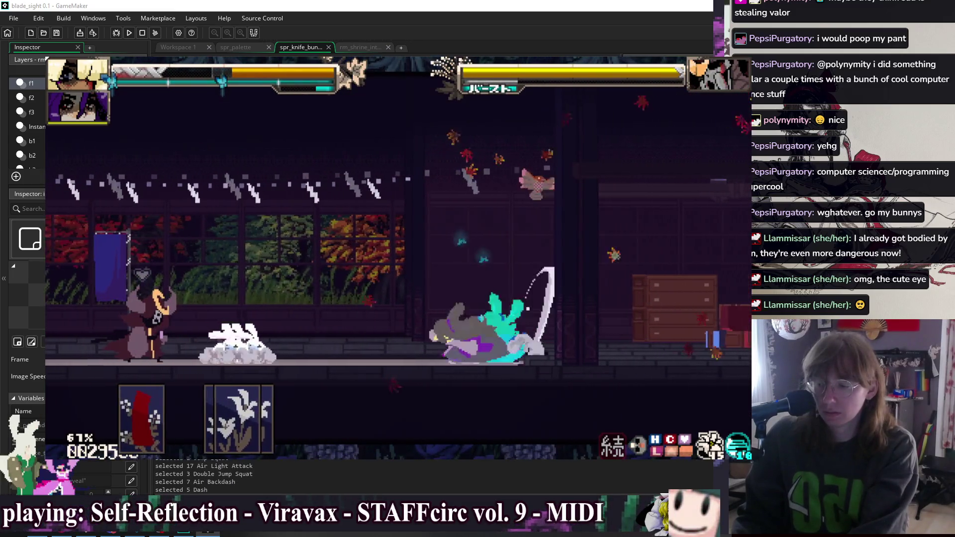
key("x")
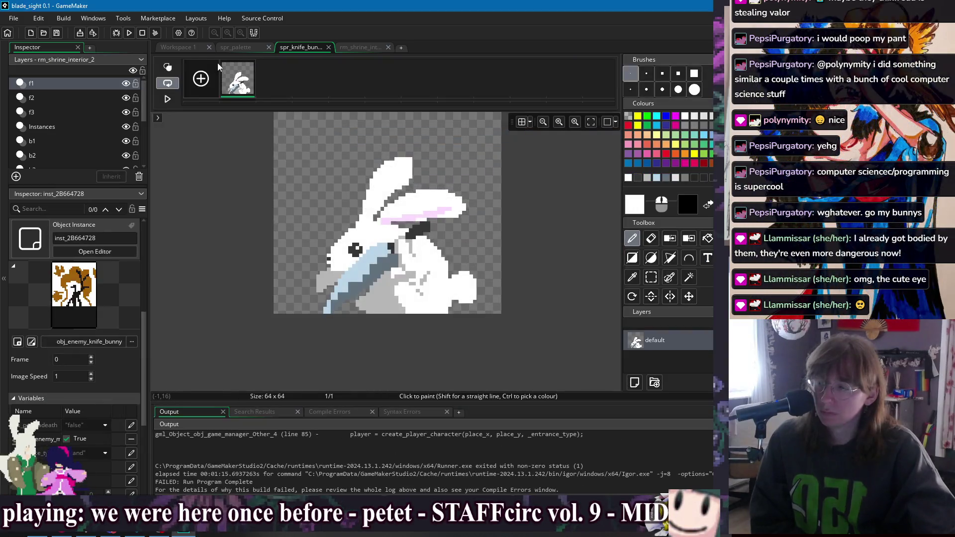
left_click(176, 47)
Bring up obj_game_manager's Room Start event code through the open-windows list.
right_click(196, 64)
mouse_move(211, 79)
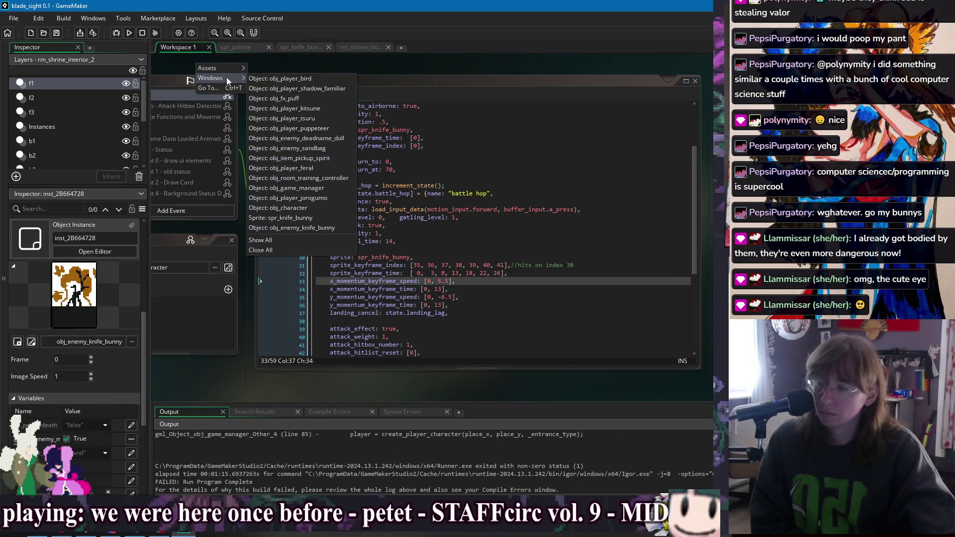
left_click(320, 209)
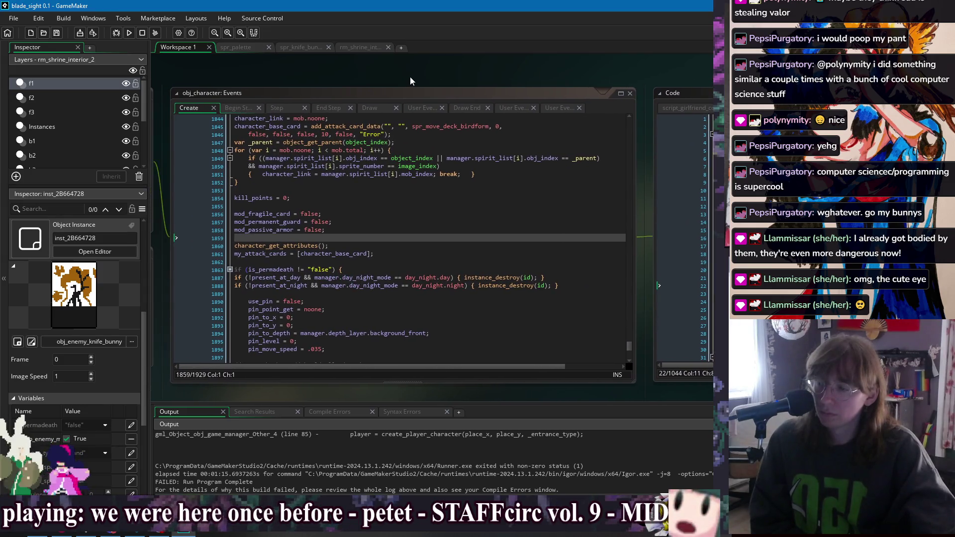
right_click(410, 77)
mouse_move(432, 92)
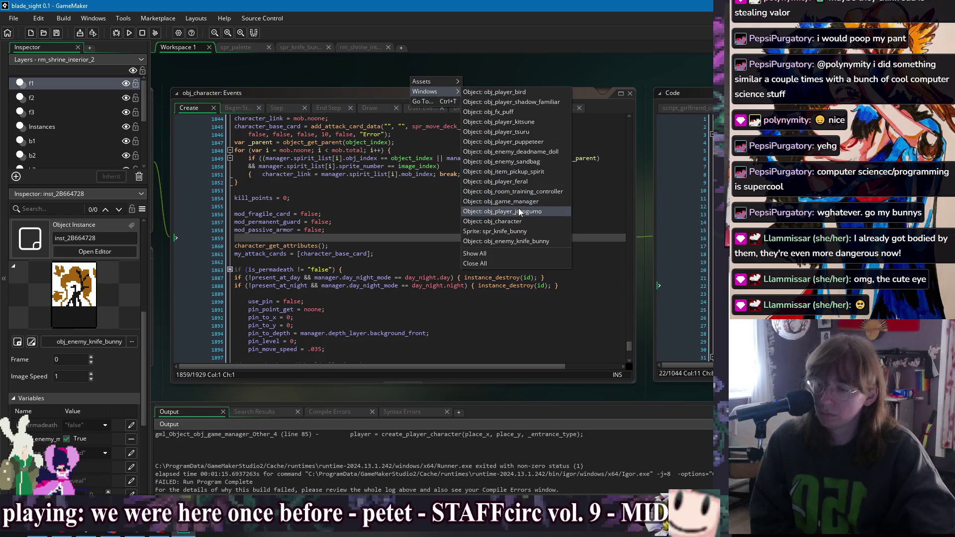
left_click(518, 202)
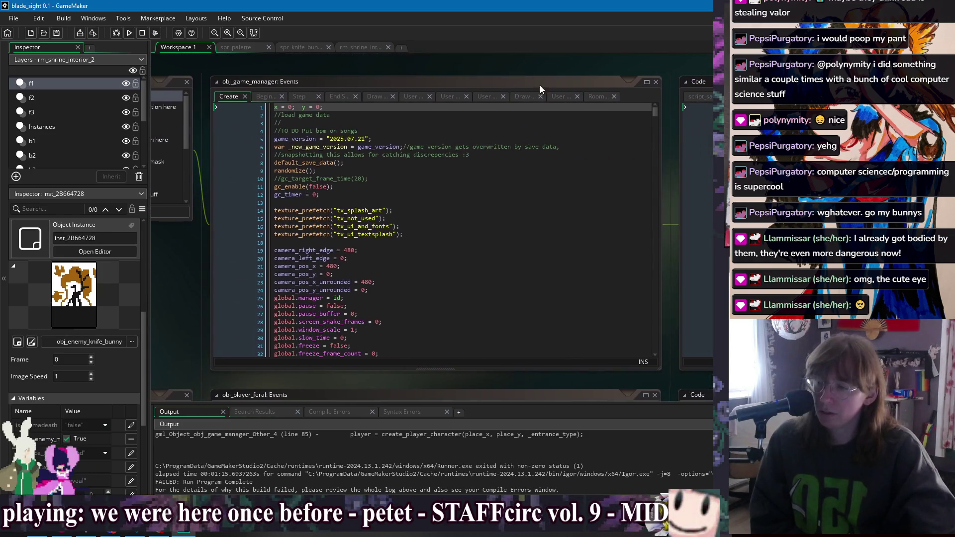
left_click(602, 96)
left_click(547, 250)
left_click(529, 221)
Search the code for 'create_pla' and jump to the create_player_character definition.
key("ctrl+f")
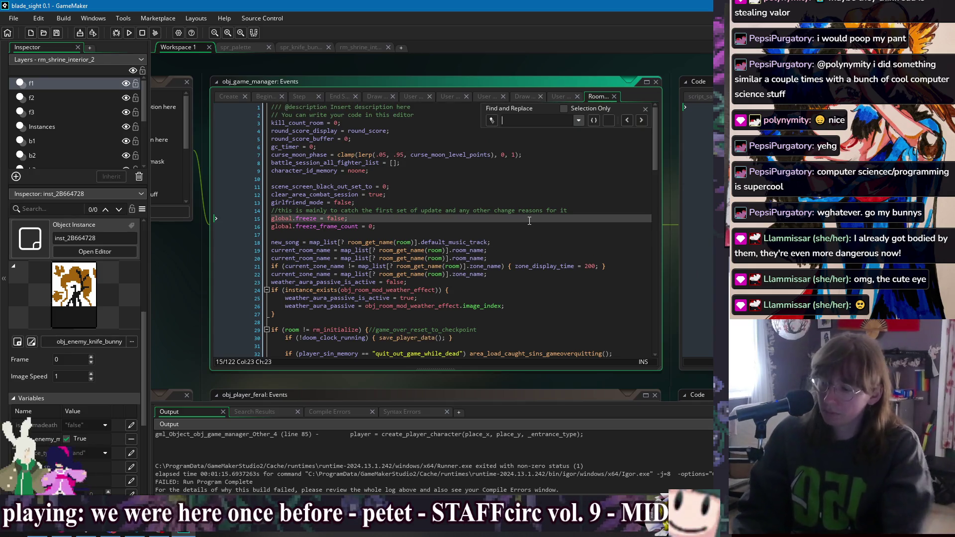
type("create_pla")
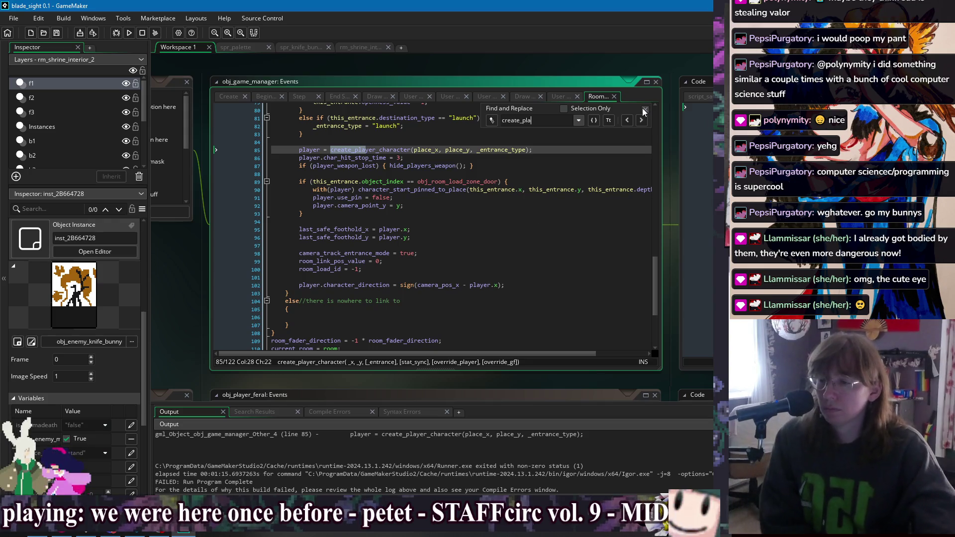
key("Escape")
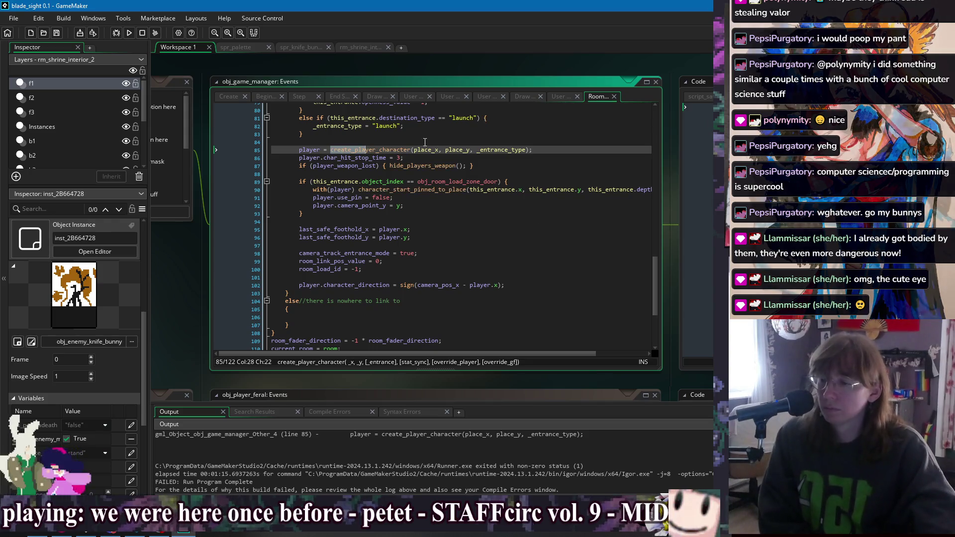
left_click(390, 149)
key("F12")
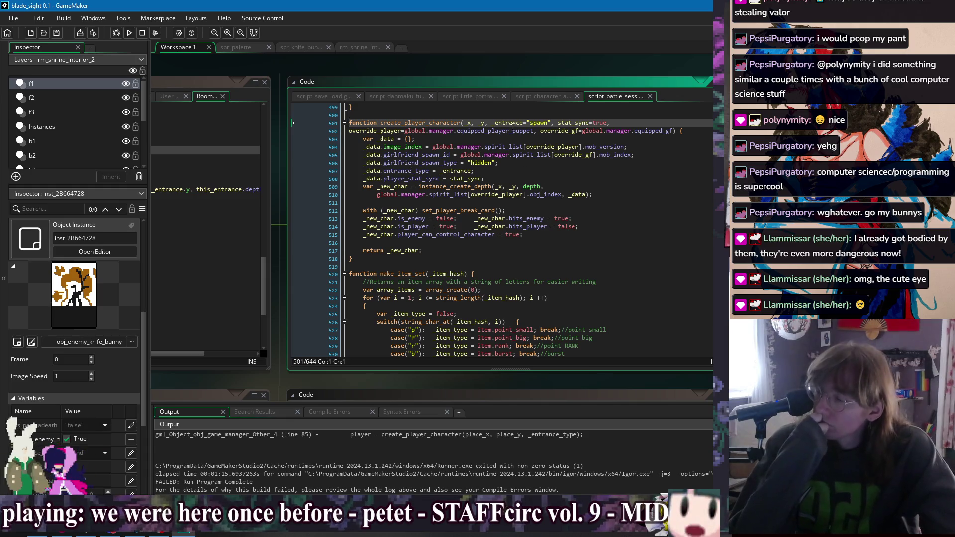
Check where override_gf is used and add a blank line after the image_index line.
left_click(417, 155)
left_click(554, 179)
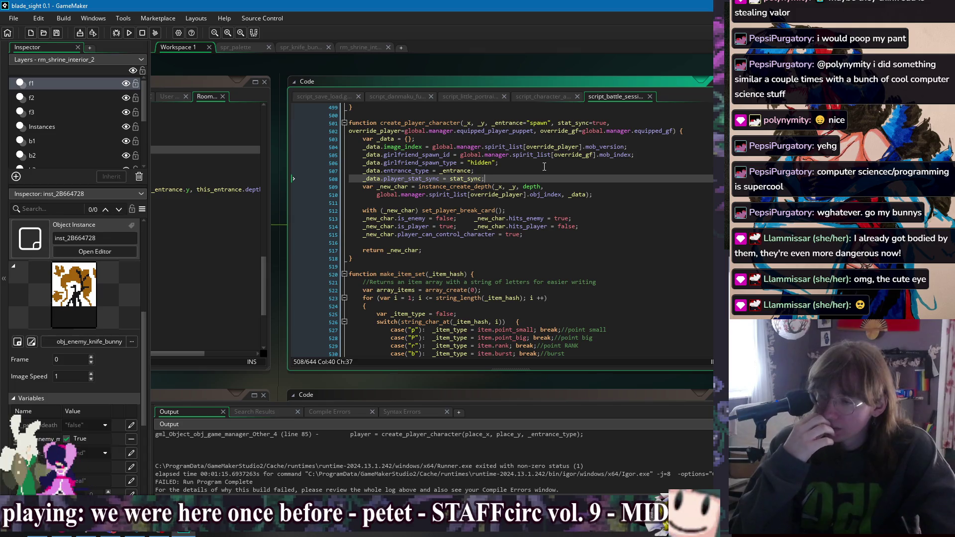
double_click(557, 132)
key("ctrl+c")
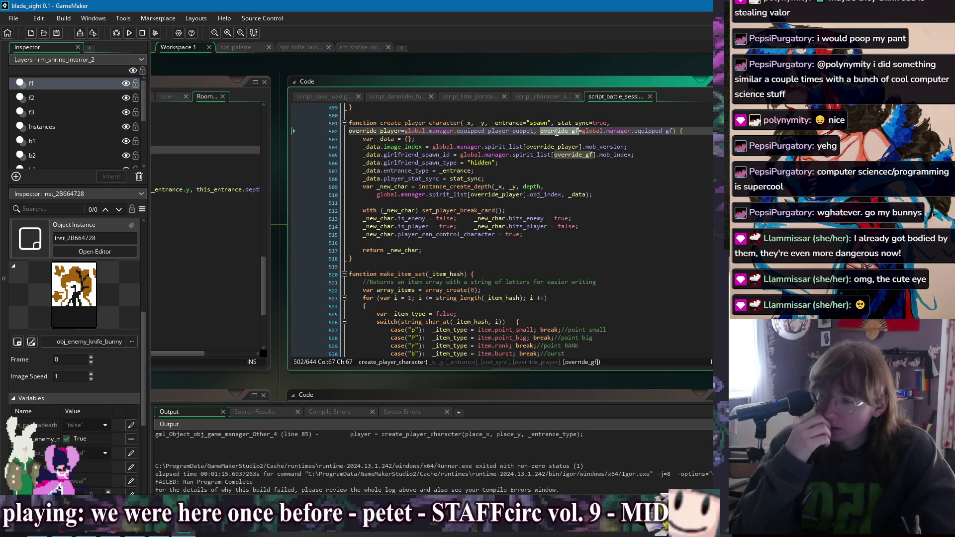
left_click(646, 149)
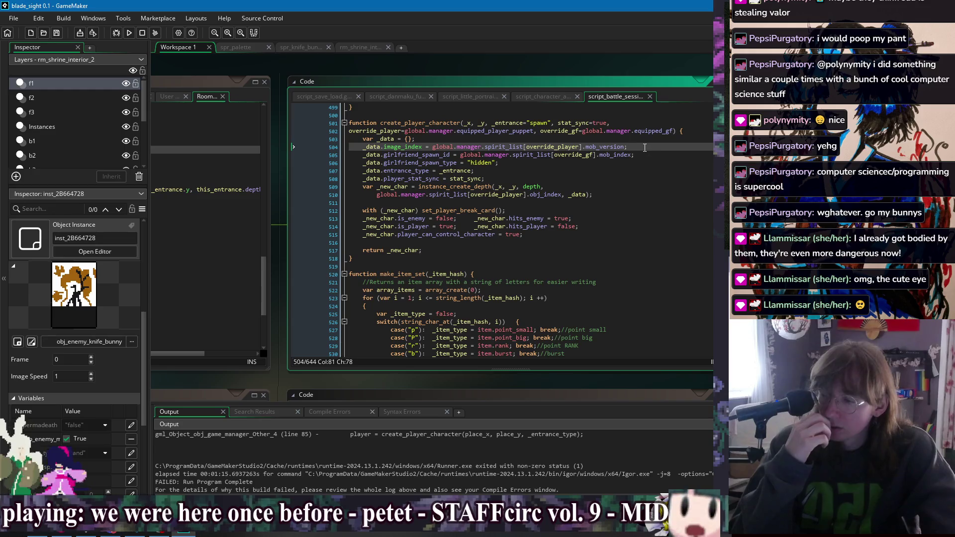
key("Return")
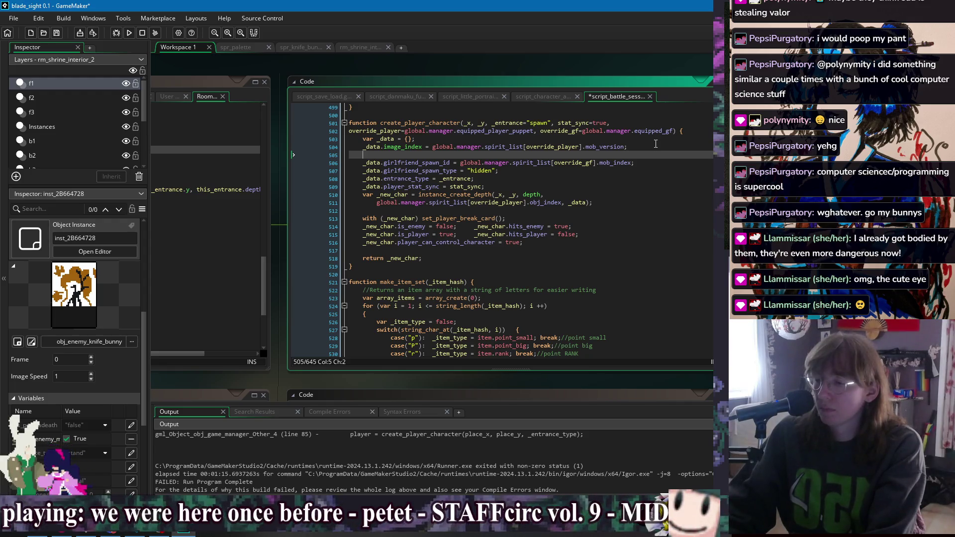
Replace line 506's spirit_list mob_index lookup with override_gf, remove the blank line, save and run.
double_click(609, 163)
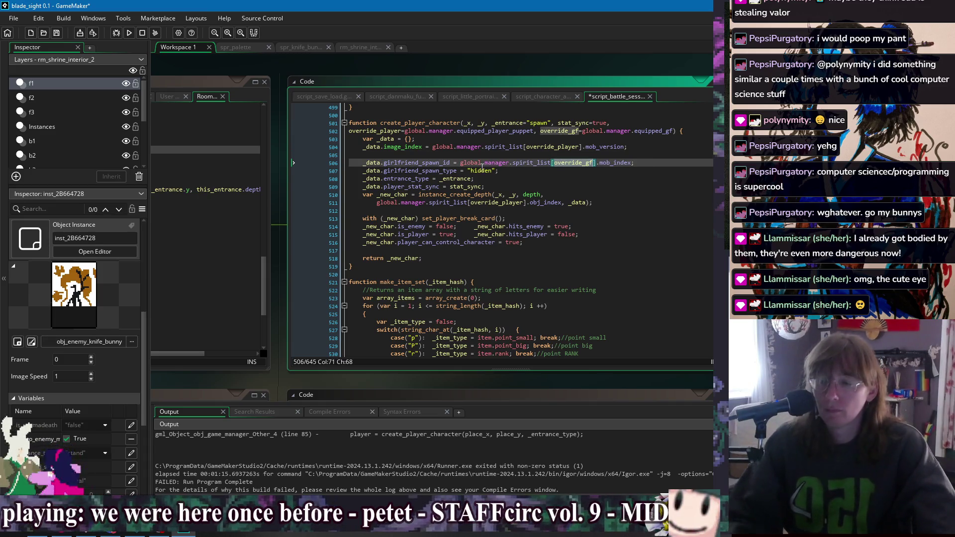
left_click_drag(461, 164, 631, 165)
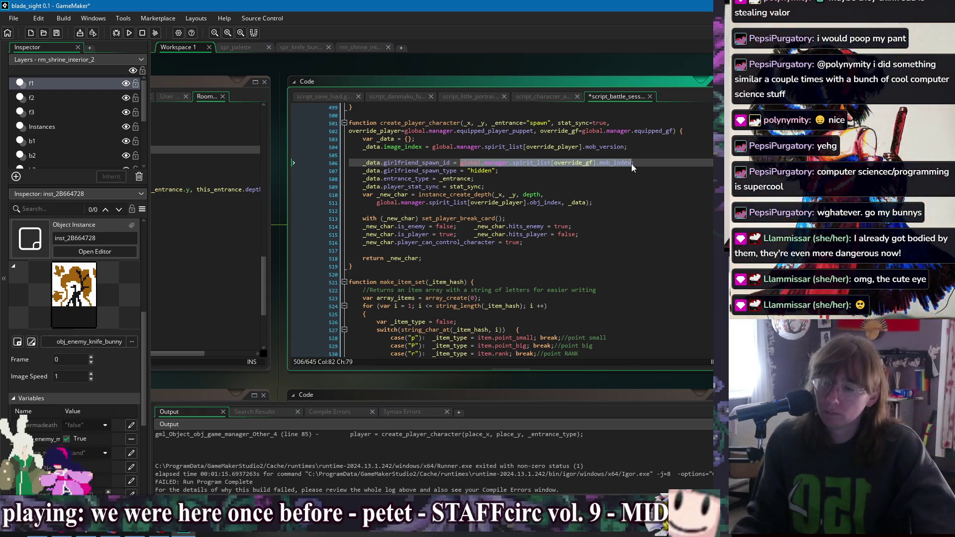
key("ctrl+v")
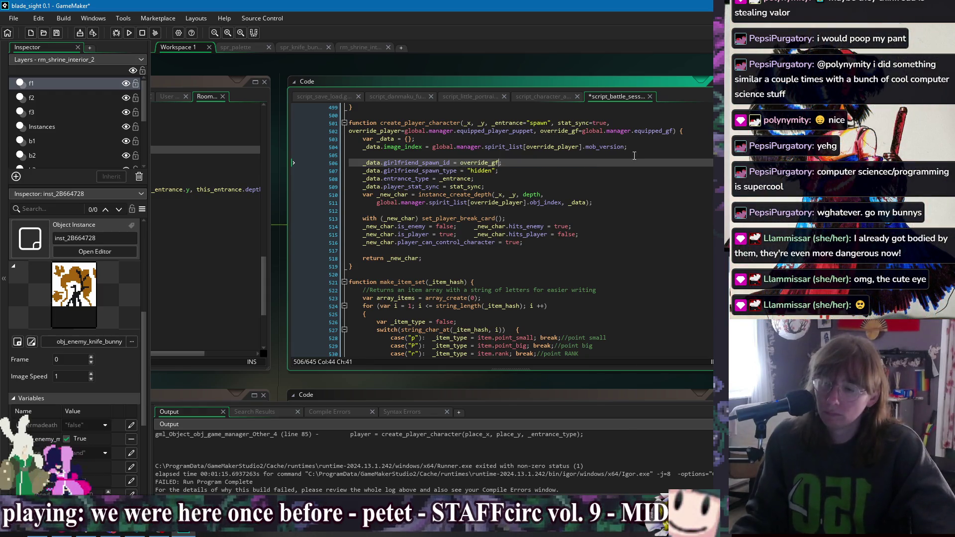
key("Up")
key("BackSpace")
key("Down")
key("Down")
key("ctrl+s")
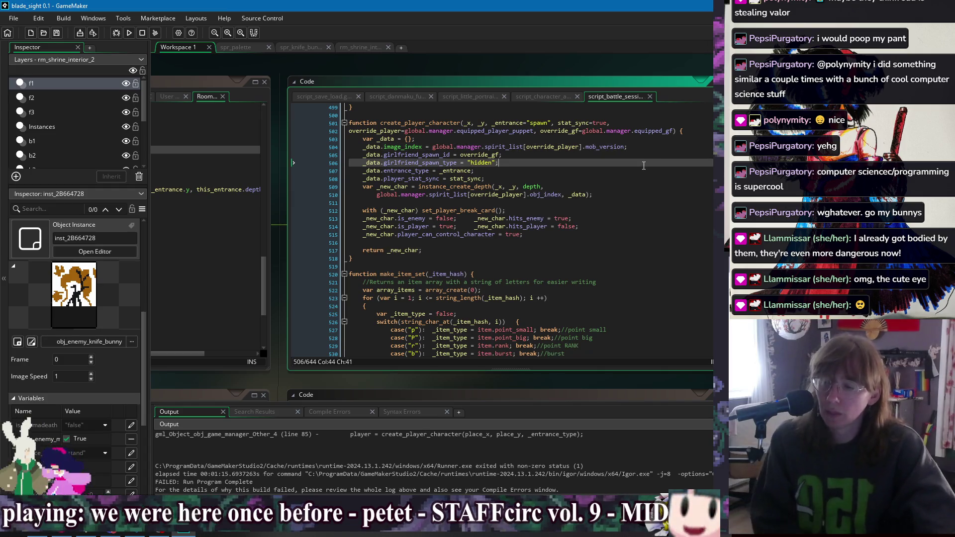
left_click(130, 33)
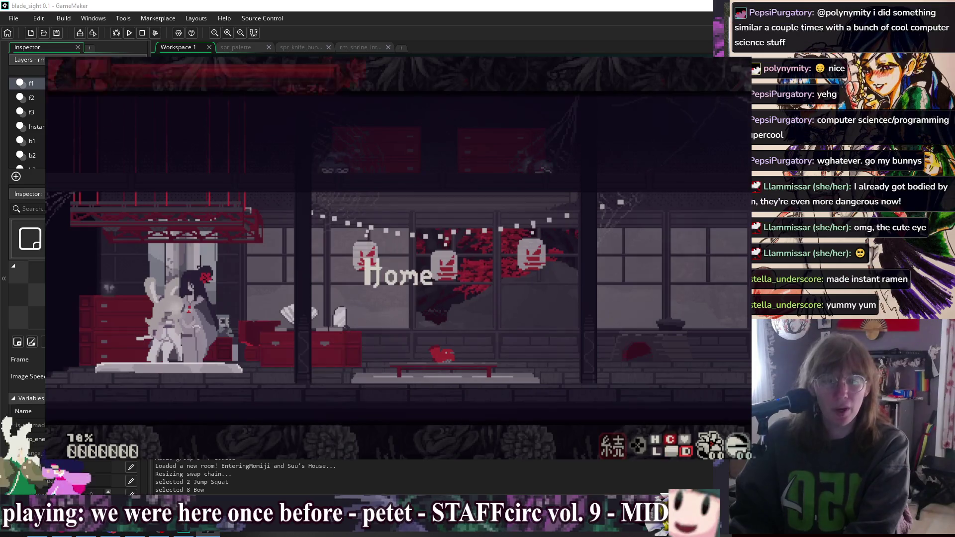
Travel right from the home room over the cliffside into the Bell Shrine room.
key("Right")
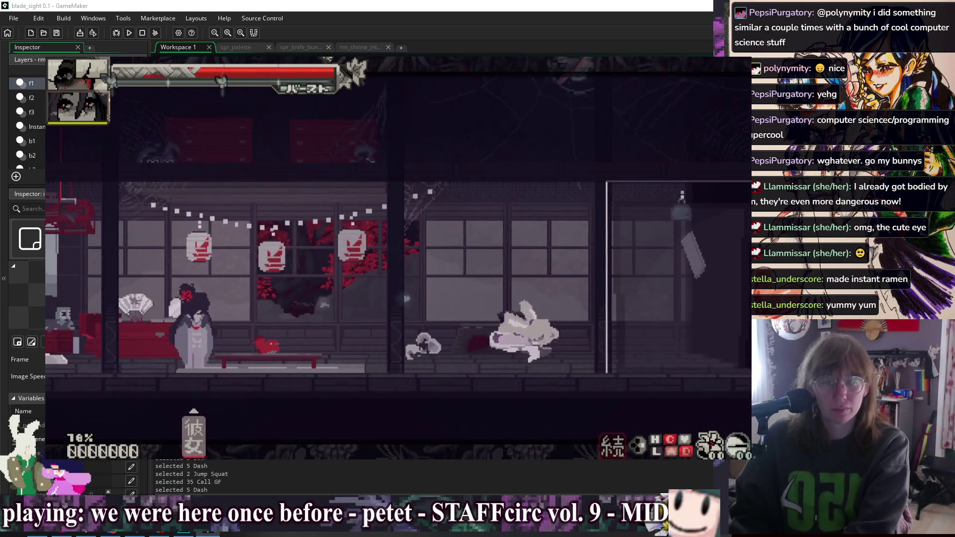
key("Right")
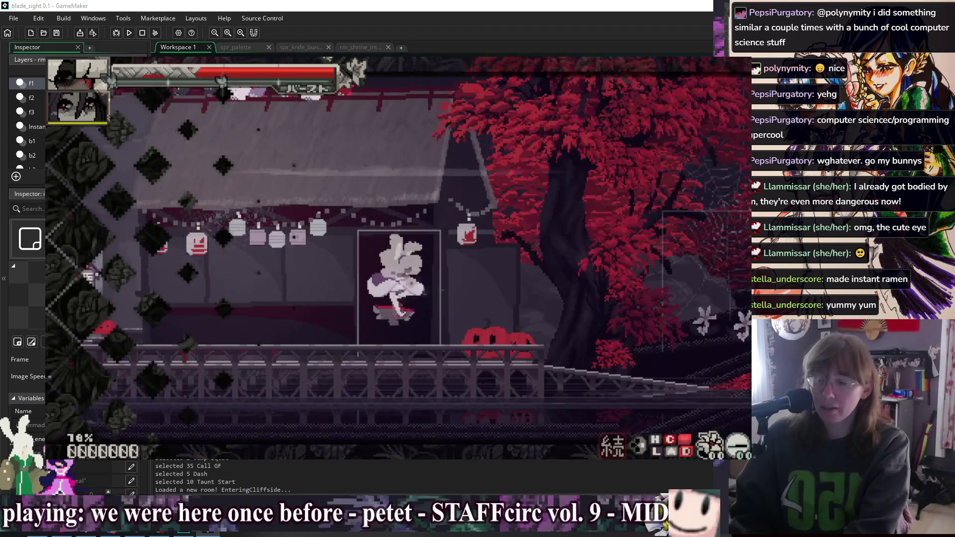
key("Right")
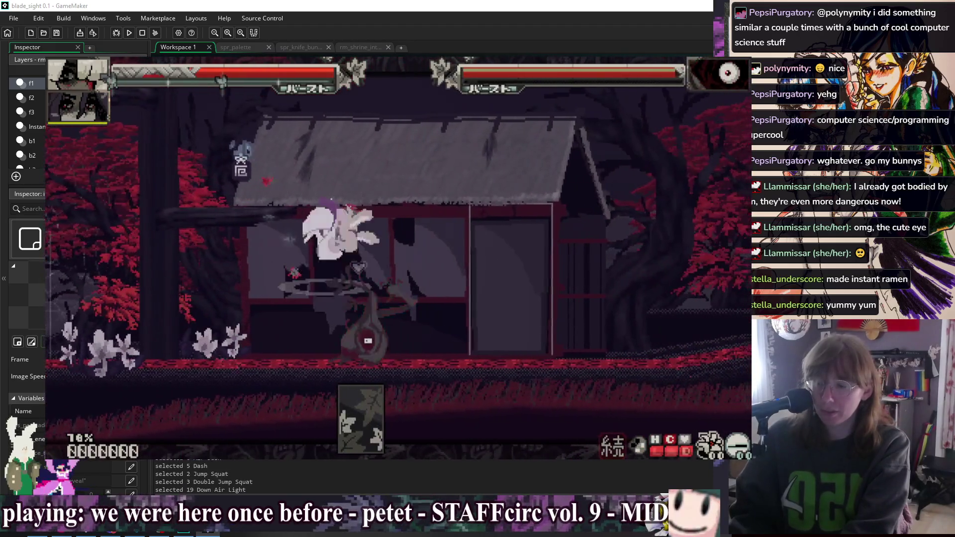
key("Right")
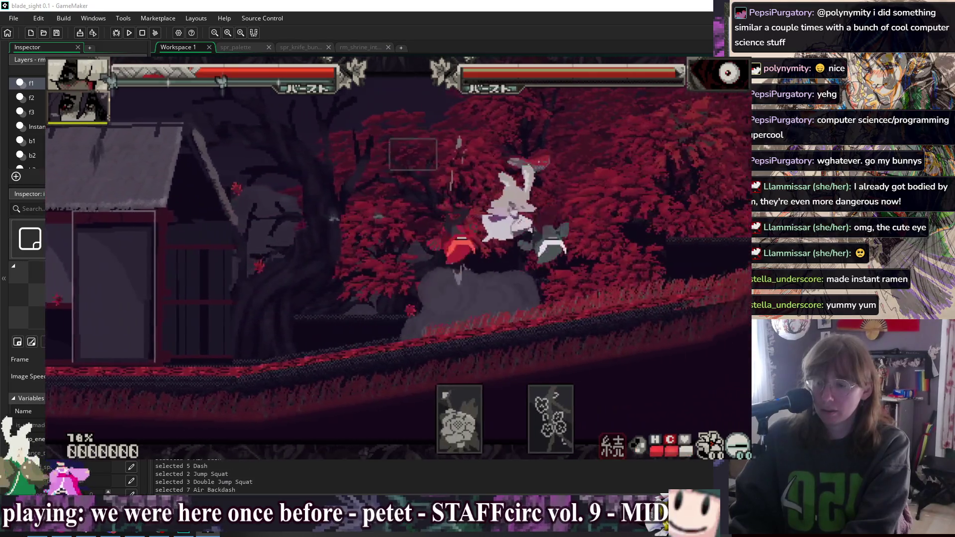
key("Up")
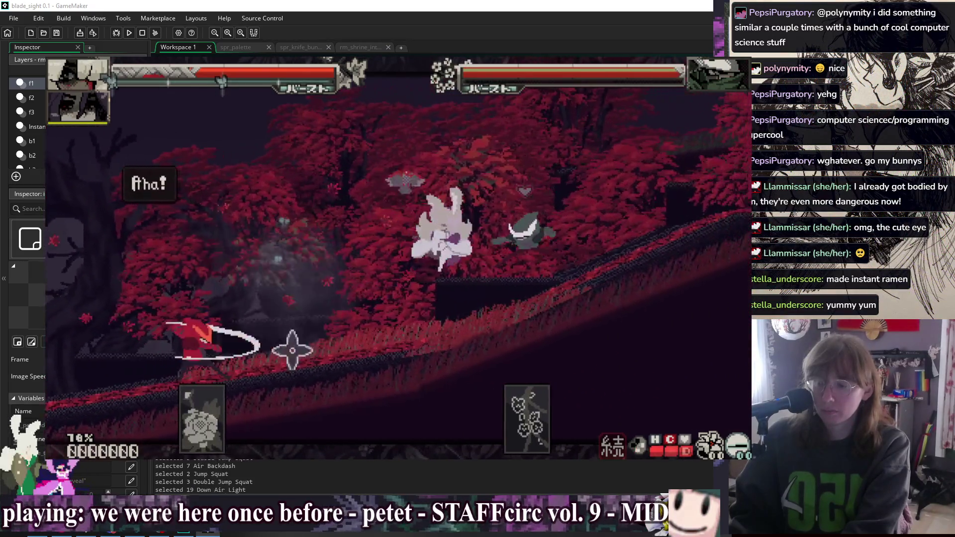
key("Up")
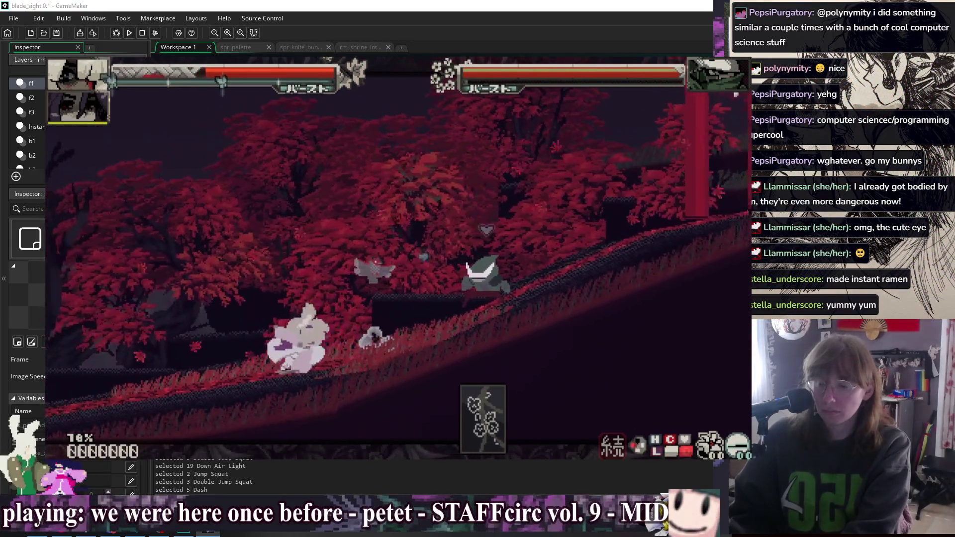
key("Up")
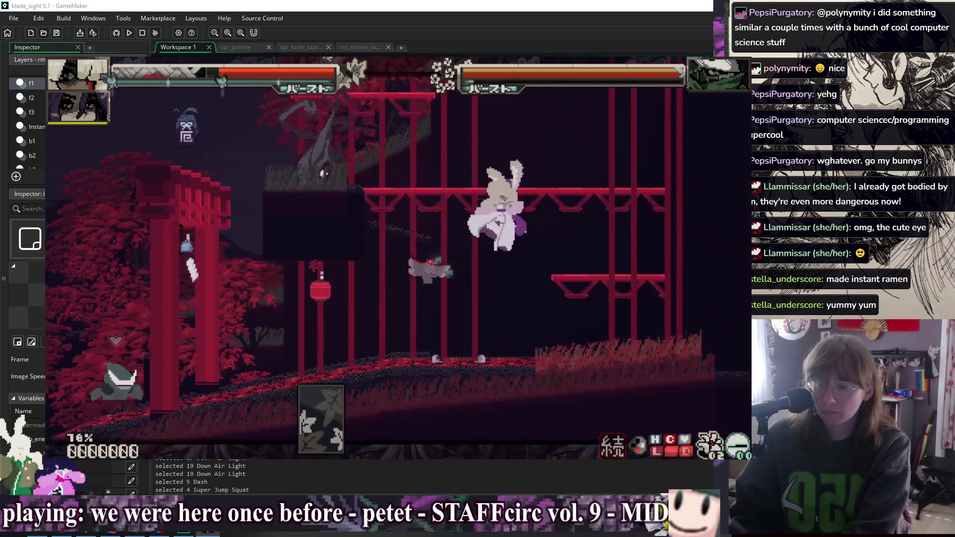
key("Right")
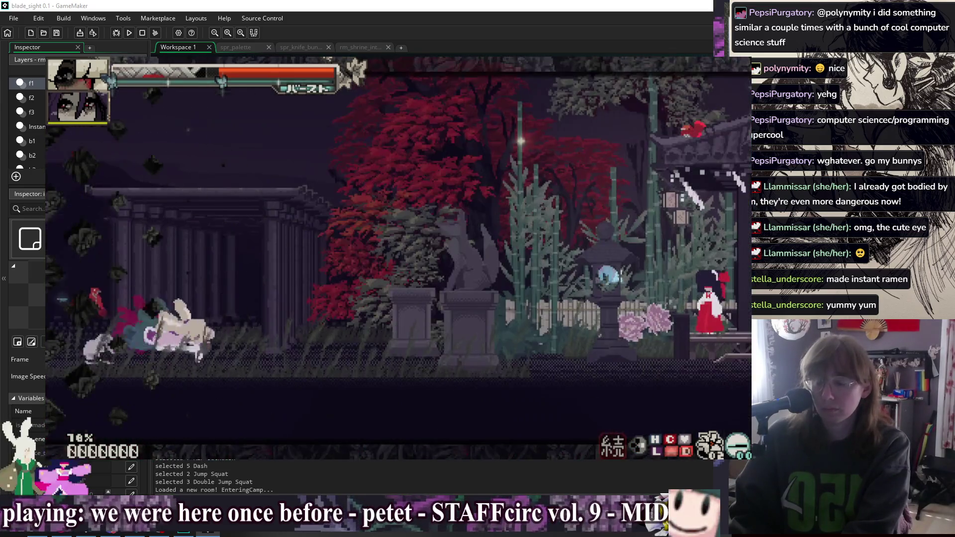
key("Right")
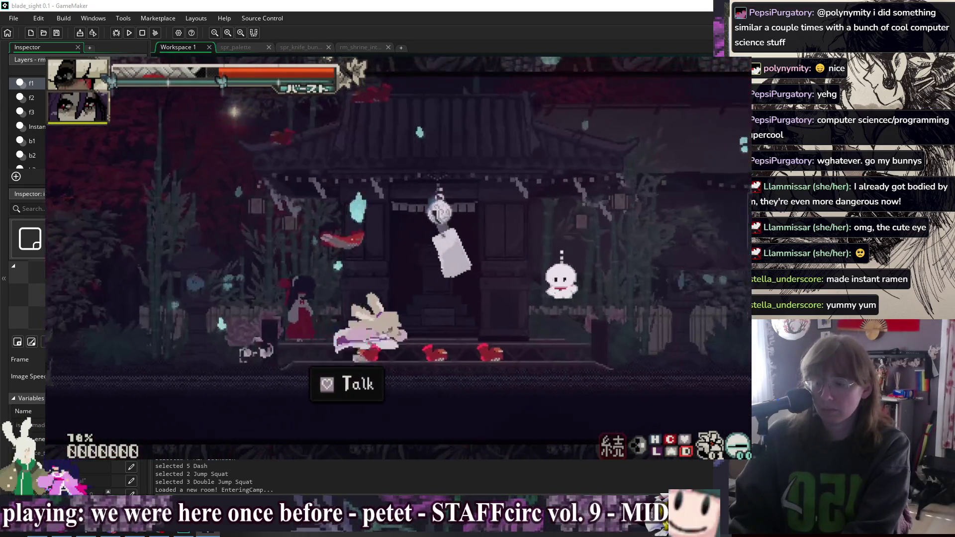
key("Right")
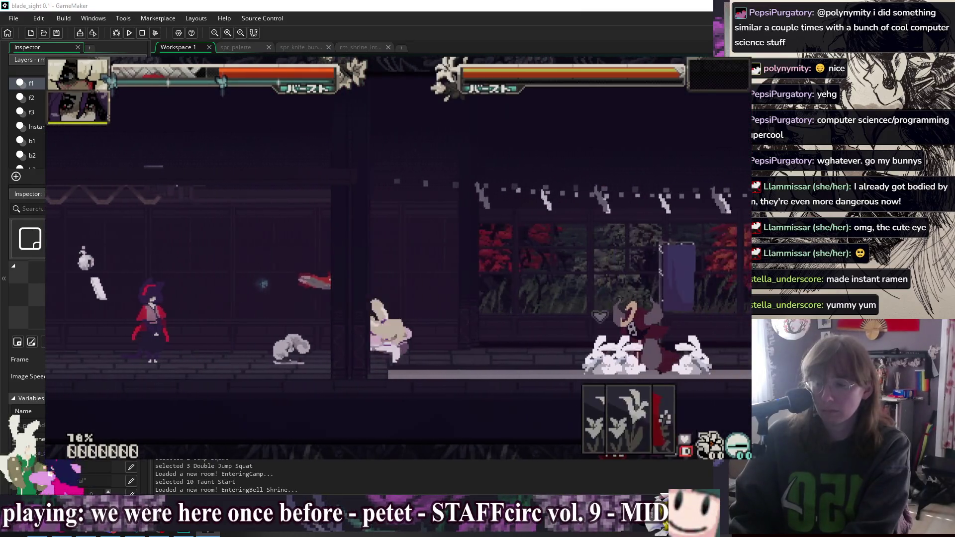
Open on the samurai boss with katana combos, a down air attack, a burst and a quickdraw.
key("x")
key("shift")
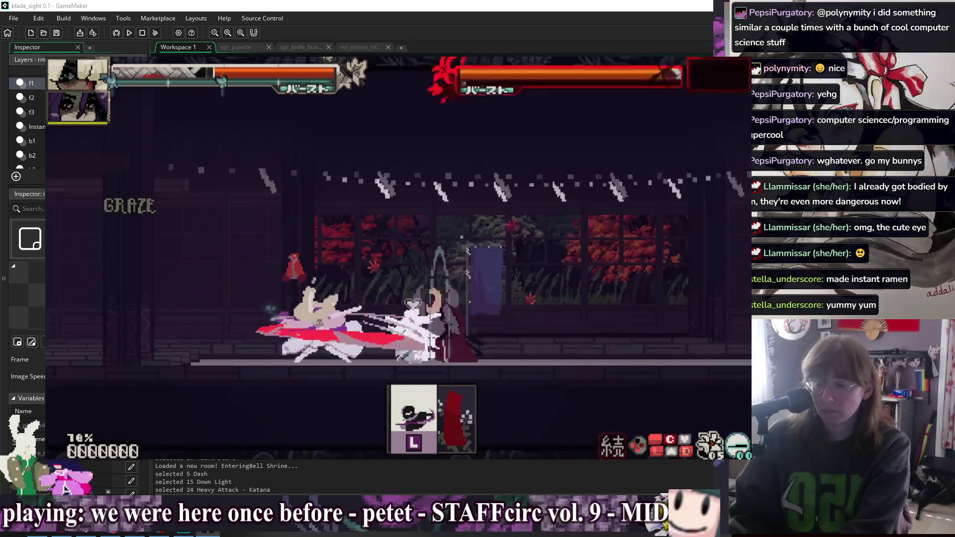
key("z")
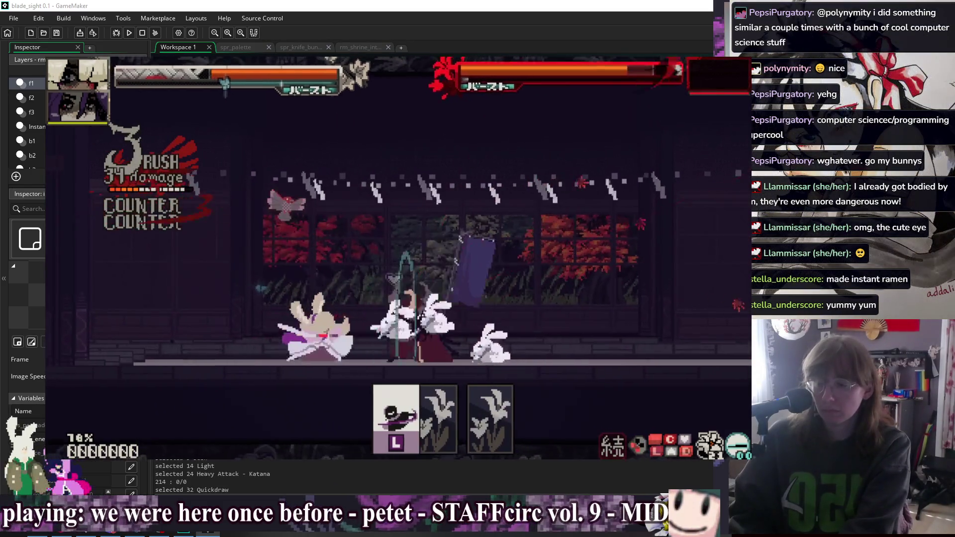
key("Up")
key("shift")
key("z")
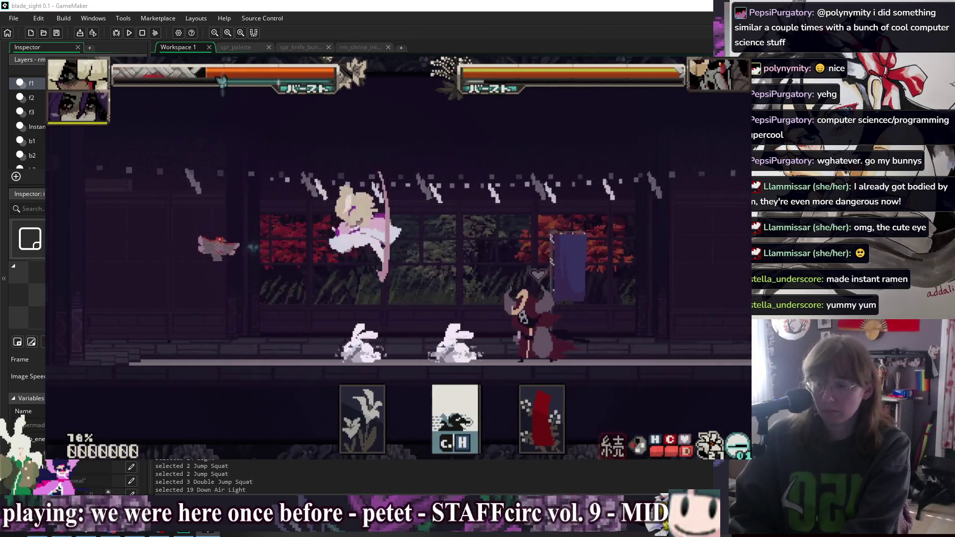
key("z")
key("v")
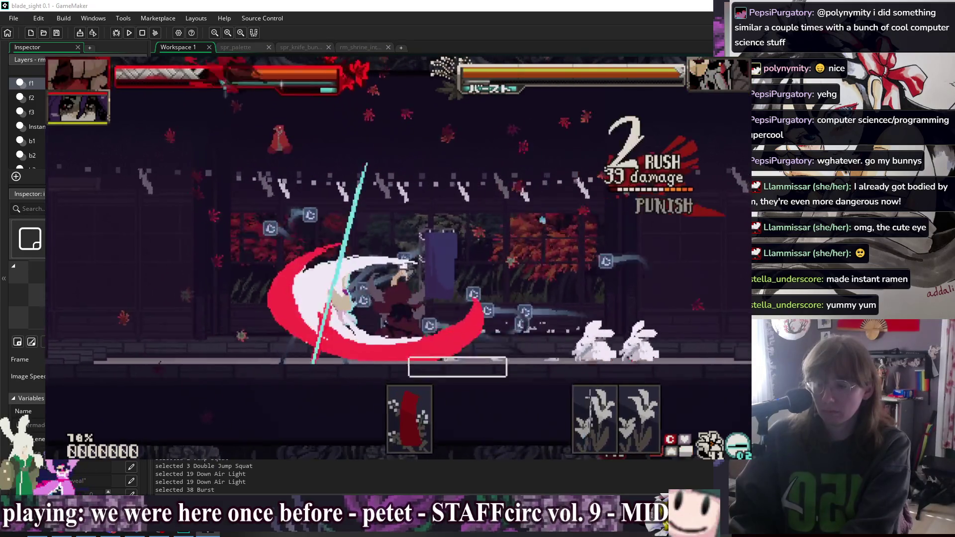
key("shift")
key("x")
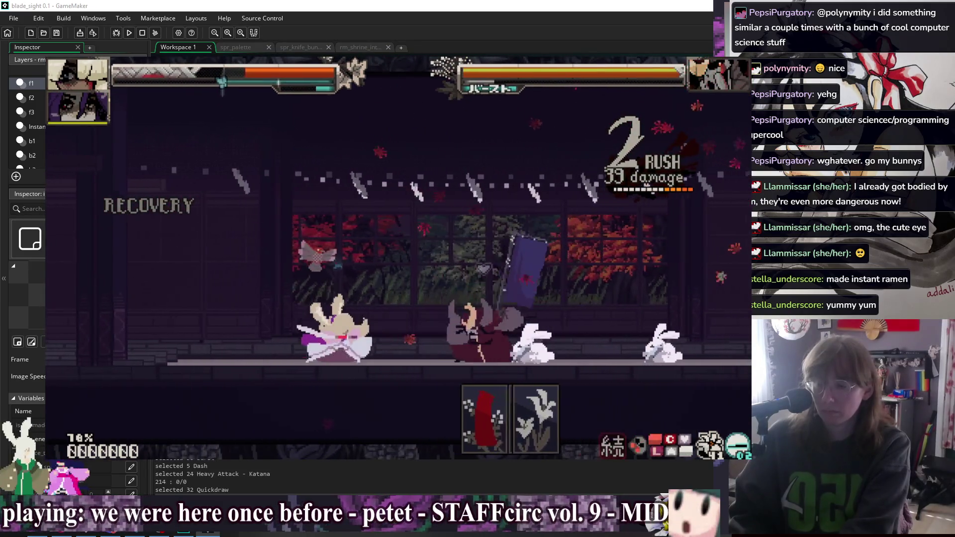
key("c")
key("shift")
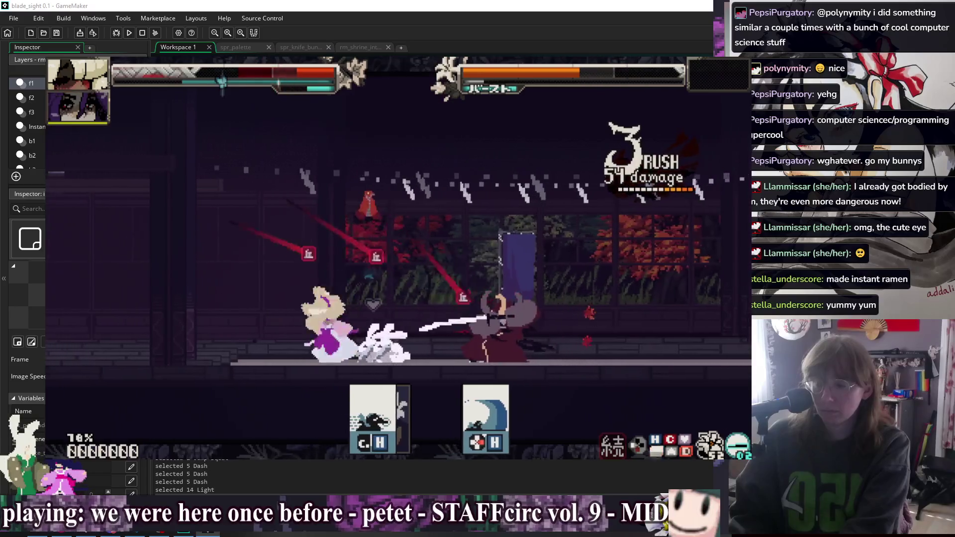
Finish the boss with counter combos, a dragon slash and a forward heavy, then close the game.
key("h")
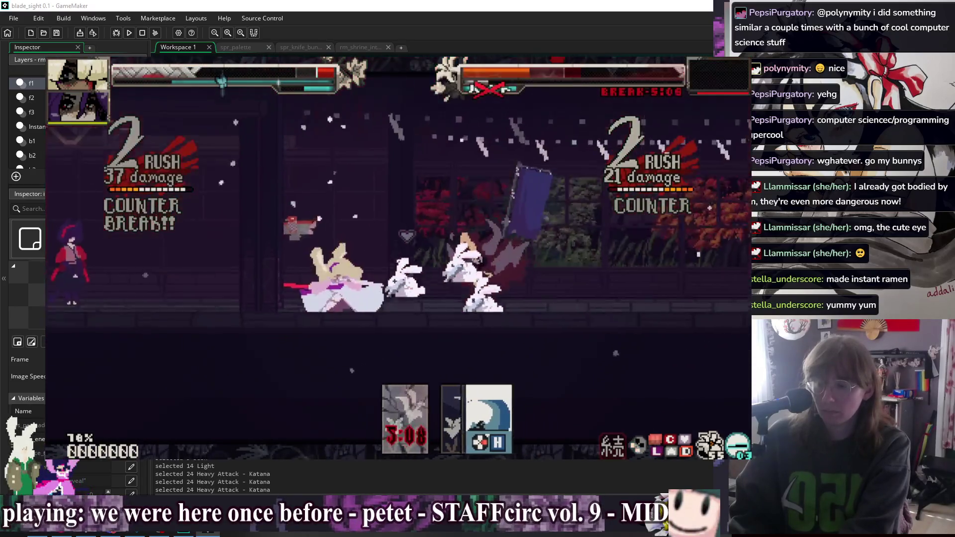
key("Down")
key("Left")
key("h")
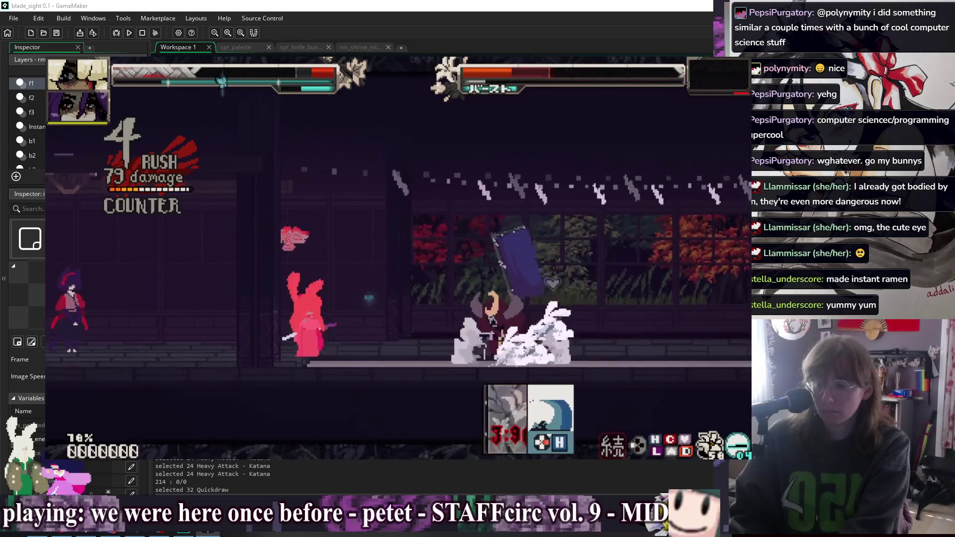
key("Right")
key("Right")
key("Down")
key("l")
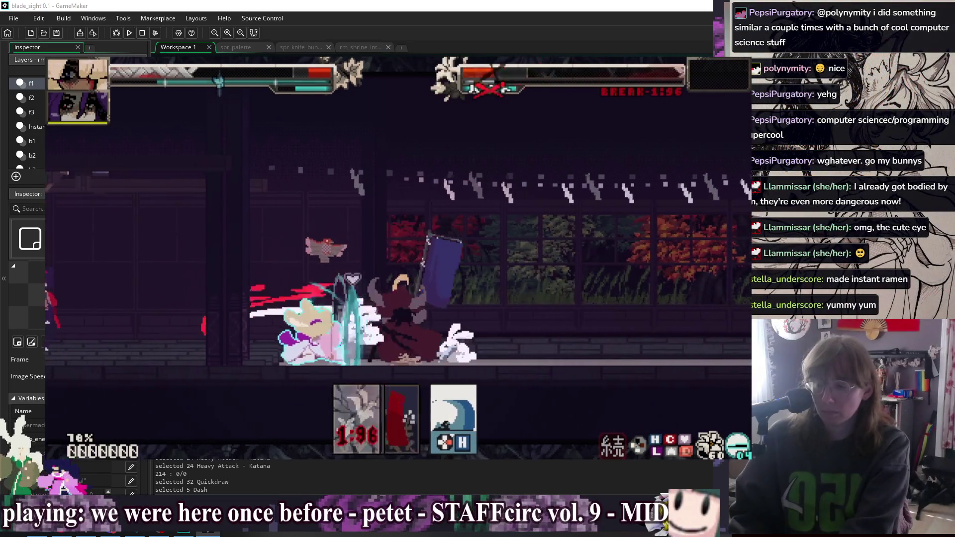
key("Right")
key("Right")
key("h")
key("Down")
key("Right")
key("h")
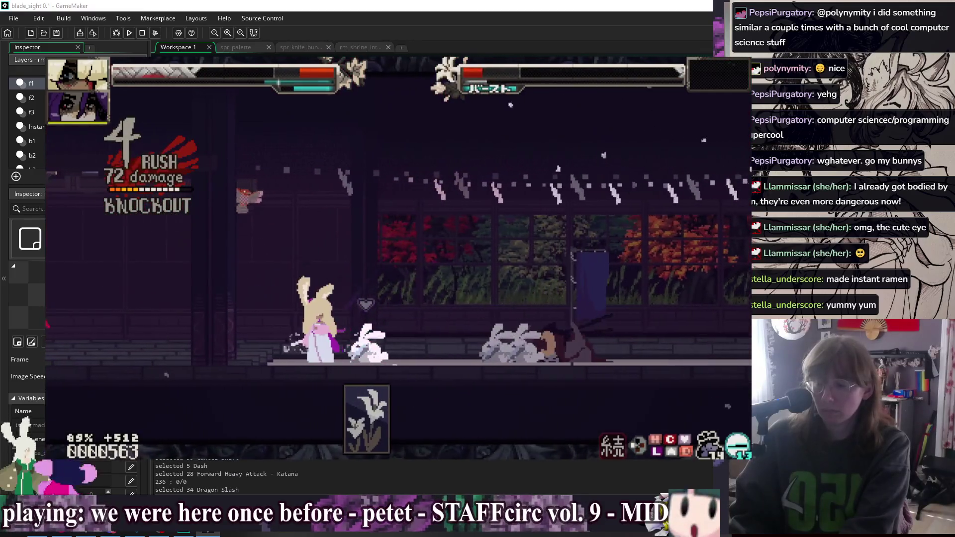
key("Right")
key("h")
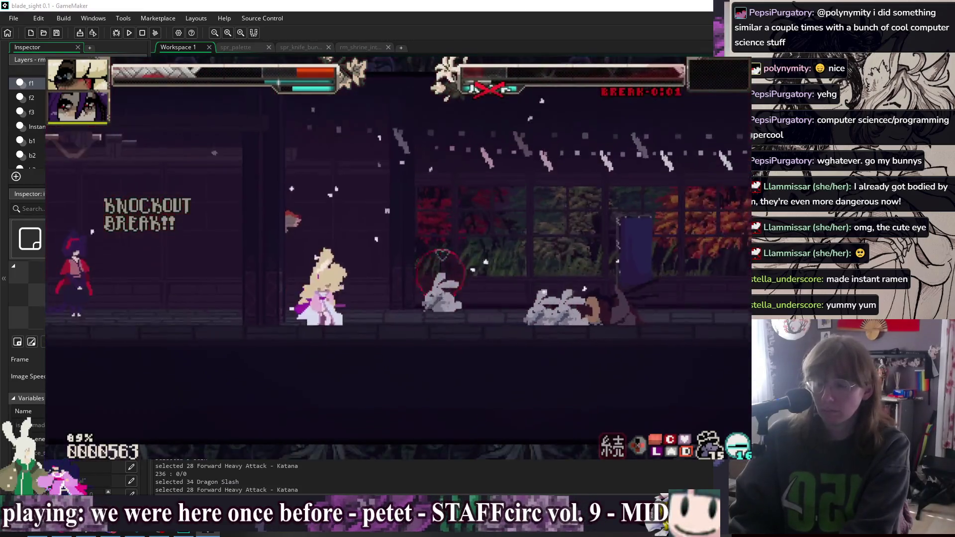
key("Right")
key("Right")
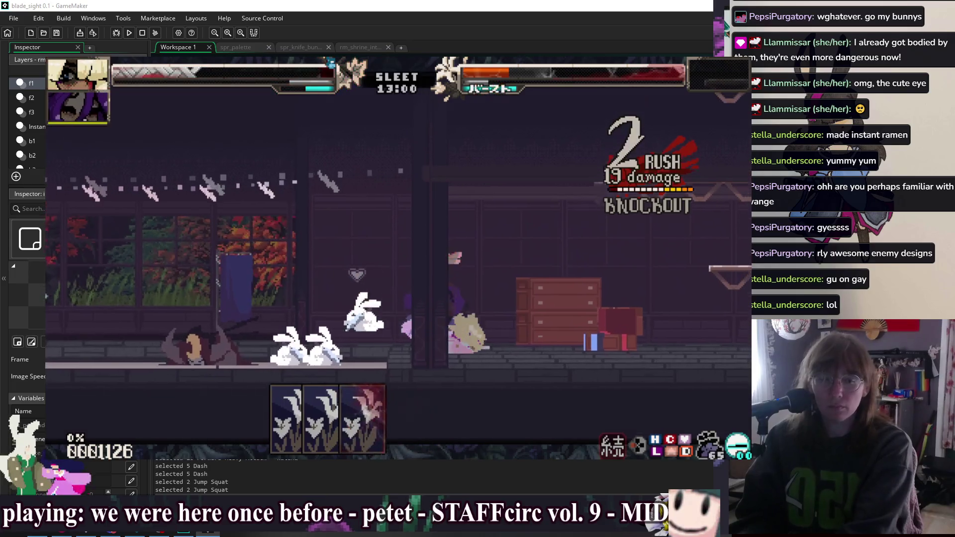
key("Escape")
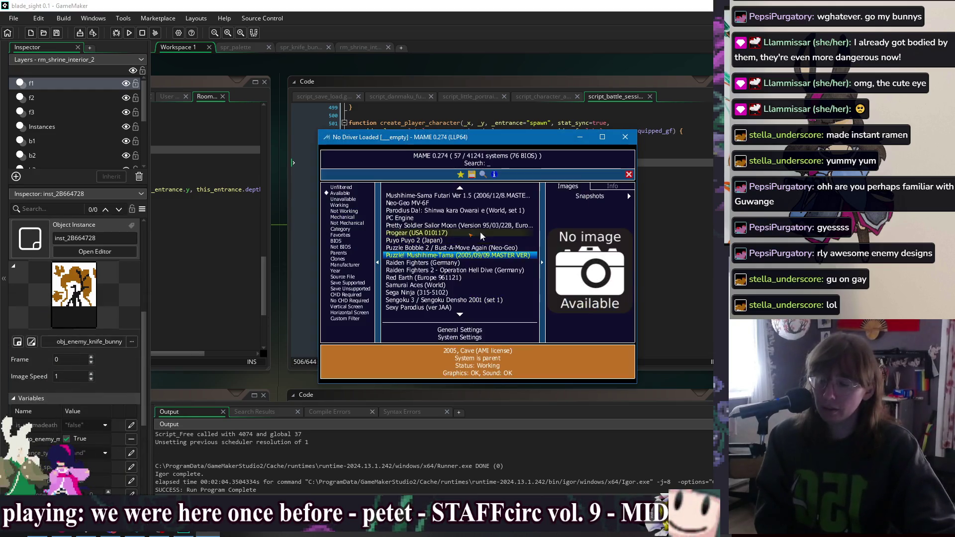
Launch Guwange from the MAME list and dismiss the information and known-problems notices.
scroll(465, 251, "up", 5)
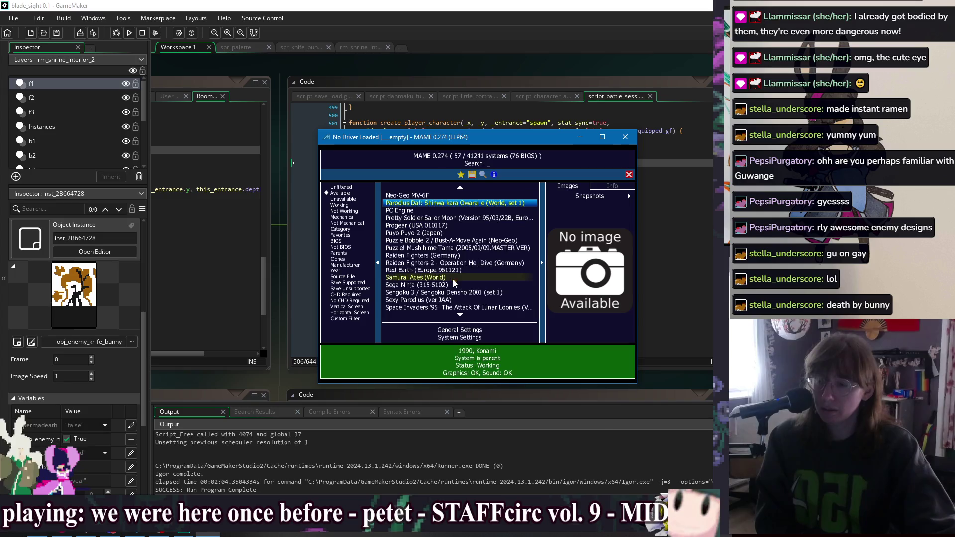
scroll(448, 278, "up", 4)
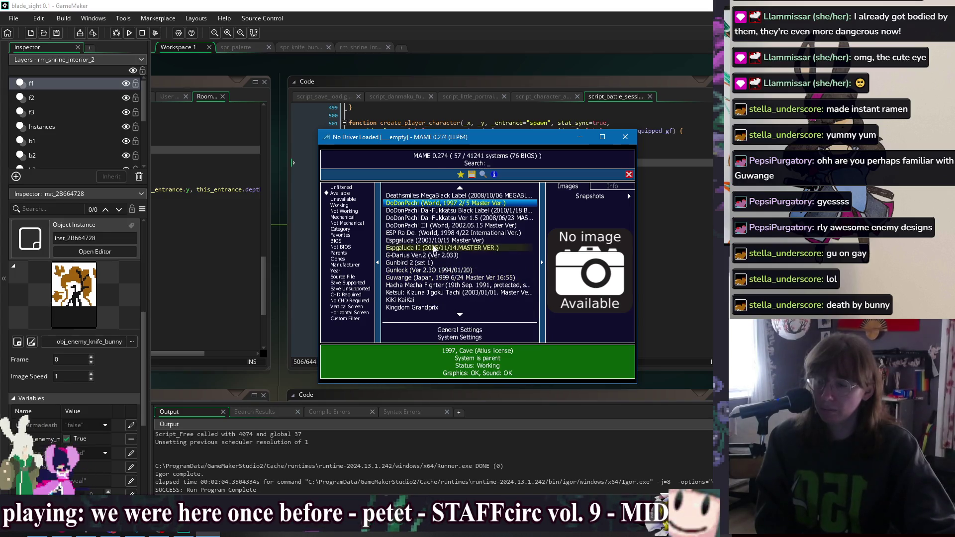
double_click(441, 279)
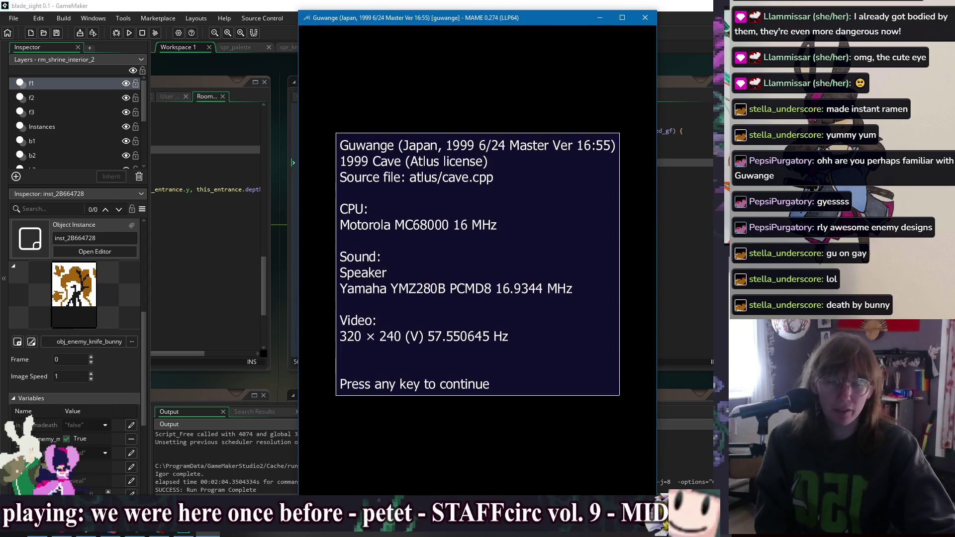
key("Return")
key("Return")
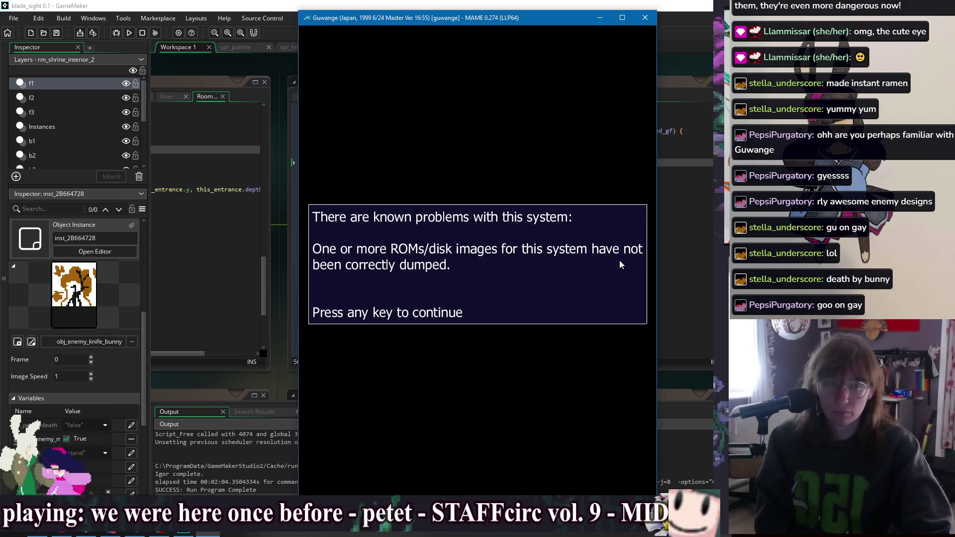
key("Insert")
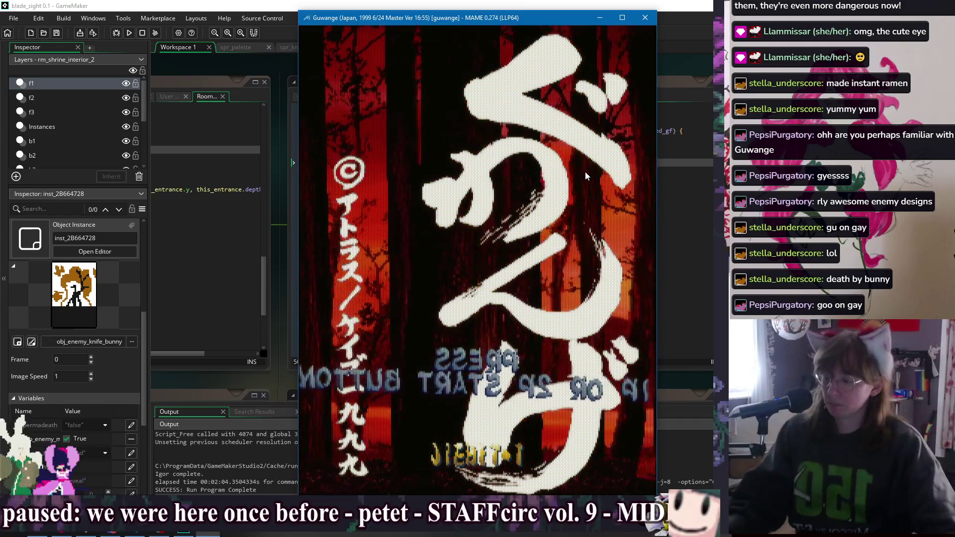
In this game's input assignments, bind joystick button 11 to 2 Players Start.
key("Tab")
key("Return")
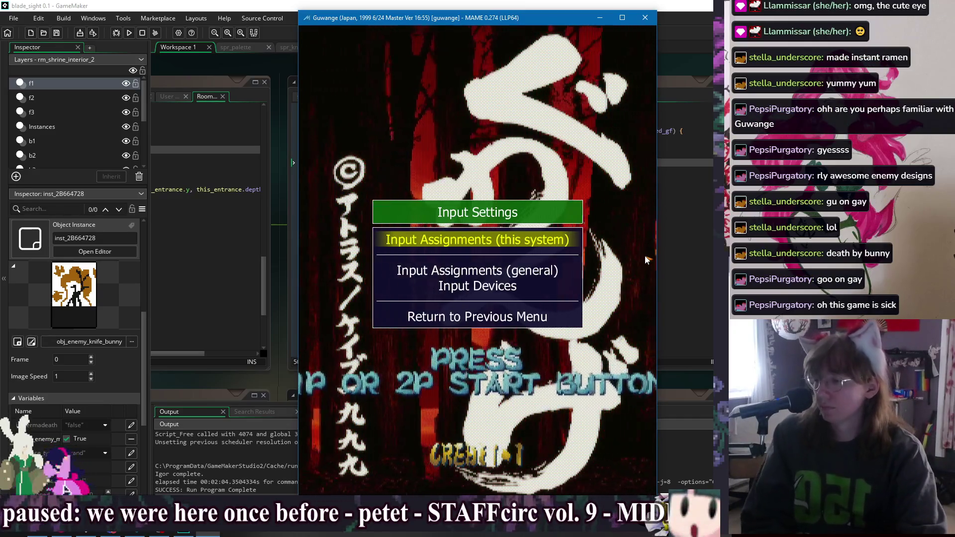
key("Return")
key("Down")
key("Down")
key("Down")
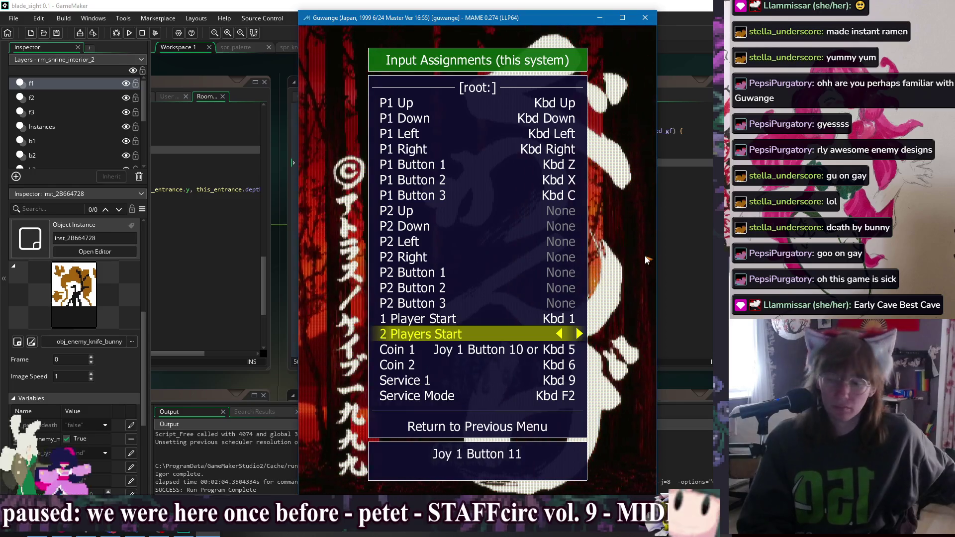
key("Escape")
key("Escape")
key("Escape")
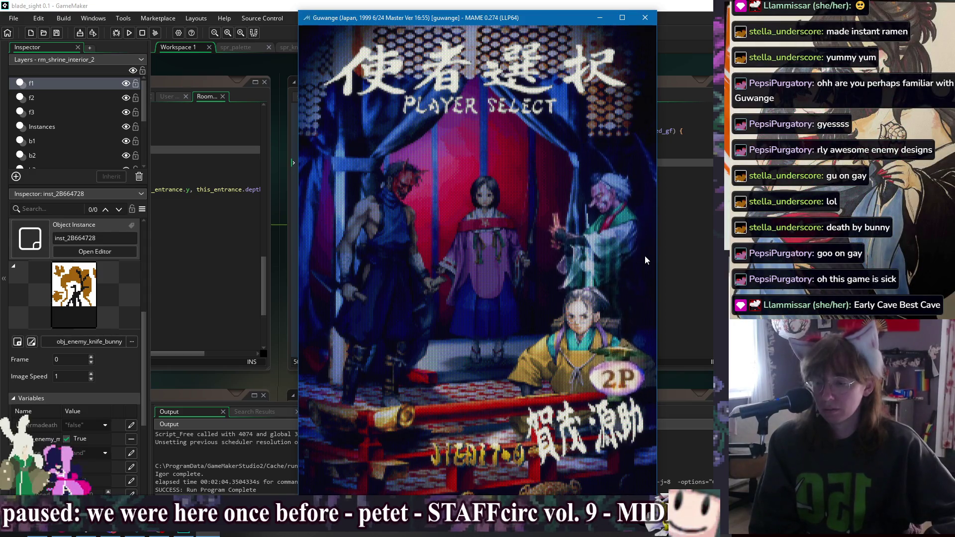
Bind the joystick's up and down directions to P2 Up and P2 Down.
key("Tab")
key("Return")
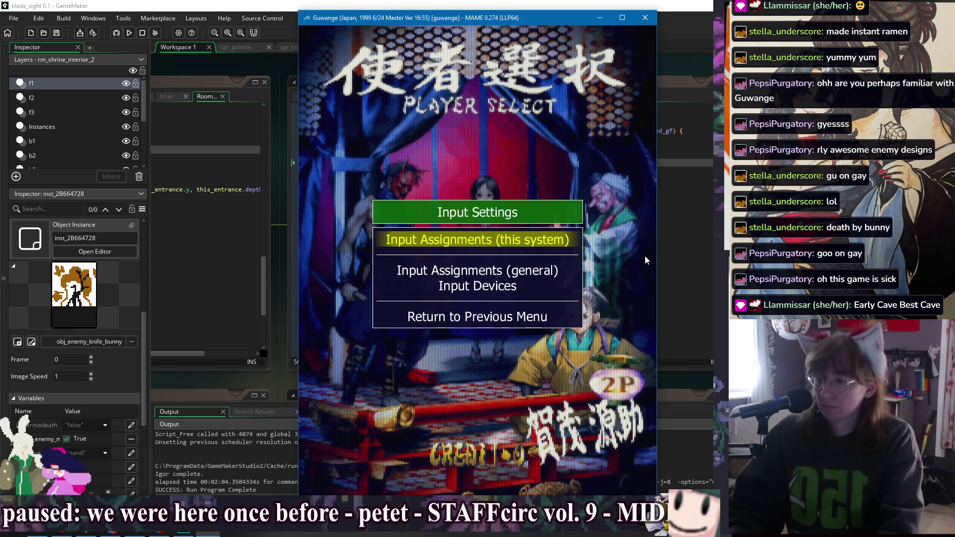
key("Return")
key("Down")
key("Down")
key("Down")
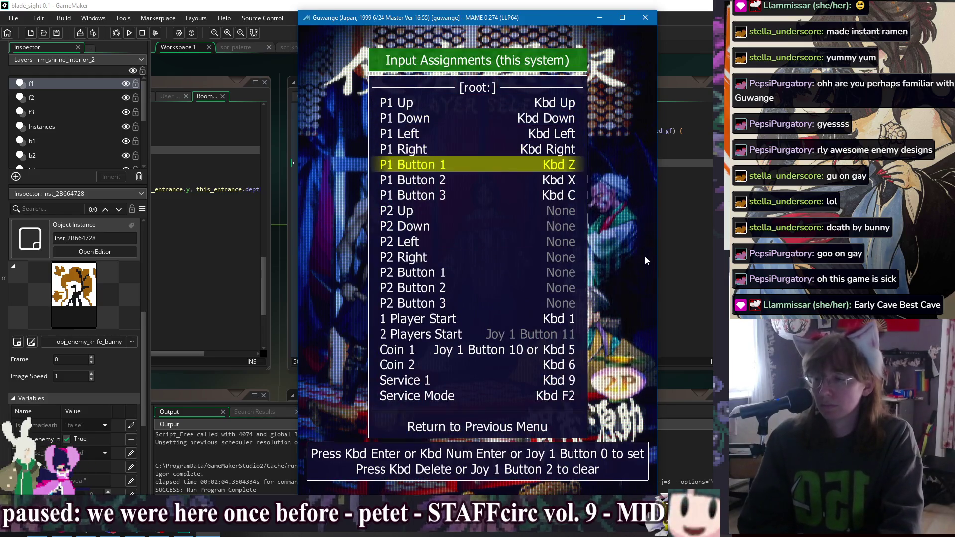
key("Return")
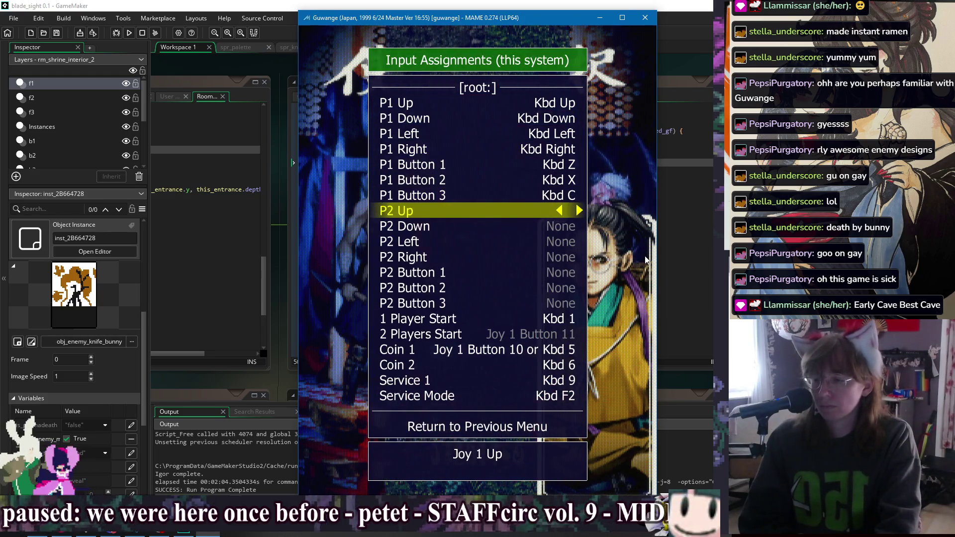
key("Down")
key("Return")
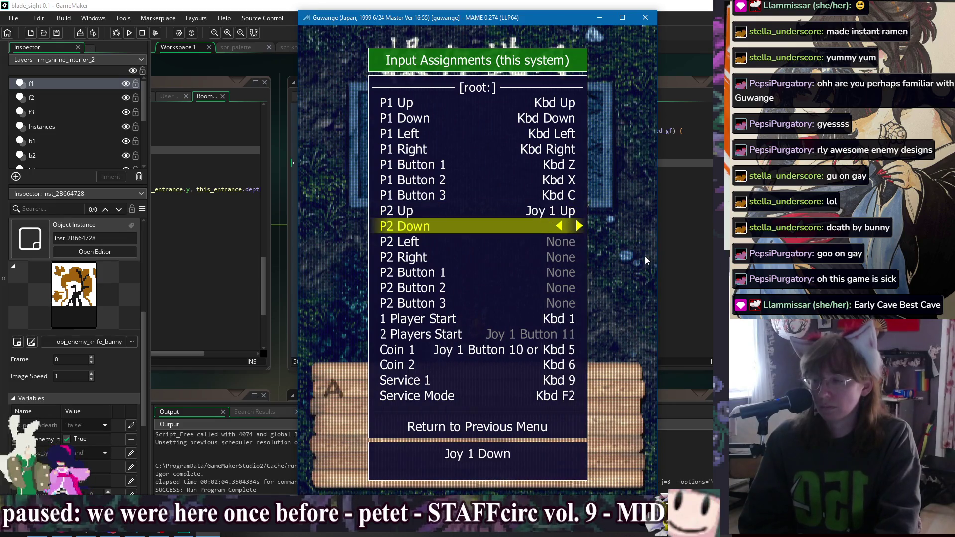
key("Return")
key("Return")
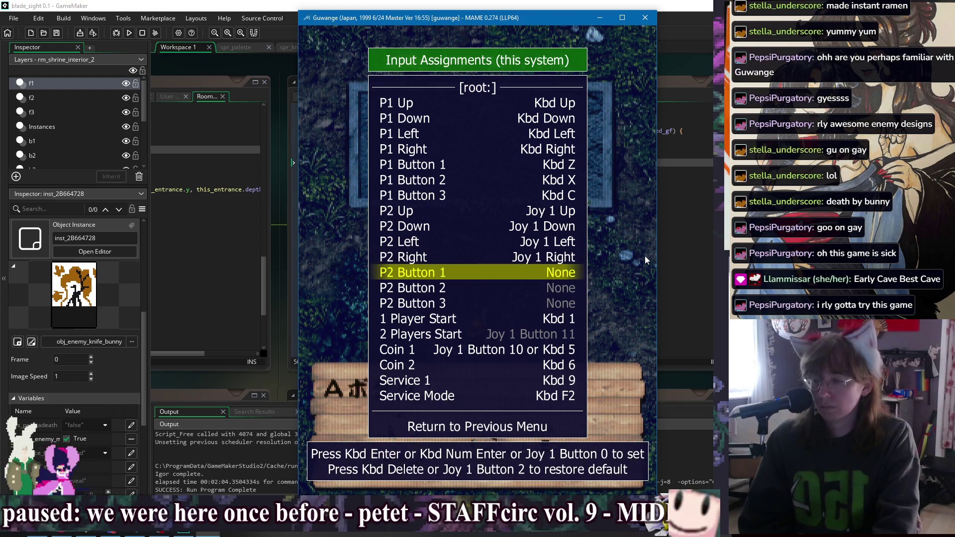
Bind Joy 1 Buttons 0, 1 and 4 to P2 Buttons 1–3, then resume the game.
key("Return")
key("Up")
key("Return")
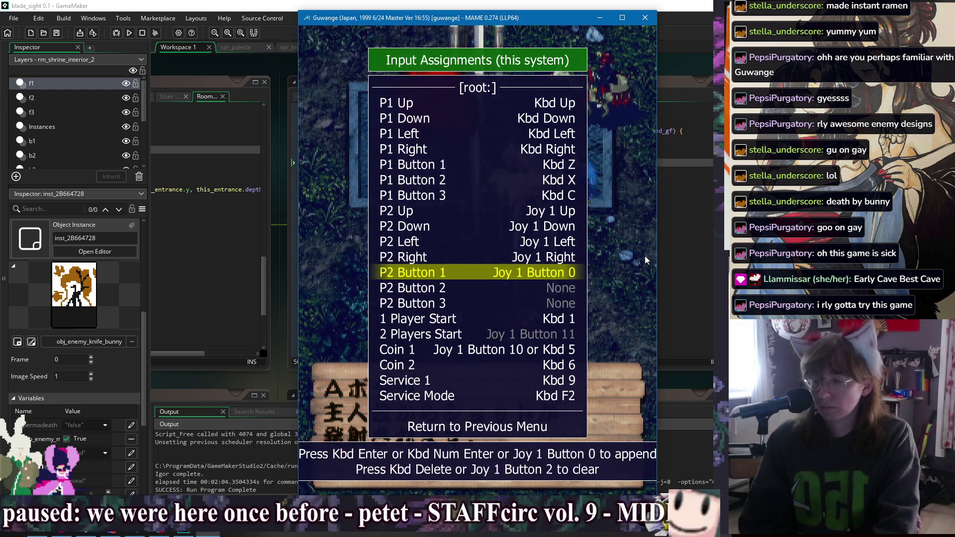
key("Return")
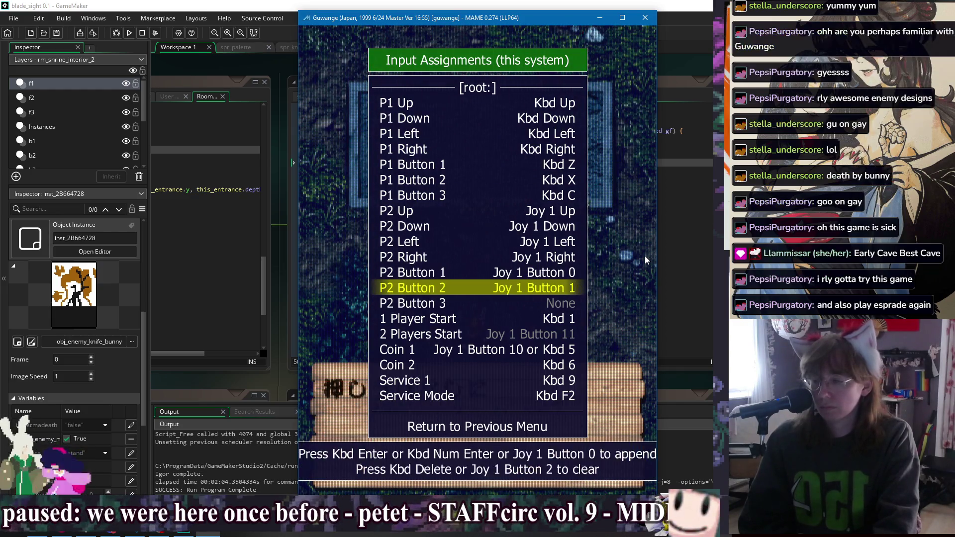
key("Down")
key("Return")
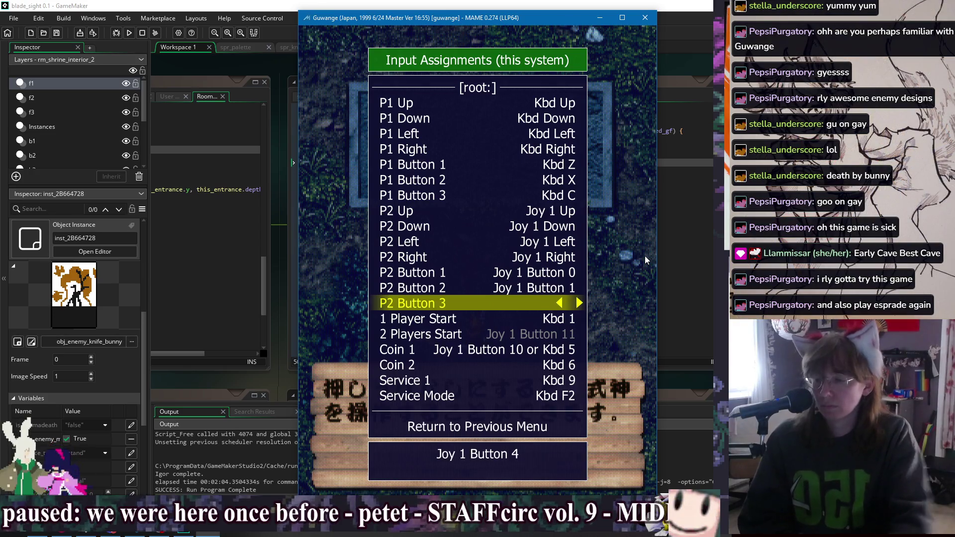
key("Escape")
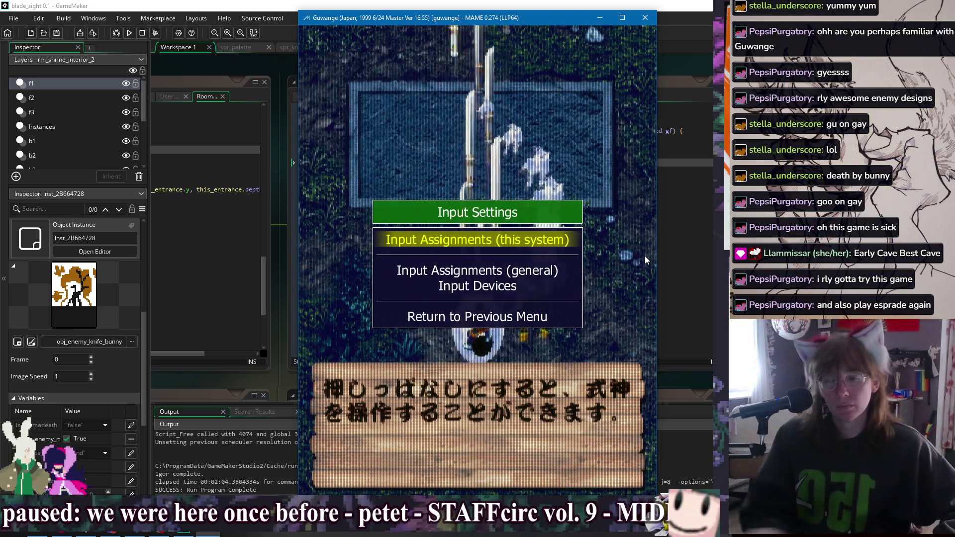
key("Escape")
key("Escape")
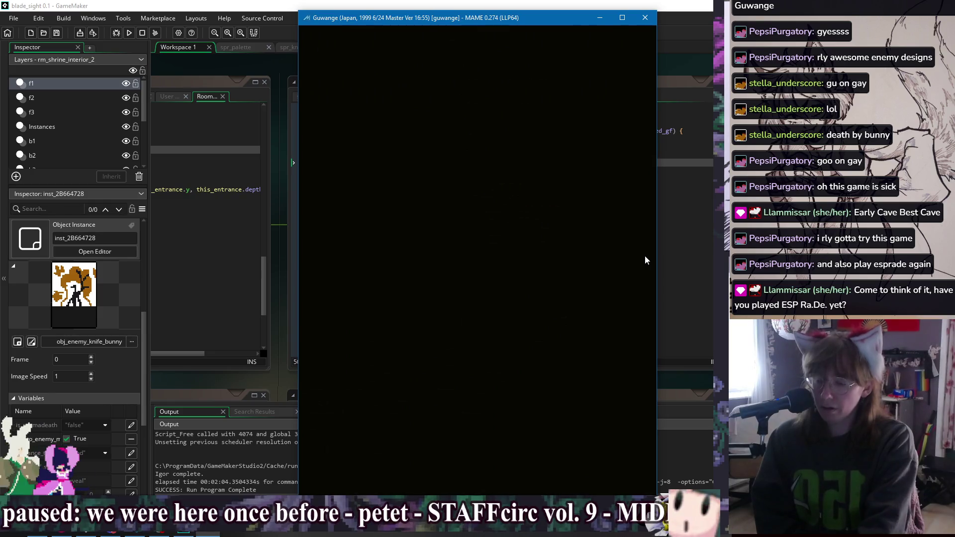
Fast-forward the boot with Insert, start with key 1, and choose the centre girl.
key("Insert")
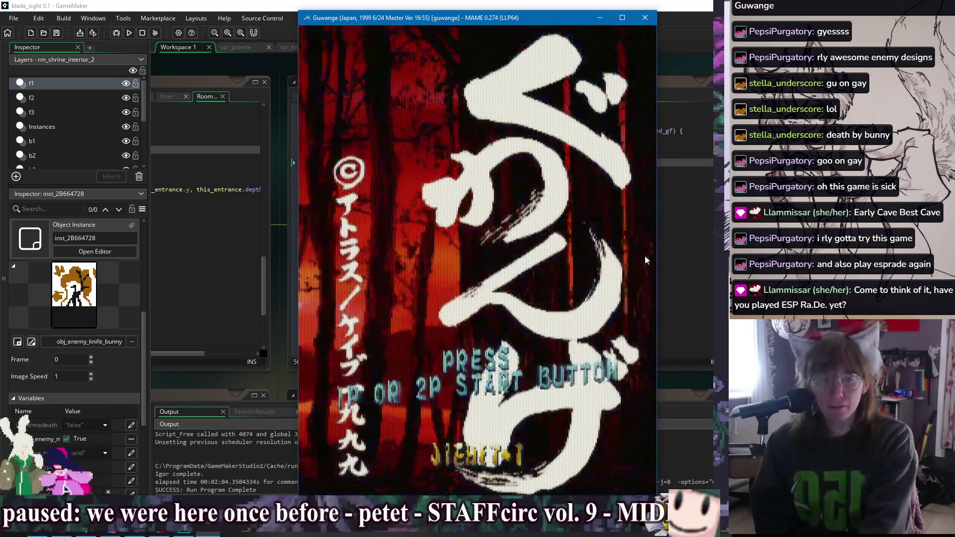
key("1")
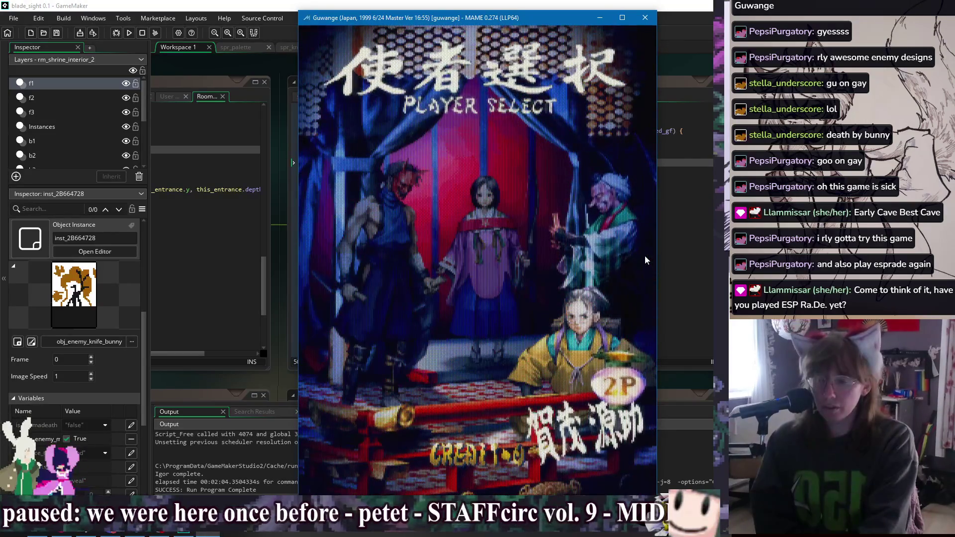
key("Left")
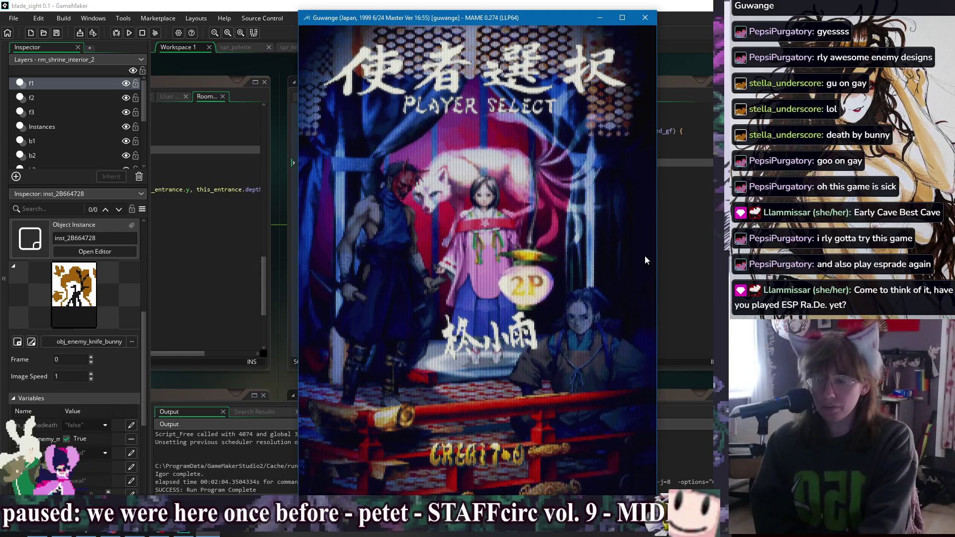
key("ctrl")
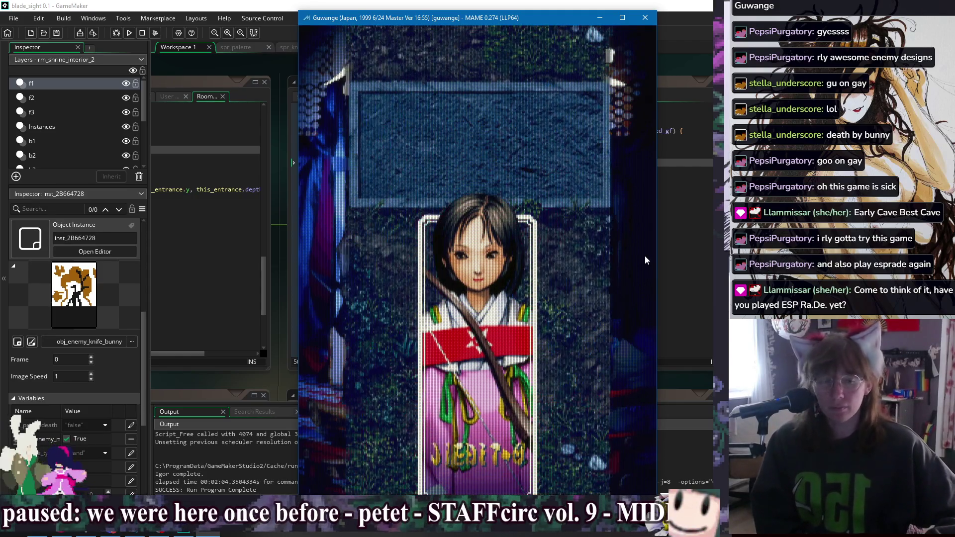